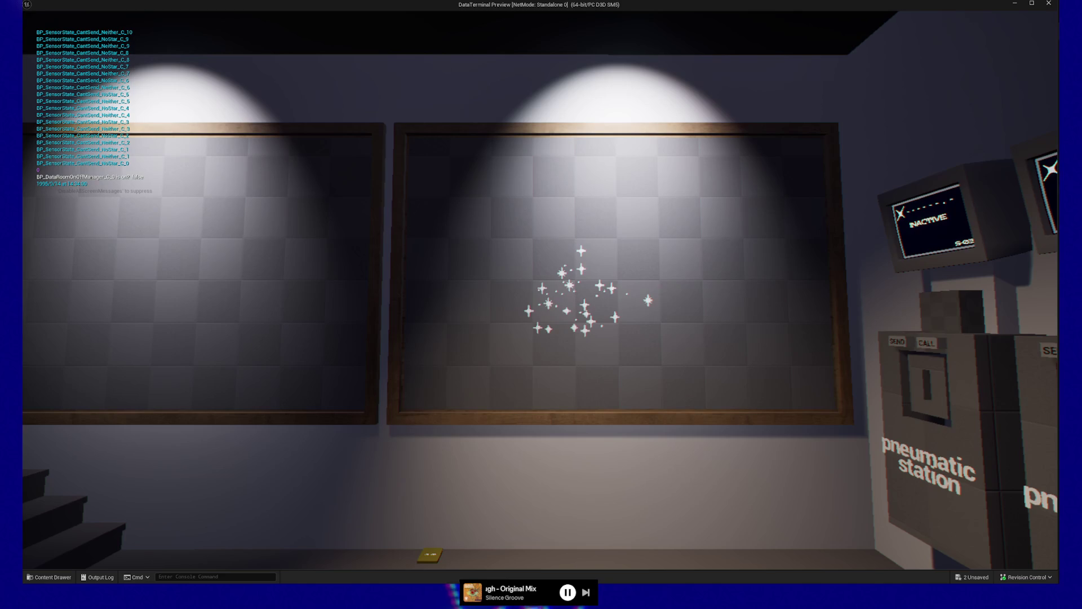
Walk up to the star-covered map board and send the held disc at the pneumatic station
key("w")
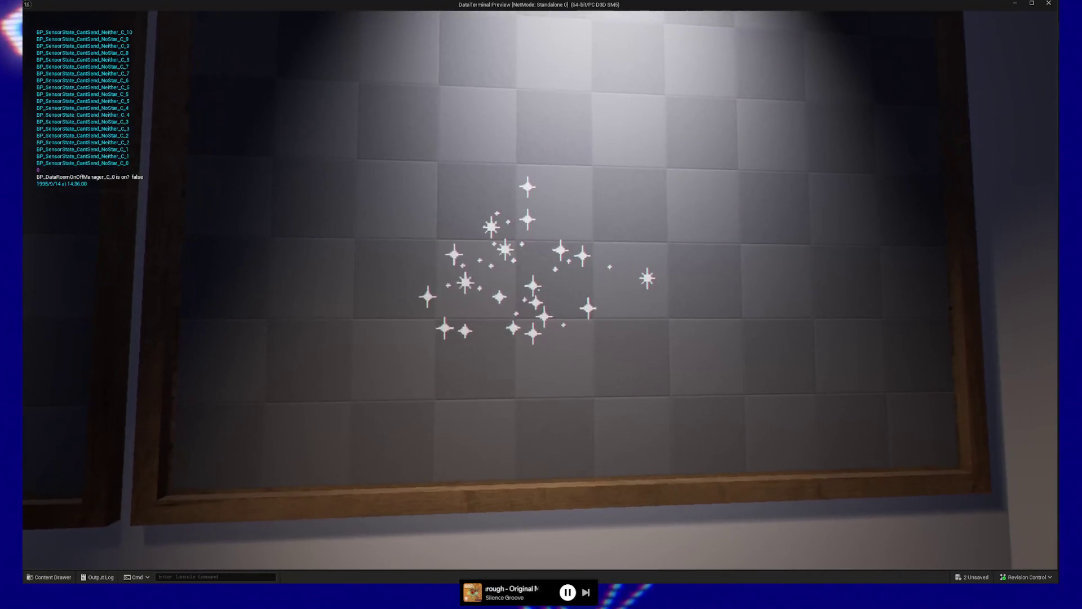
key("s")
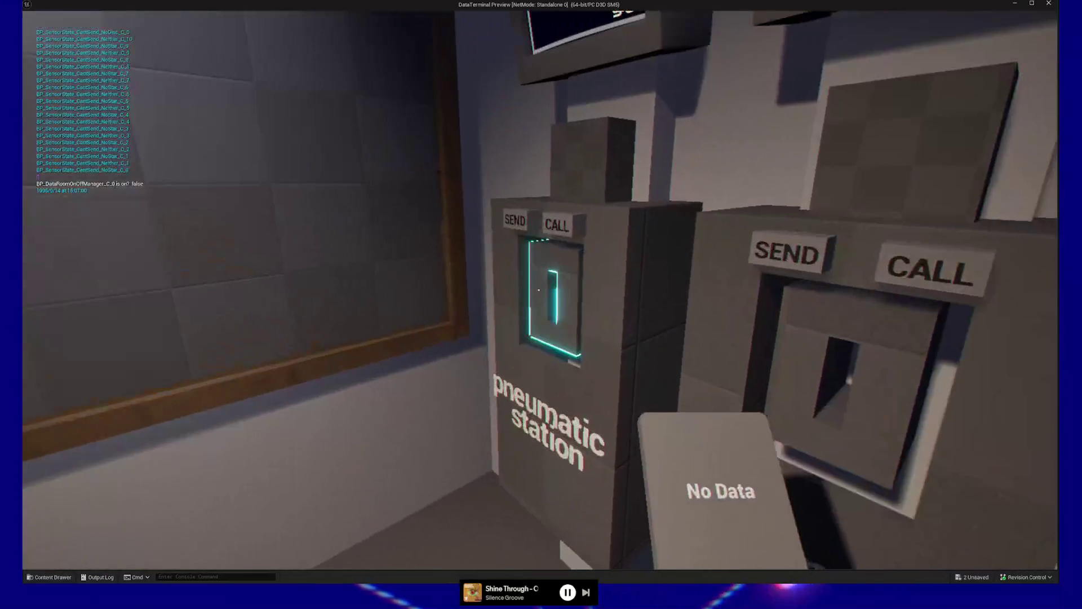
left_click(539, 290)
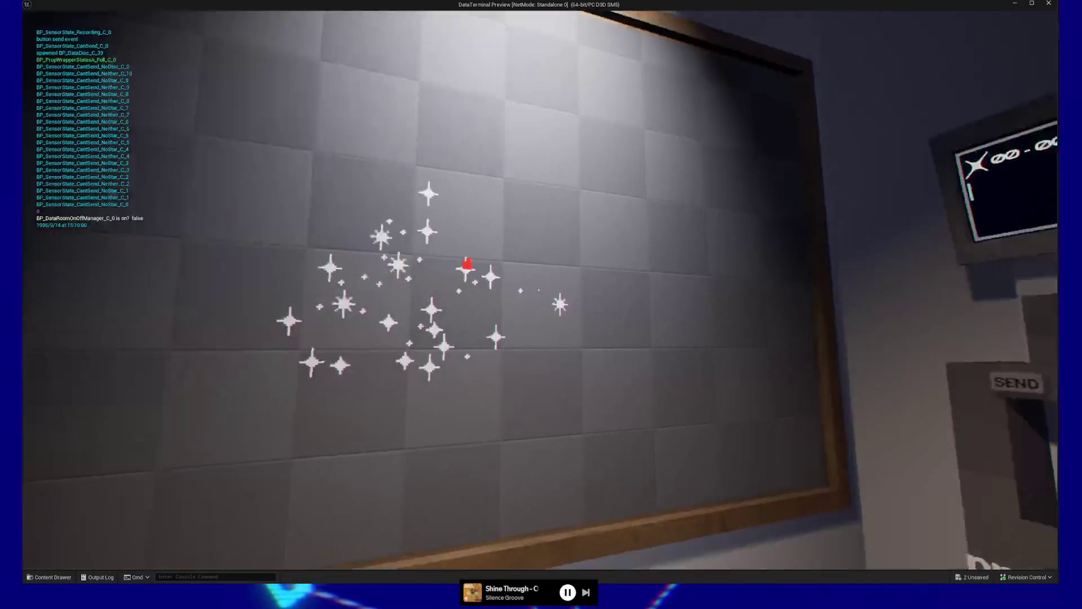
Save the game twice from the pause menu, then quit play back to the editor
key("Escape")
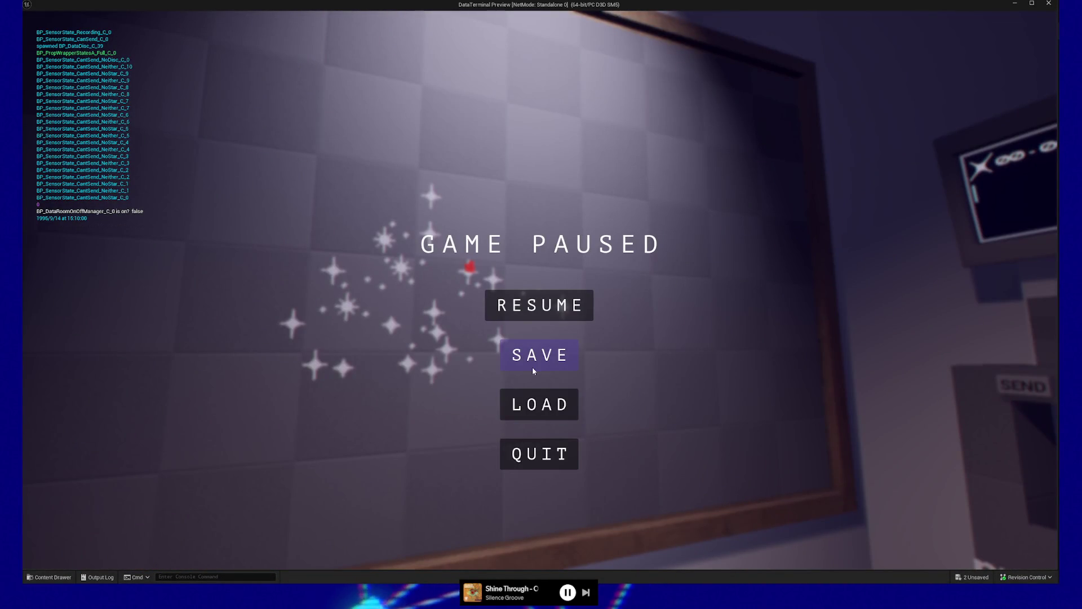
left_click(535, 369)
left_click(554, 413)
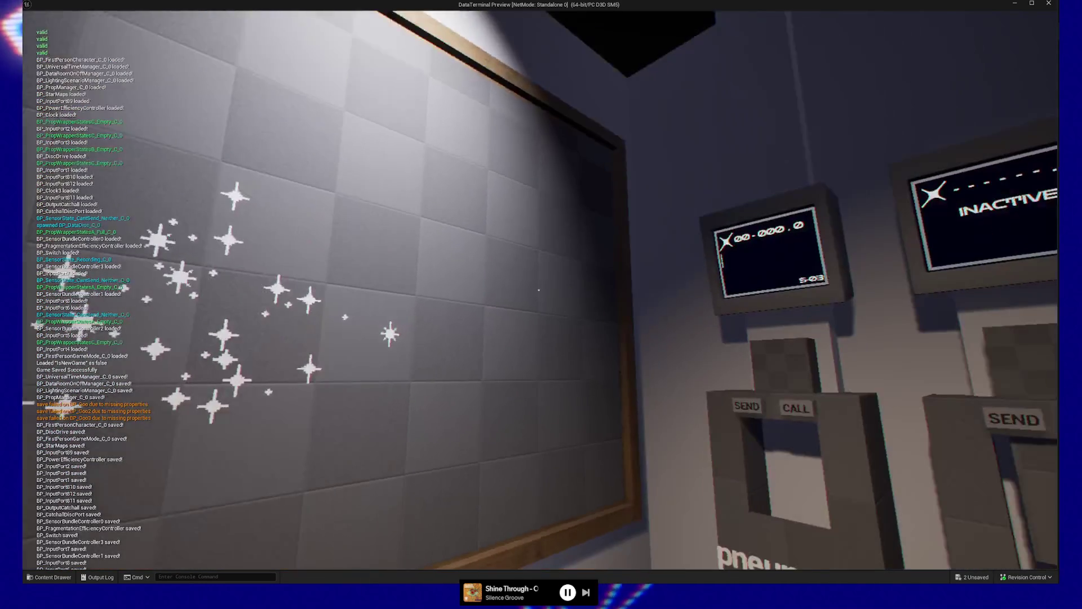
key("Escape")
left_click(554, 465)
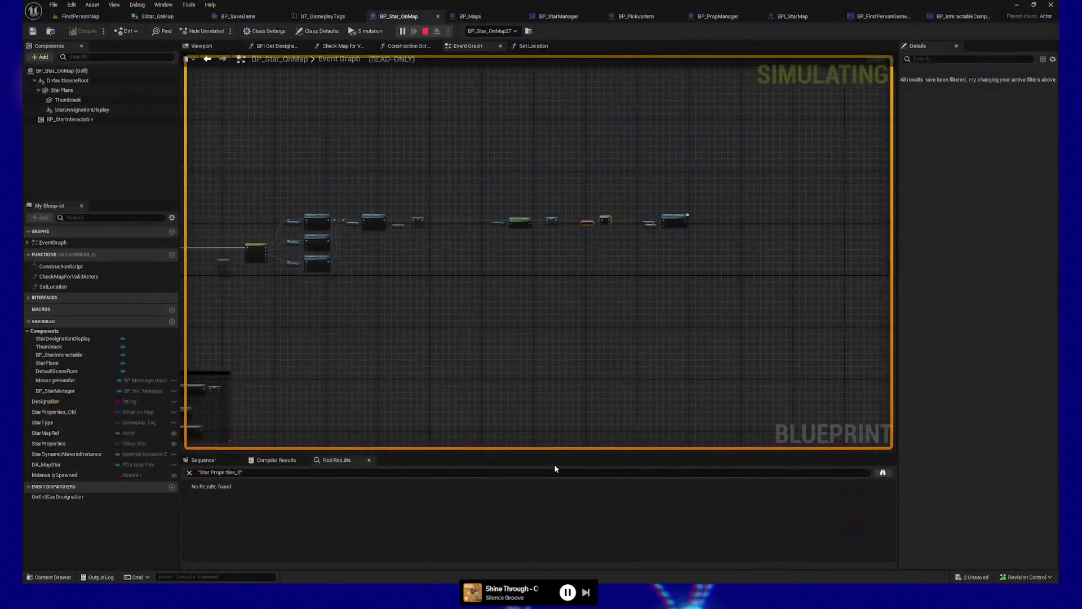
Inspect the Switch on Gameplay Tag node's pin options, abandoning a new Thumbtack.None connection
scroll(577, 286, "up", 3)
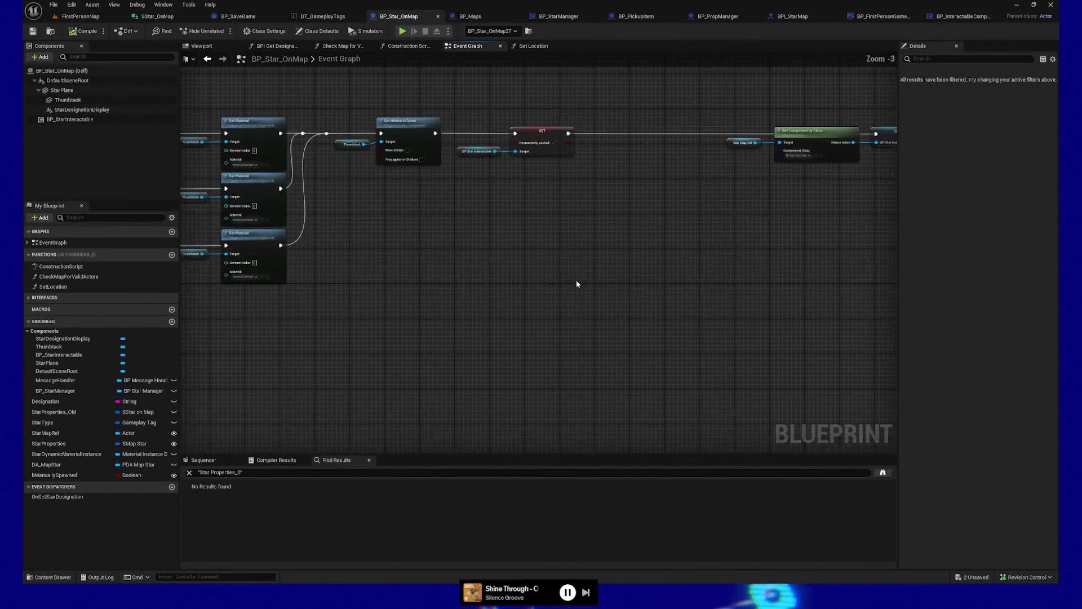
scroll(574, 279, "up", 2)
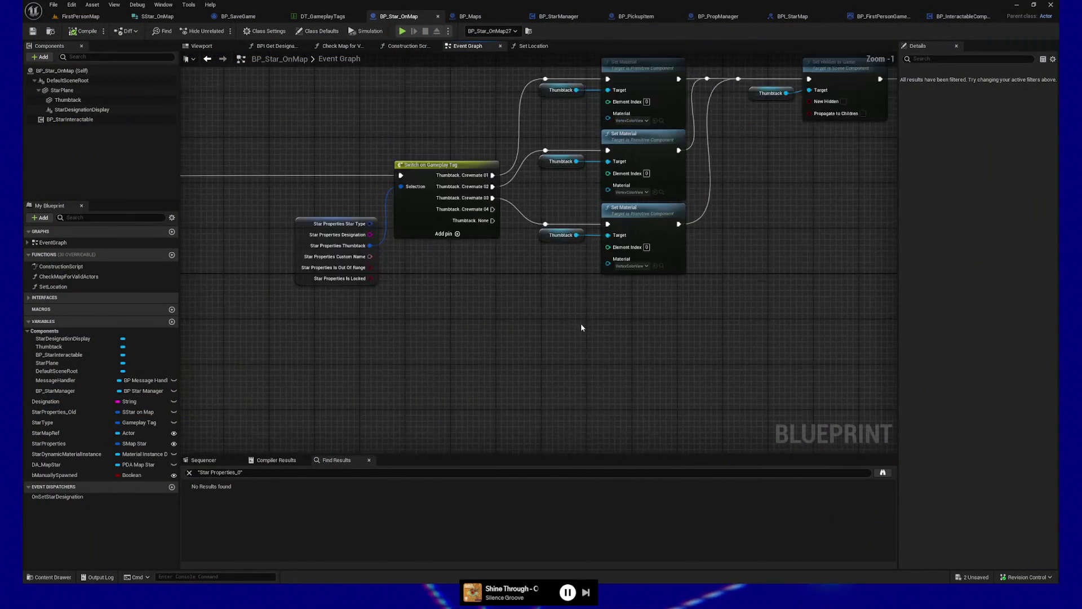
left_click_drag(287, 160, 699, 363)
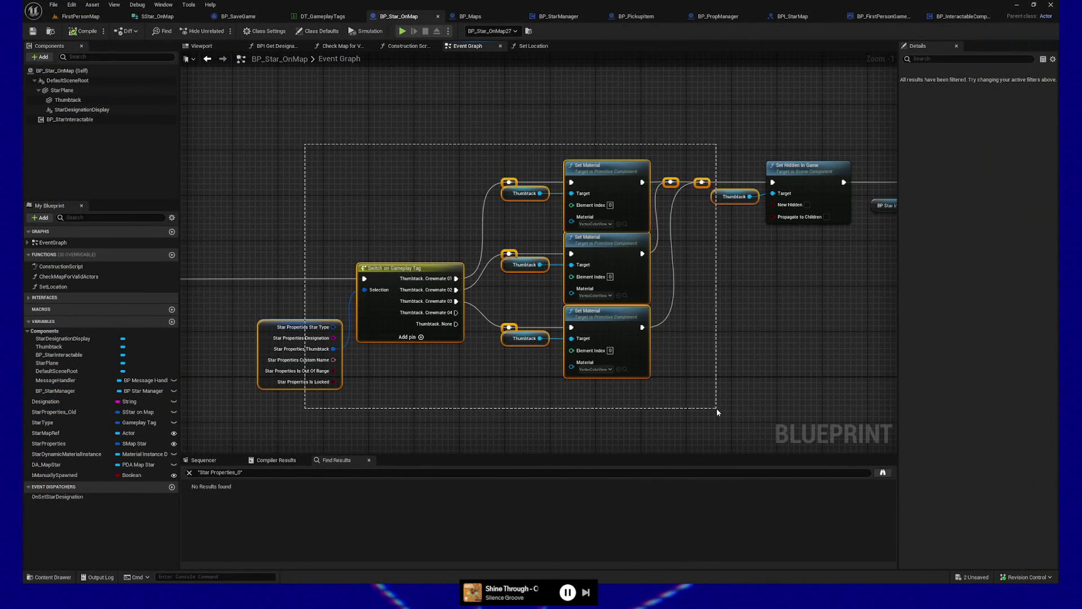
left_click_drag(770, 331, 763, 329)
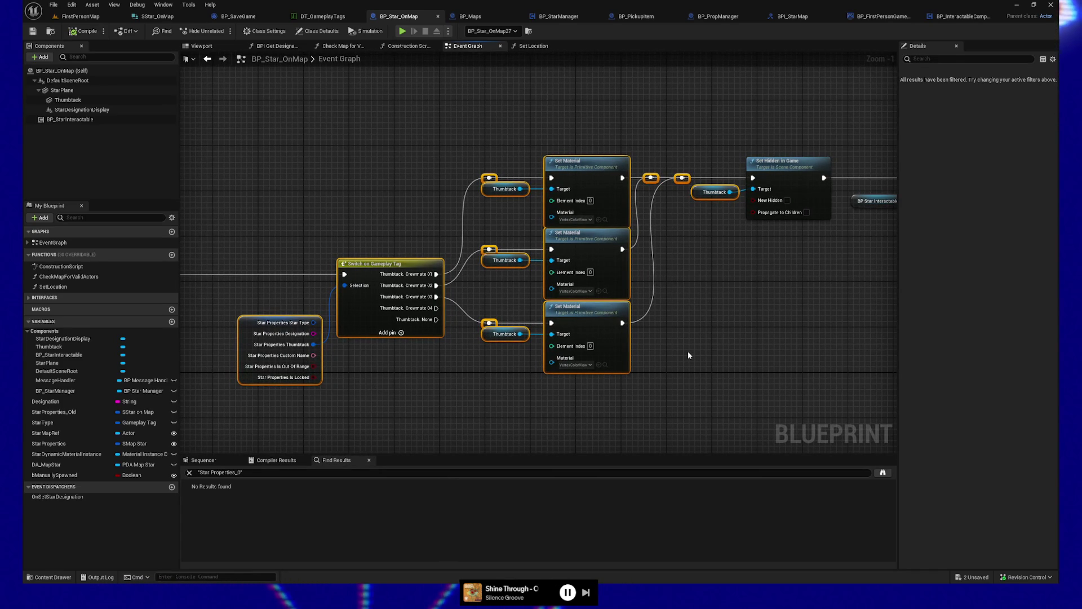
mouse_move(558, 318)
left_mouse_down()
mouse_move(652, 336)
mouse_move(626, 309)
left_mouse_up()
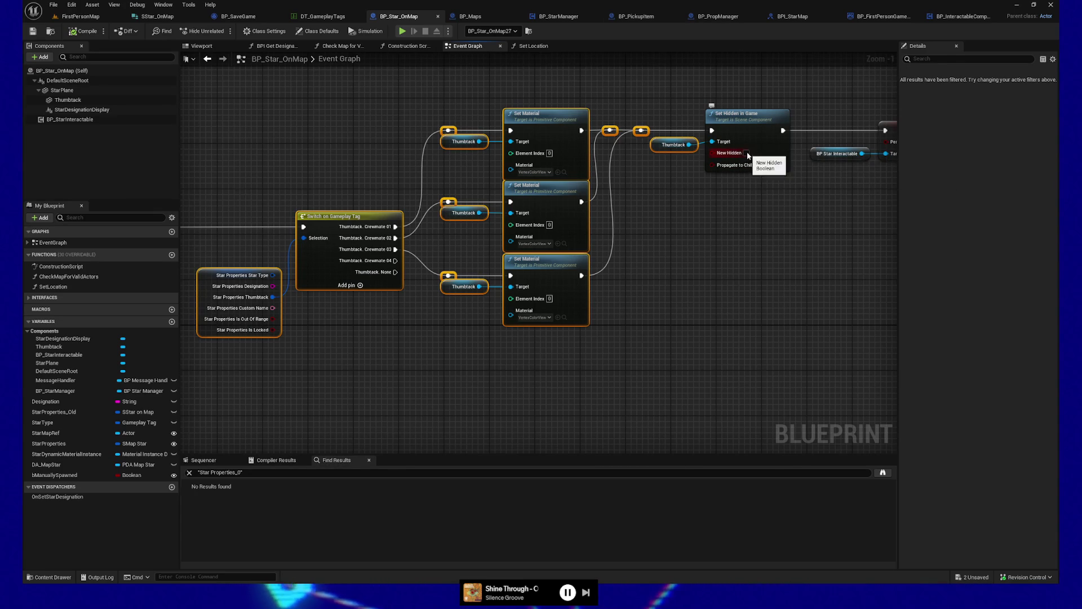
mouse_move(395, 271)
left_mouse_down()
mouse_move(422, 334)
mouse_move(475, 373)
left_mouse_up()
left_click(666, 102)
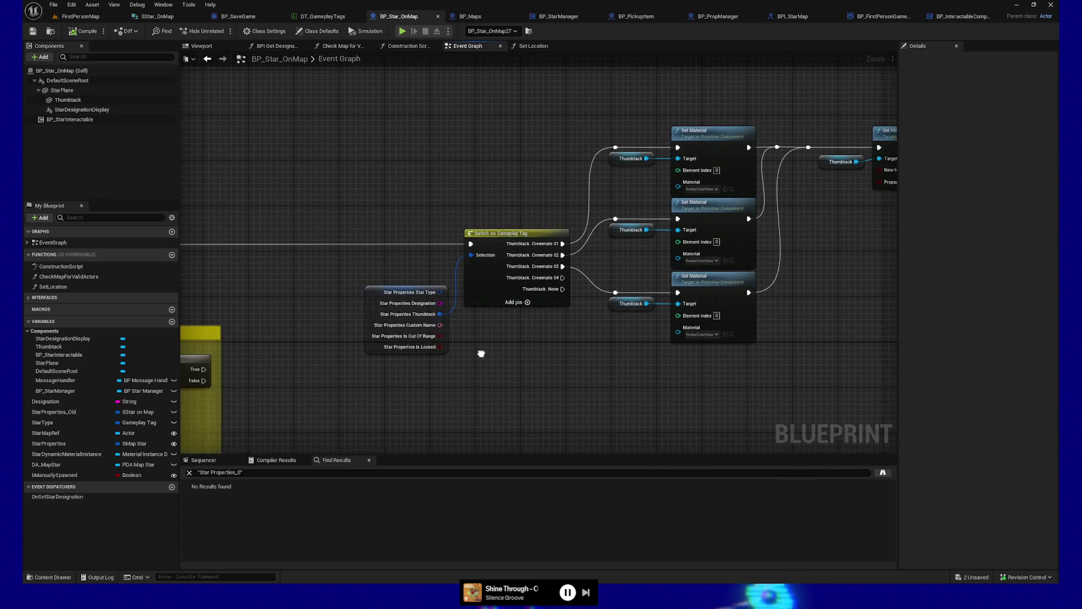
left_click(522, 246)
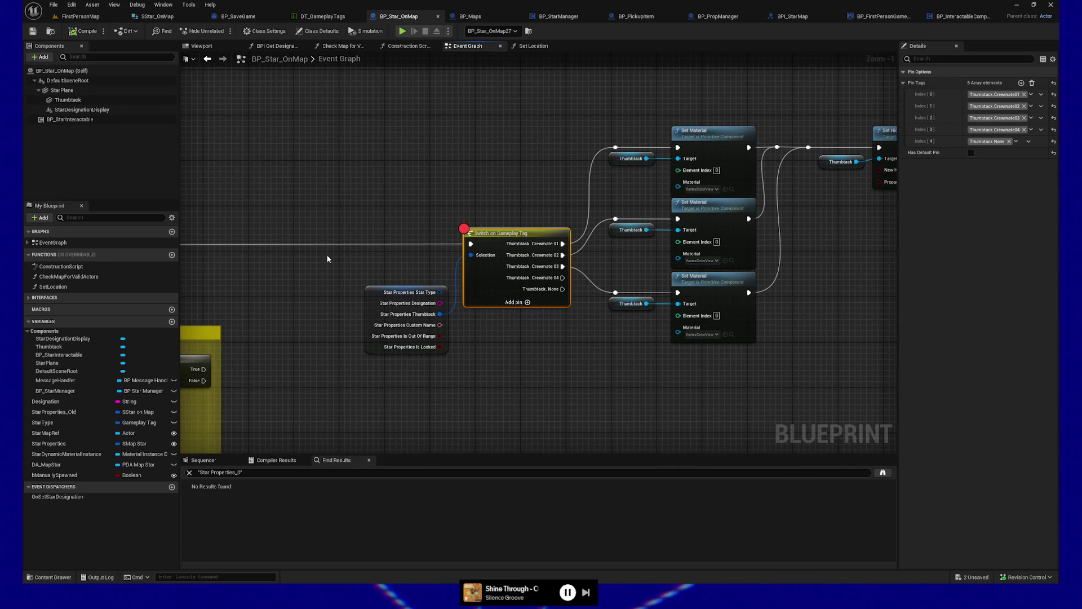
Move the Break Star Properties node up and save BP_Star_OnMap
mouse_move(323, 175)
left_mouse_down()
mouse_move(490, 174)
mouse_move(609, 141)
mouse_move(472, 133)
left_mouse_up()
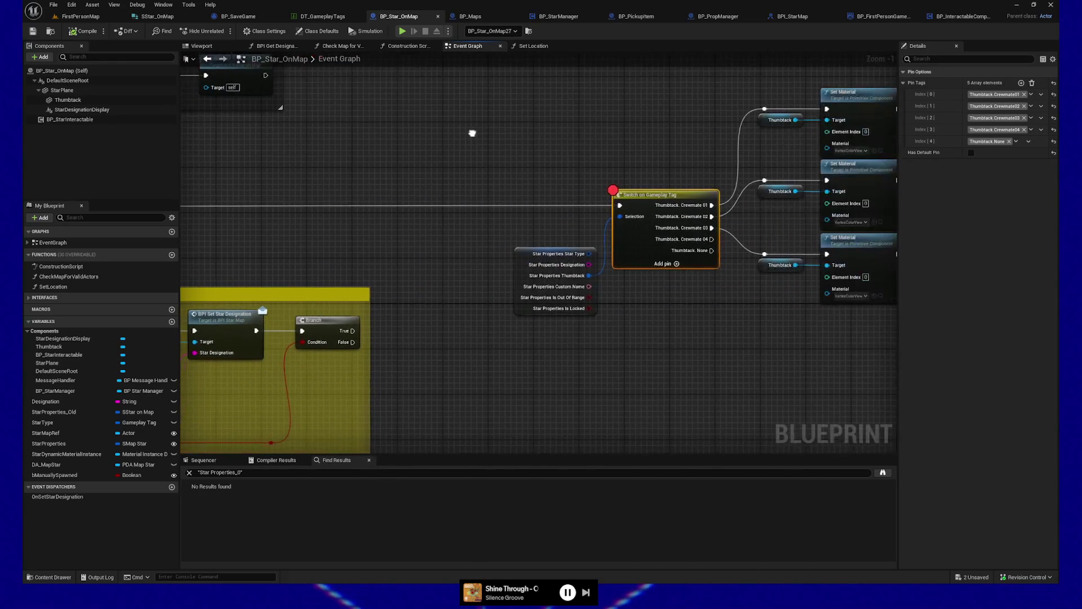
left_click_drag(515, 258, 515, 228)
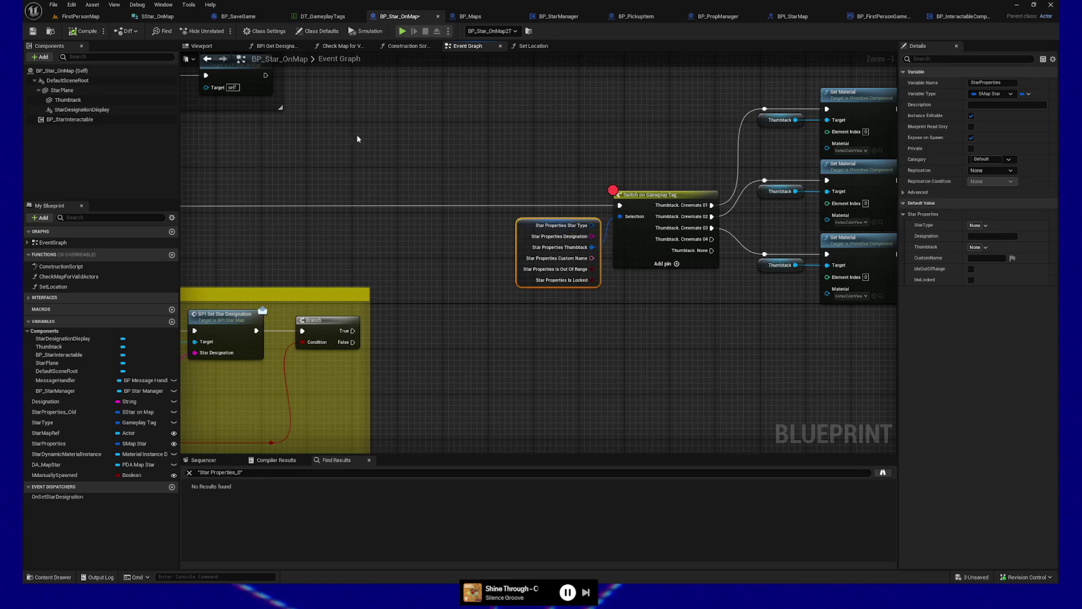
left_click_drag(357, 138, 475, 145)
left_click(32, 31)
left_click_drag(505, 202, 553, 205)
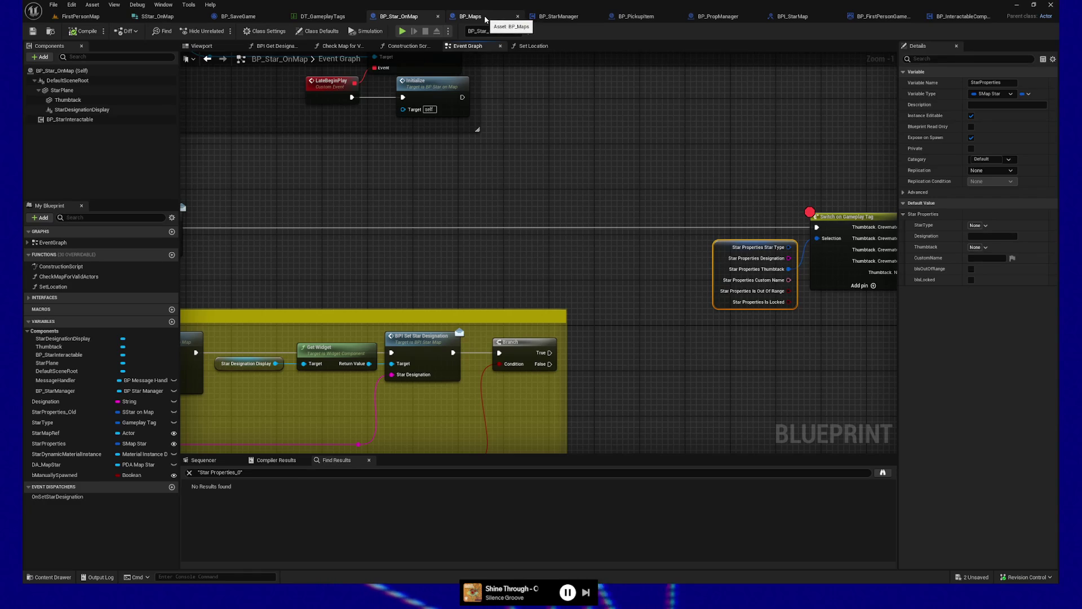
left_click(80, 16)
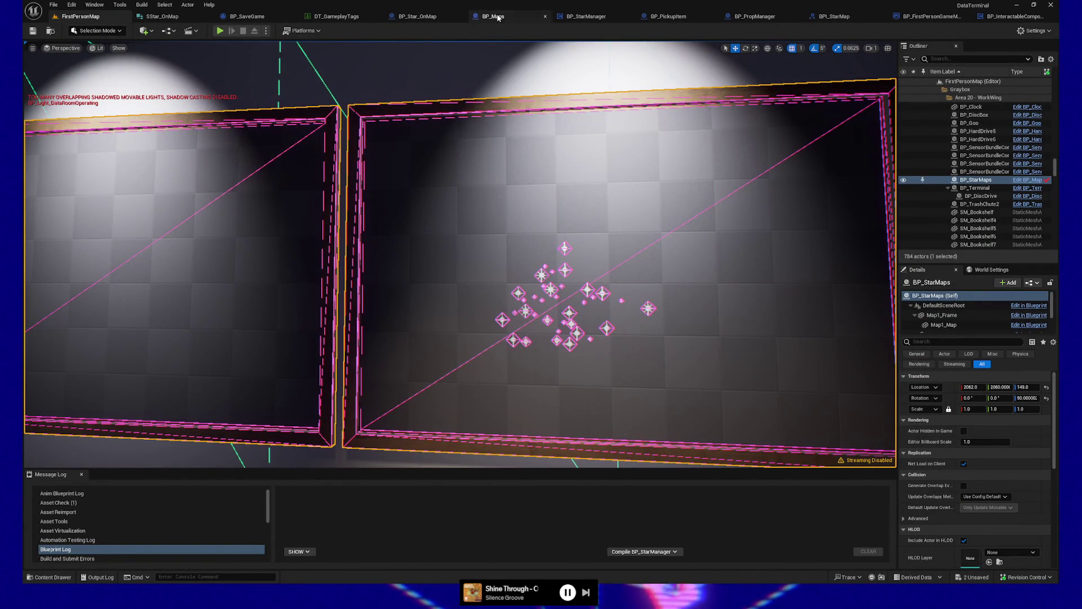
In BP_Maps, delete the XYTo Stars Properties SET and getter from the load event
left_click(493, 16)
scroll(502, 360, "down", 1)
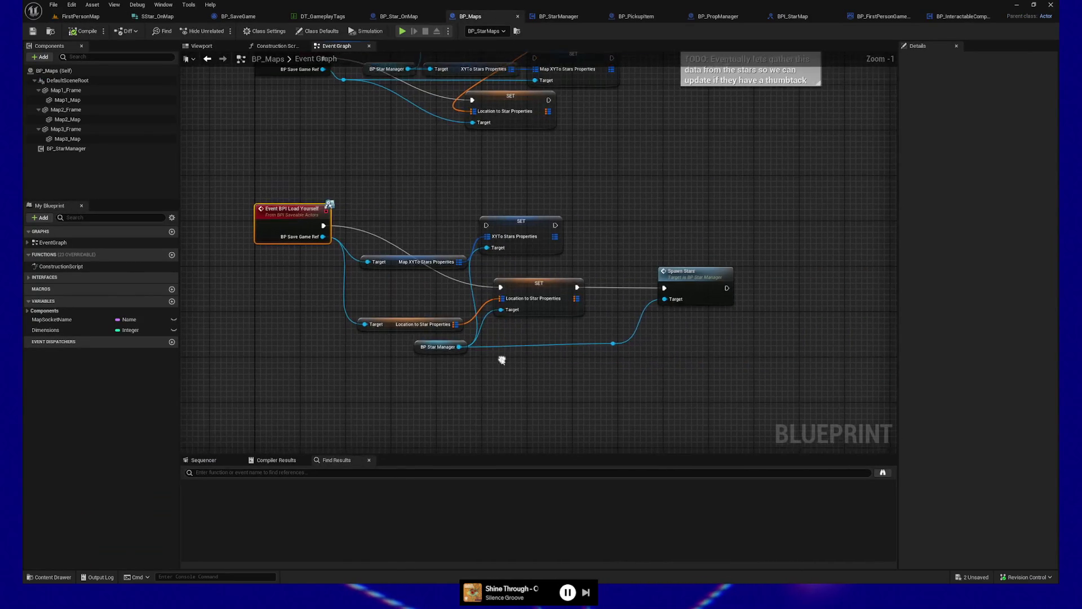
mouse_move(567, 169)
left_mouse_down()
mouse_move(479, 256)
mouse_move(314, 266)
left_mouse_up()
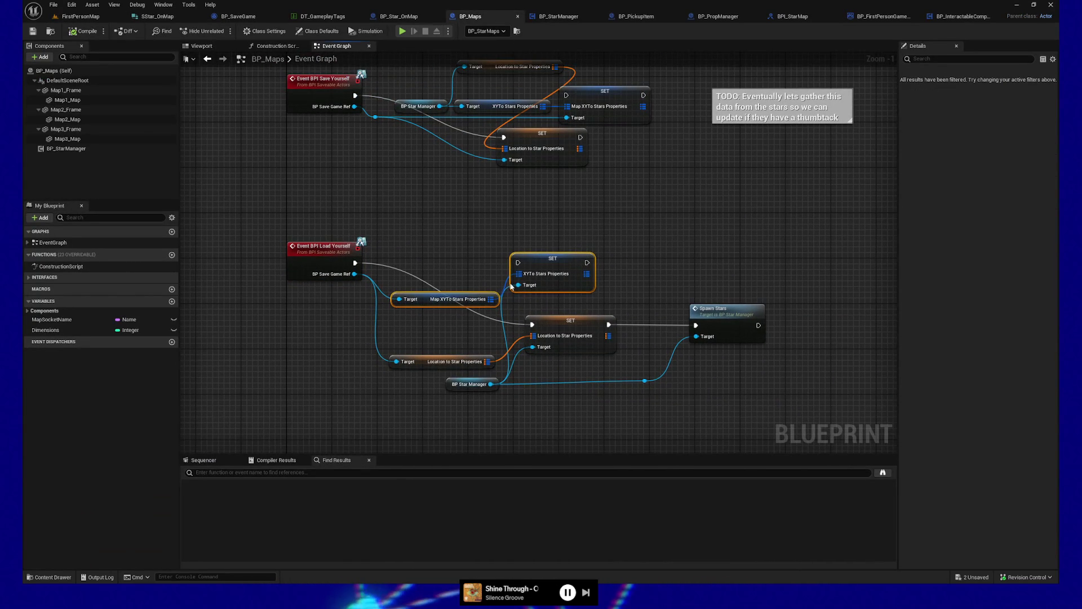
key("Delete")
Move the load chain up into the gap and straighten the BP Star Manager wire
left_click_drag(467, 309, 761, 412)
left_click_drag(562, 327, 570, 266)
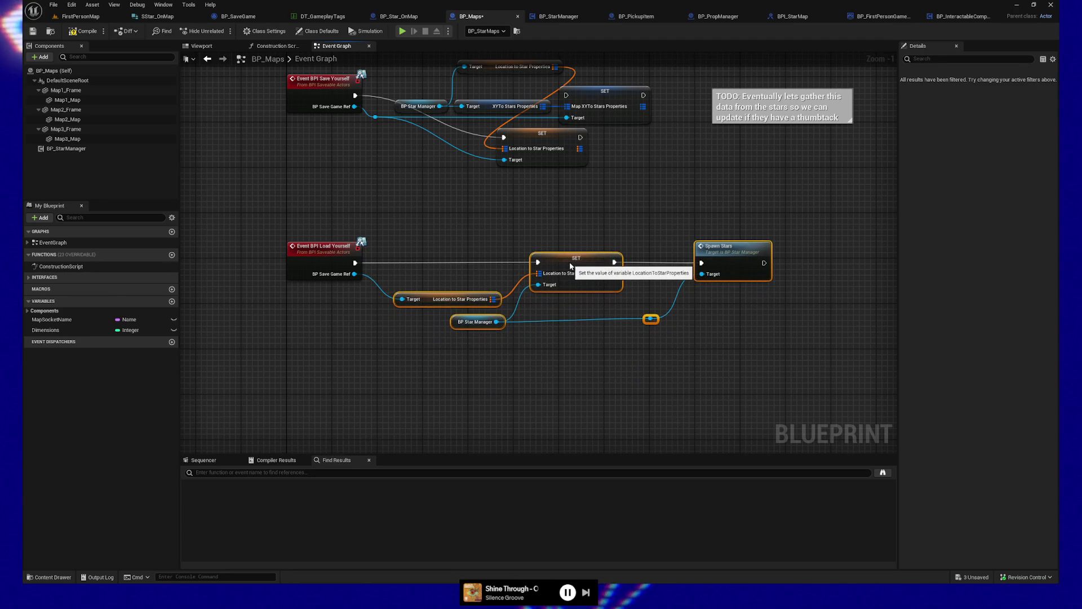
left_click_drag(495, 238, 491, 267)
left_click(572, 296)
left_click(320, 275, "ctrl")
left_click(727, 276, "ctrl")
left_click_drag(671, 372, 452, 344)
key("q")
Delete the XYTo Stars save nodes and align the getters and SET into one row
mouse_move(471, 171)
left_mouse_down()
mouse_move(430, 222)
mouse_move(419, 187)
left_mouse_up()
left_click_drag(564, 206, 616, 212)
key("Delete")
left_click_drag(503, 217, 496, 211)
mouse_move(508, 168)
left_mouse_down()
mouse_move(385, 322)
mouse_move(395, 282)
mouse_move(377, 276)
left_mouse_up()
key("q")
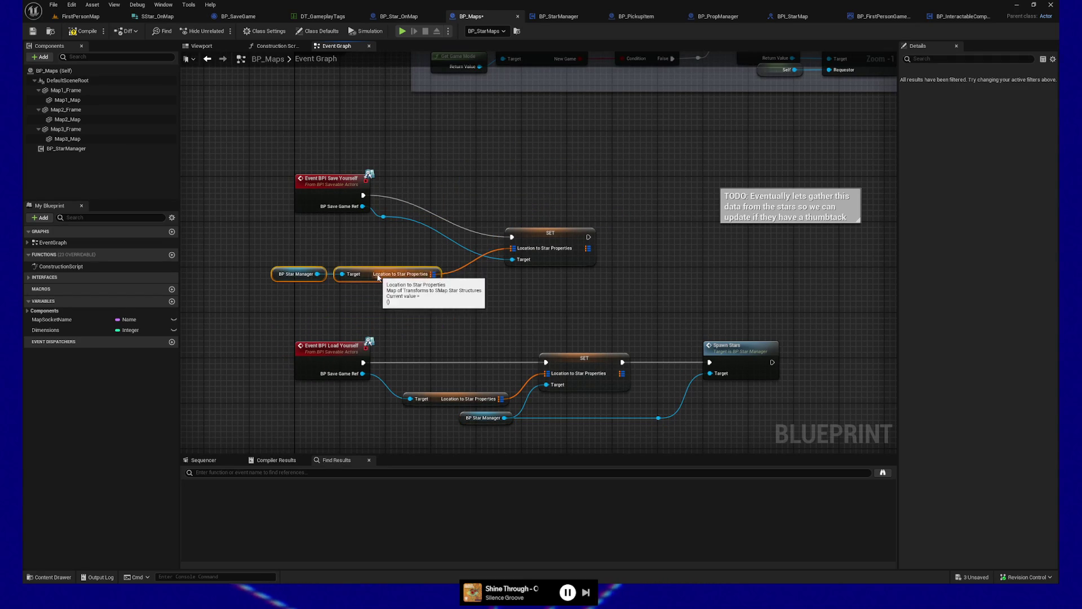
left_click(530, 233, "ctrl")
key("q")
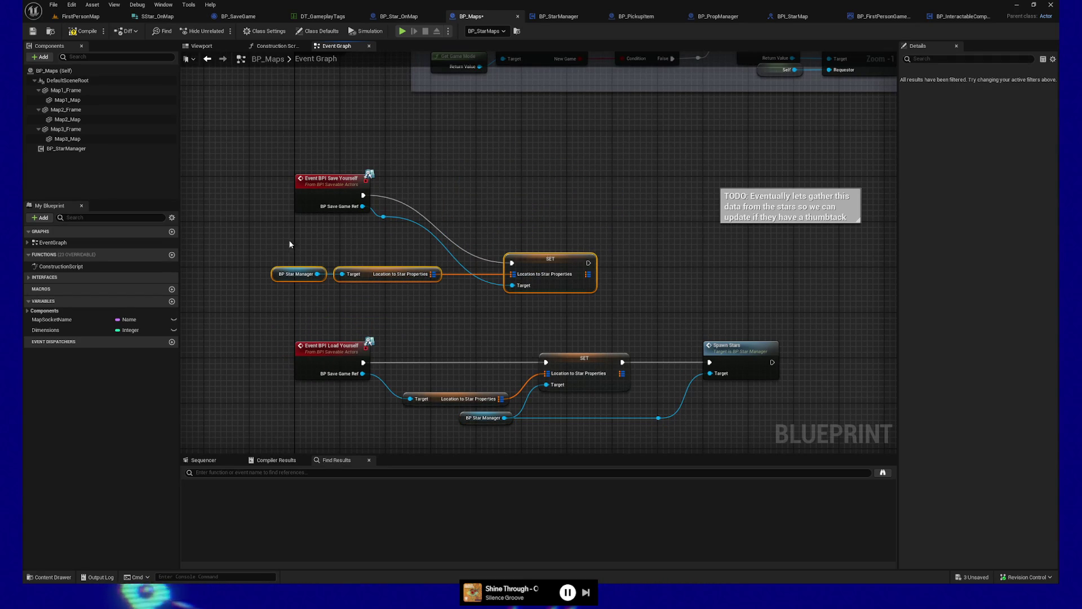
Straighten the Save Yourself row beside its event and save BP_Maps
mouse_move(554, 266)
left_mouse_down()
mouse_move(657, 211)
mouse_move(662, 186)
mouse_move(663, 196)
left_mouse_up()
left_click(329, 186, "ctrl")
left_click_drag(269, 157, 701, 259)
key("q")
mouse_move(640, 273)
left_mouse_down()
mouse_move(589, 286)
mouse_move(597, 297)
mouse_move(595, 270)
left_mouse_up()
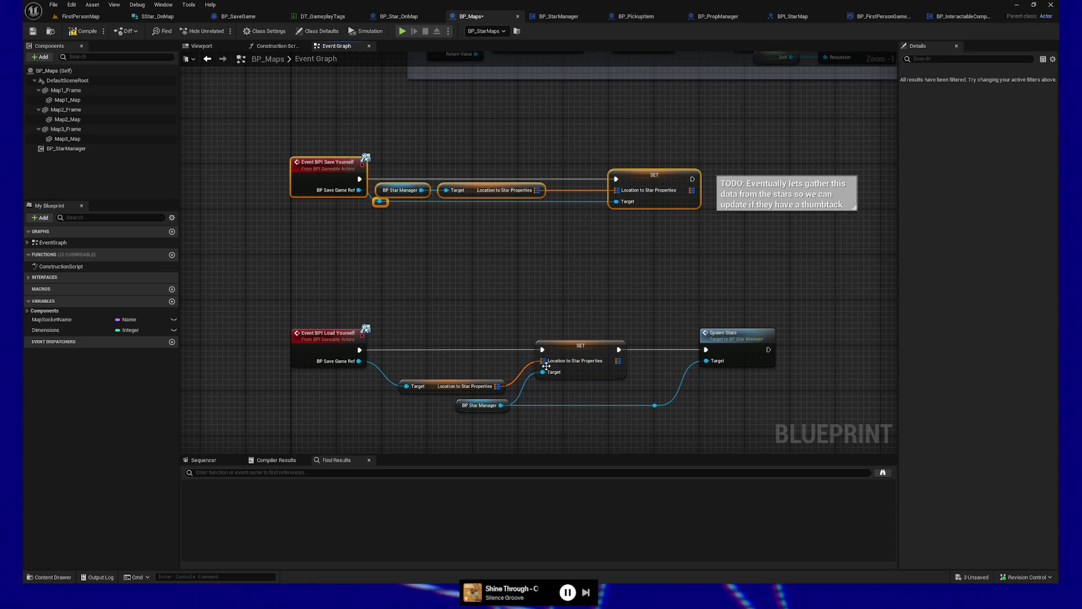
left_click_drag(491, 322, 483, 247)
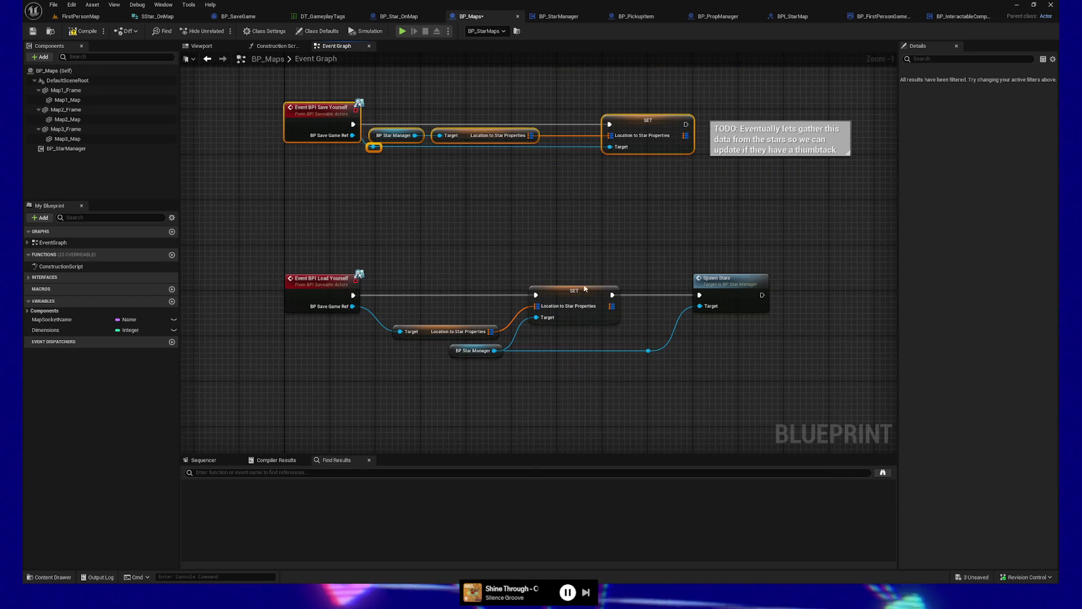
left_click_drag(632, 263, 759, 367)
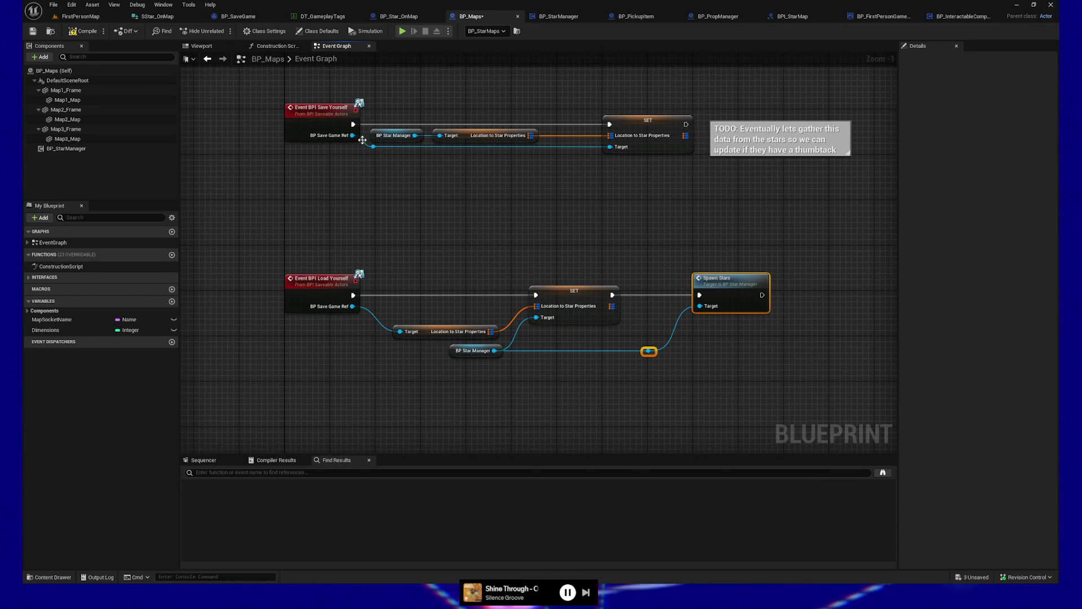
left_click(33, 31)
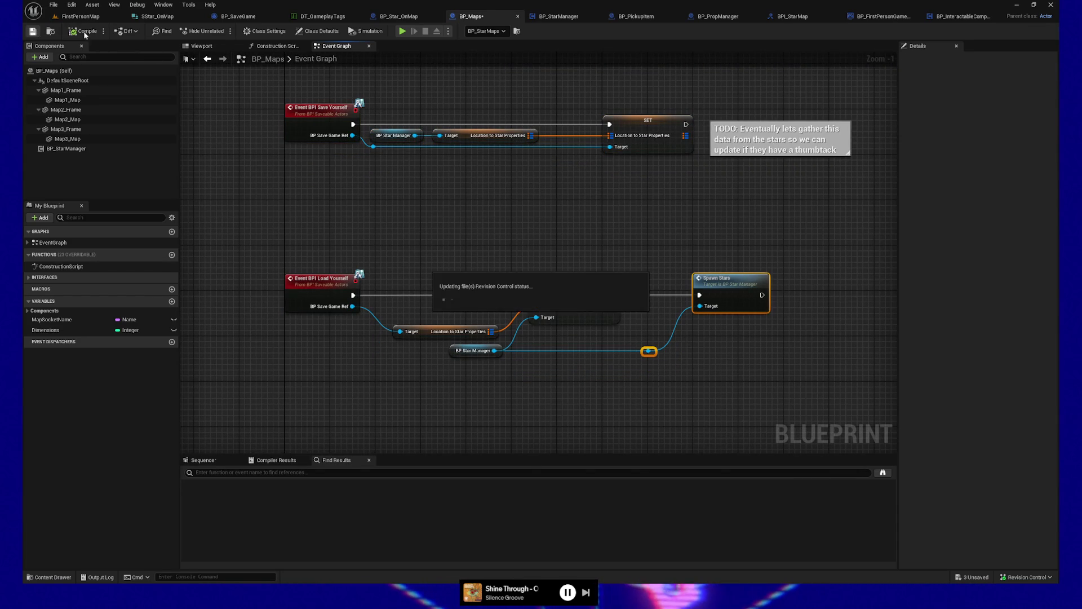
Review BP_StarManager's Register with Star Manager and Event Graph, then return to BP_Star_OnMap
left_click(556, 16)
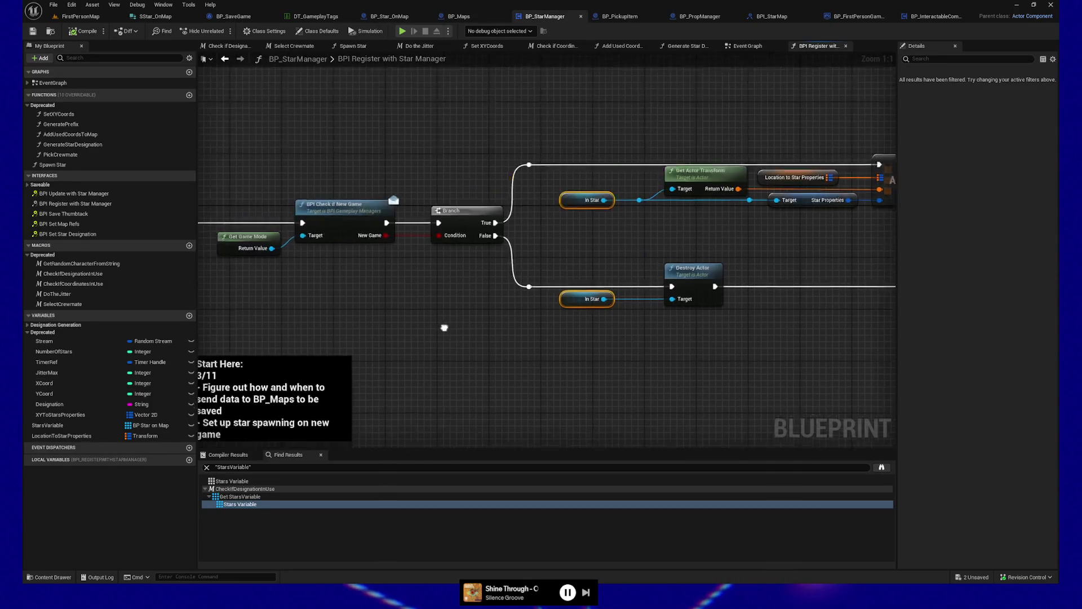
scroll(539, 355, "down", 1)
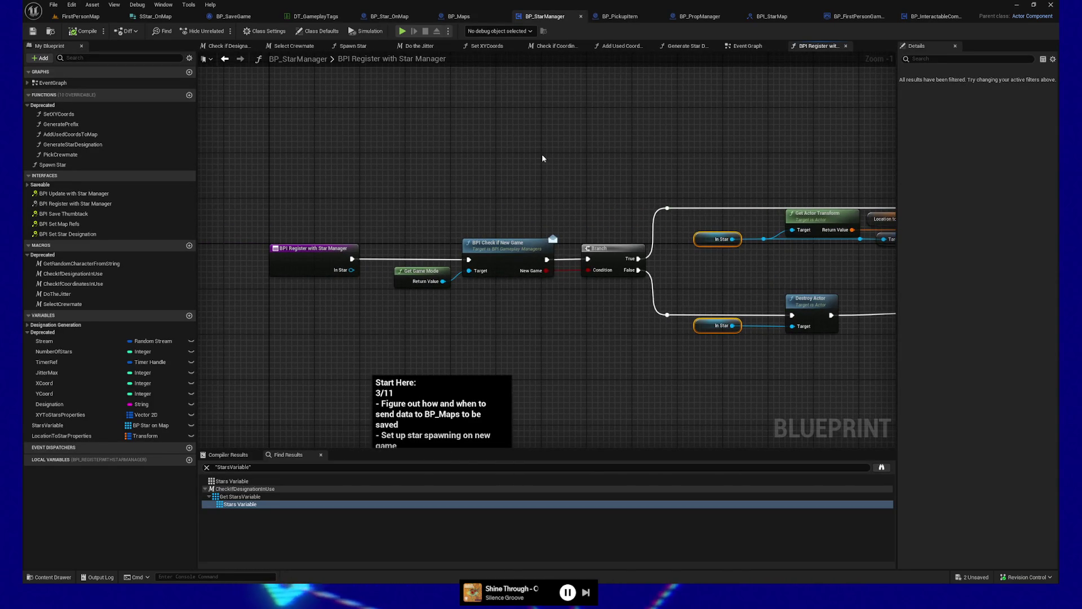
mouse_move(525, 189)
left_mouse_down()
mouse_move(488, 314)
mouse_move(536, 181)
left_mouse_up()
scroll(536, 181, "down", 1)
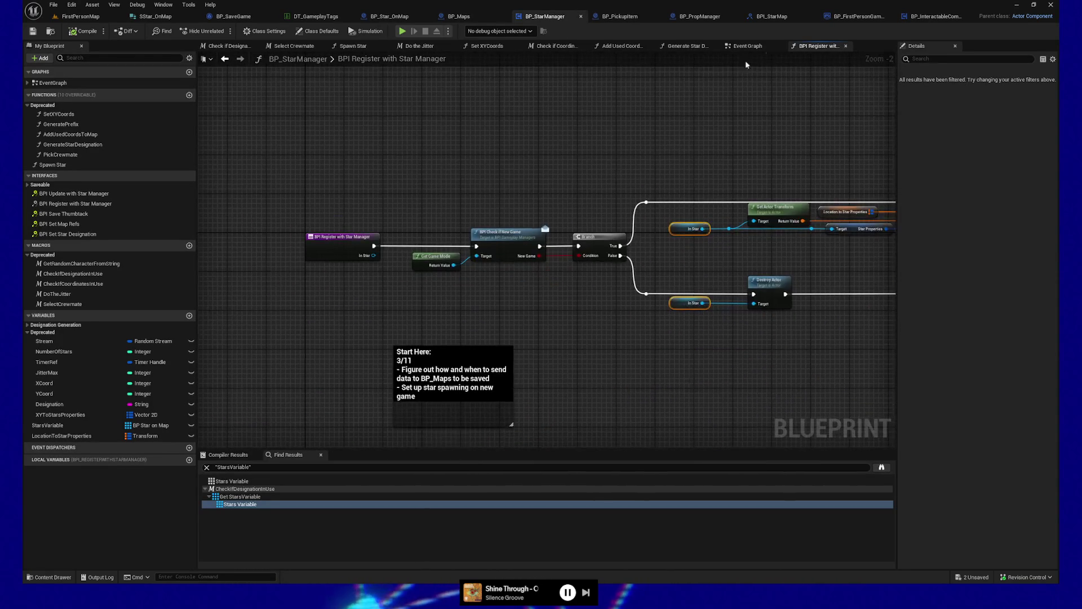
left_click(756, 49)
left_click_drag(389, 186, 595, 188)
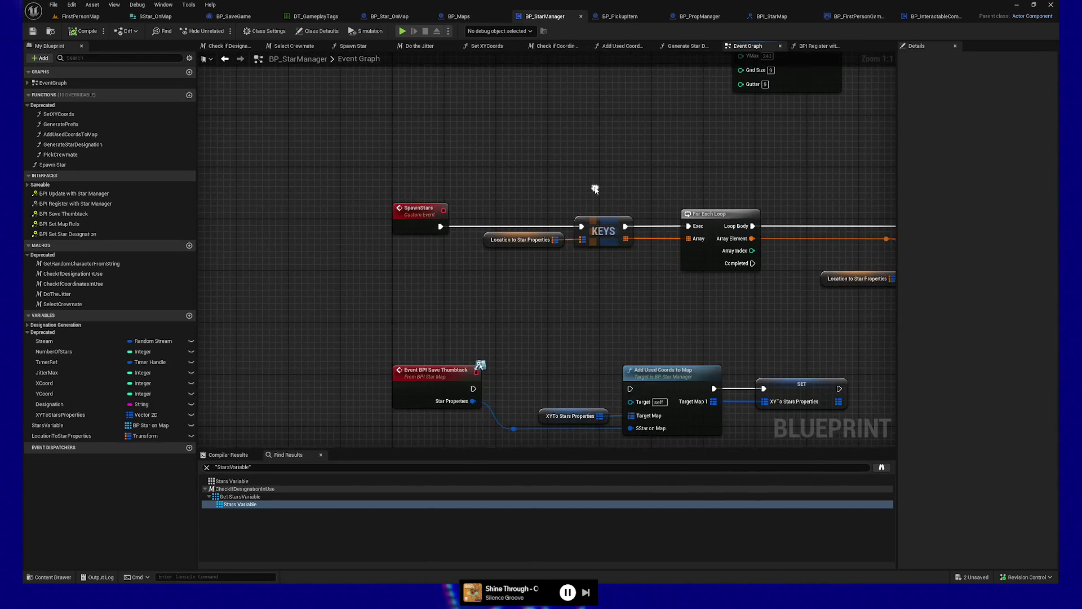
left_click(420, 17)
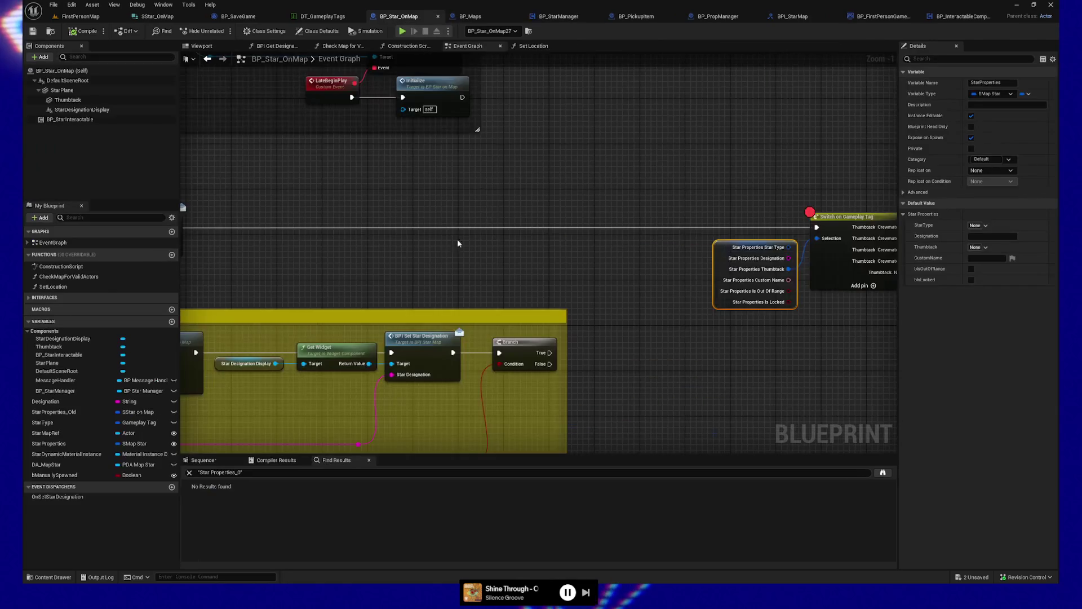
Navigate to the thumbtack placement section and select the Set Thumbtack Tentative event
scroll(513, 280, "up", 2)
left_click_drag(410, 303, 708, 224)
mouse_move(417, 382)
left_mouse_down()
mouse_move(371, 340)
mouse_move(341, 196)
left_mouse_up()
left_click_drag(327, 345, 333, 169)
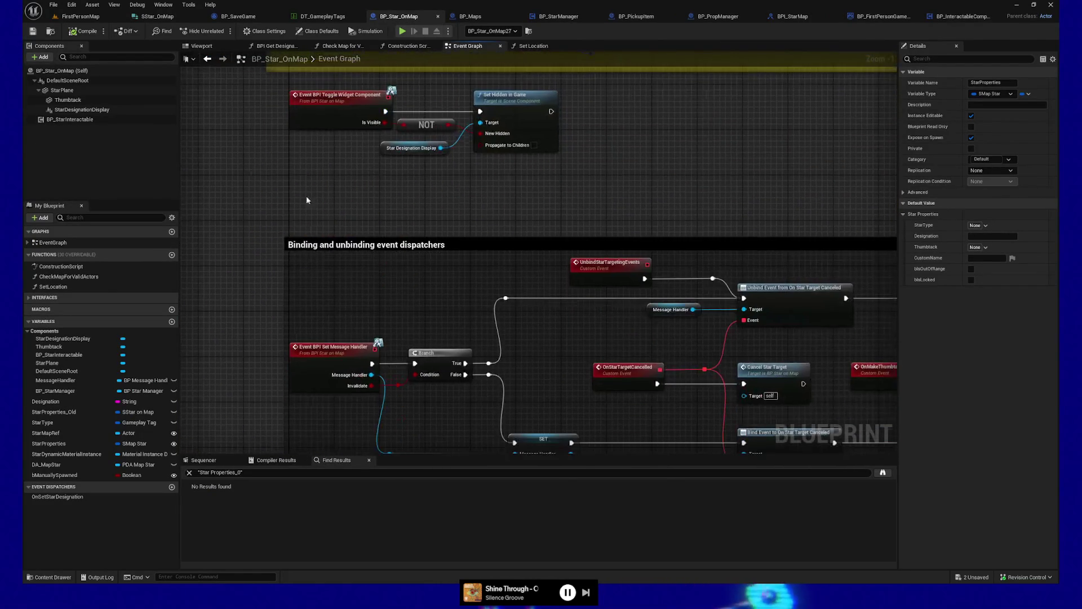
left_click_drag(346, 556, 339, 107)
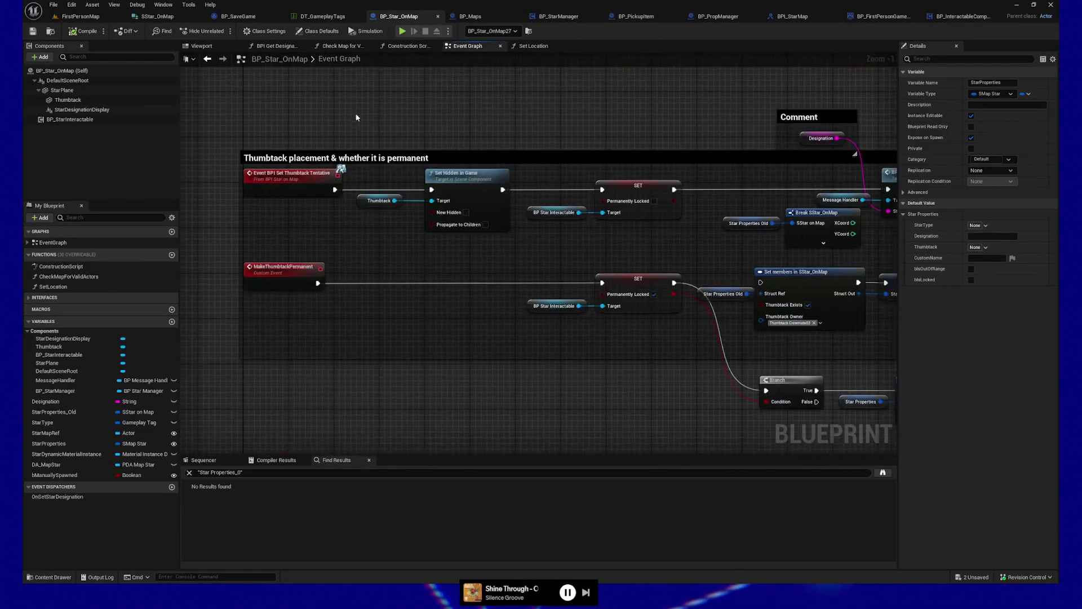
left_click_drag(313, 247, 298, 233)
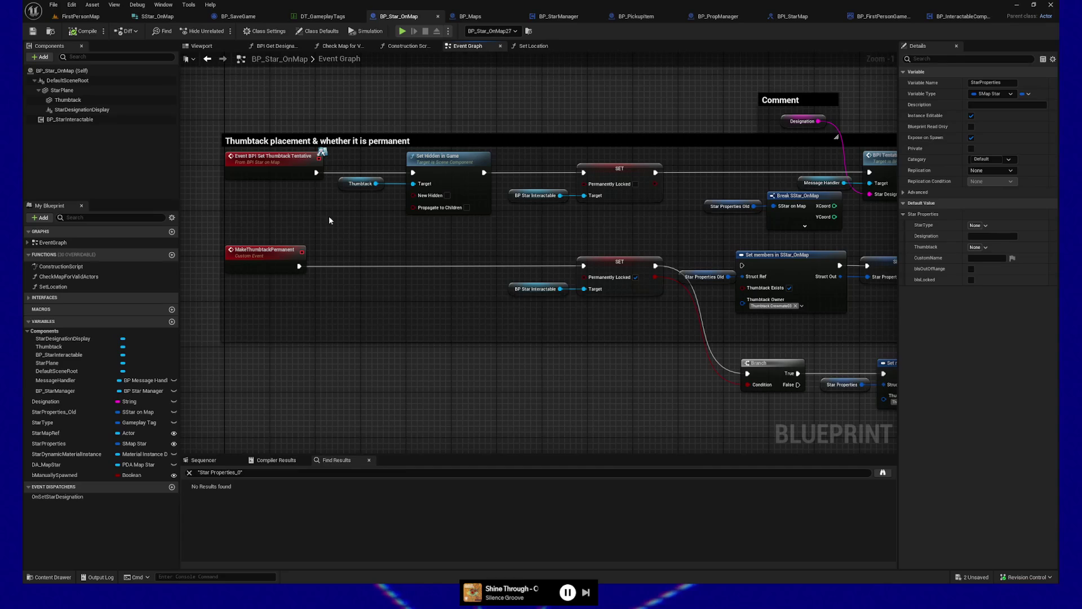
left_click_drag(246, 105, 284, 203)
left_click(278, 171)
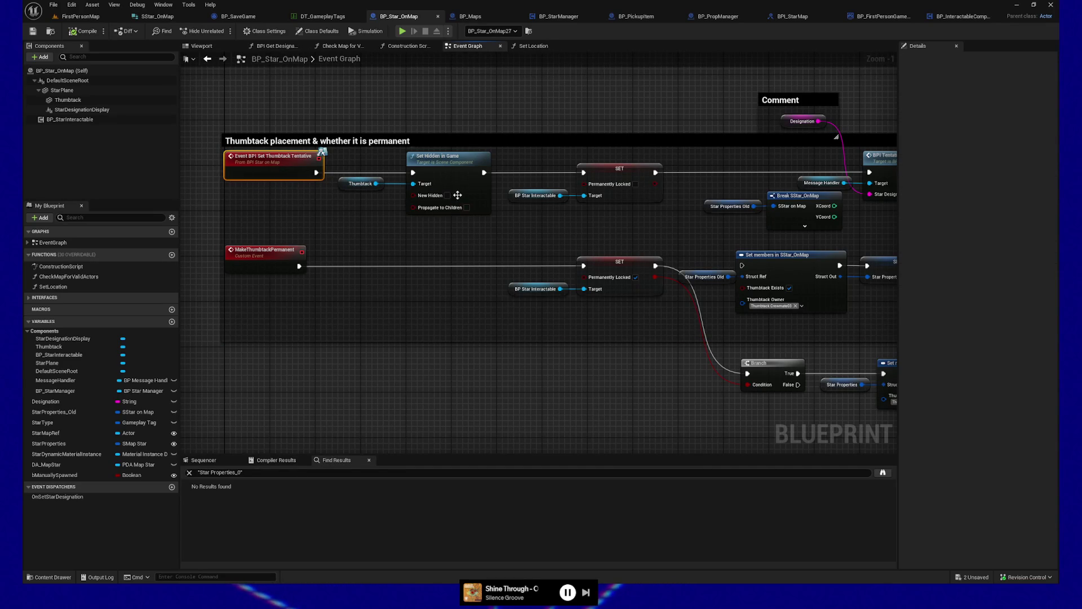
Follow the tentative thumbtack chain to the Designation and Break SStar_OnMap nodes
mouse_move(513, 225)
left_mouse_down()
mouse_move(464, 235)
mouse_move(374, 222)
left_mouse_up()
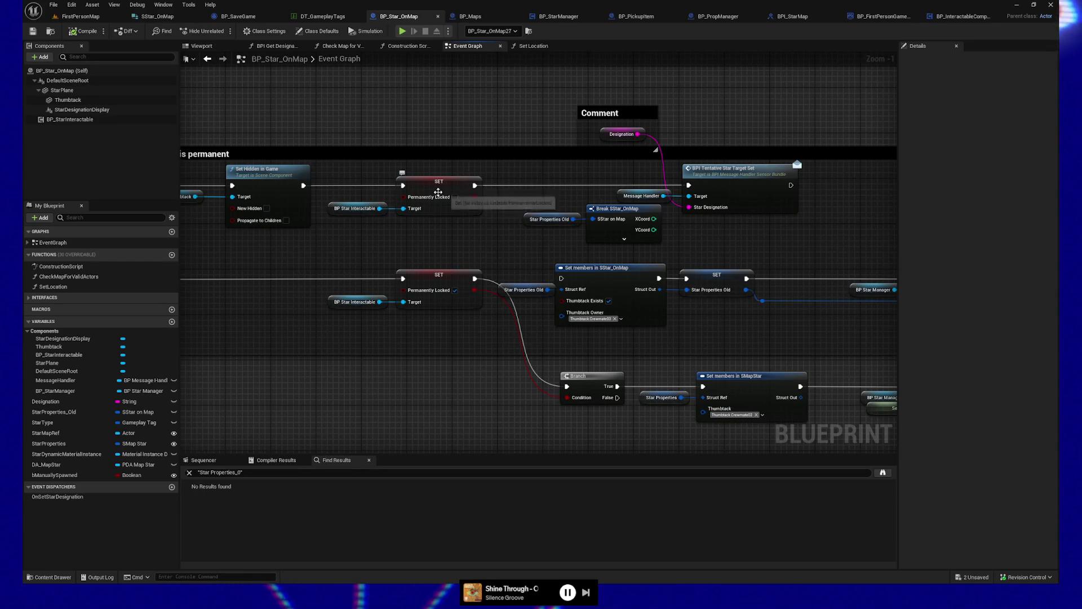
mouse_move(464, 218)
left_mouse_down()
mouse_move(358, 234)
mouse_move(369, 228)
left_mouse_up()
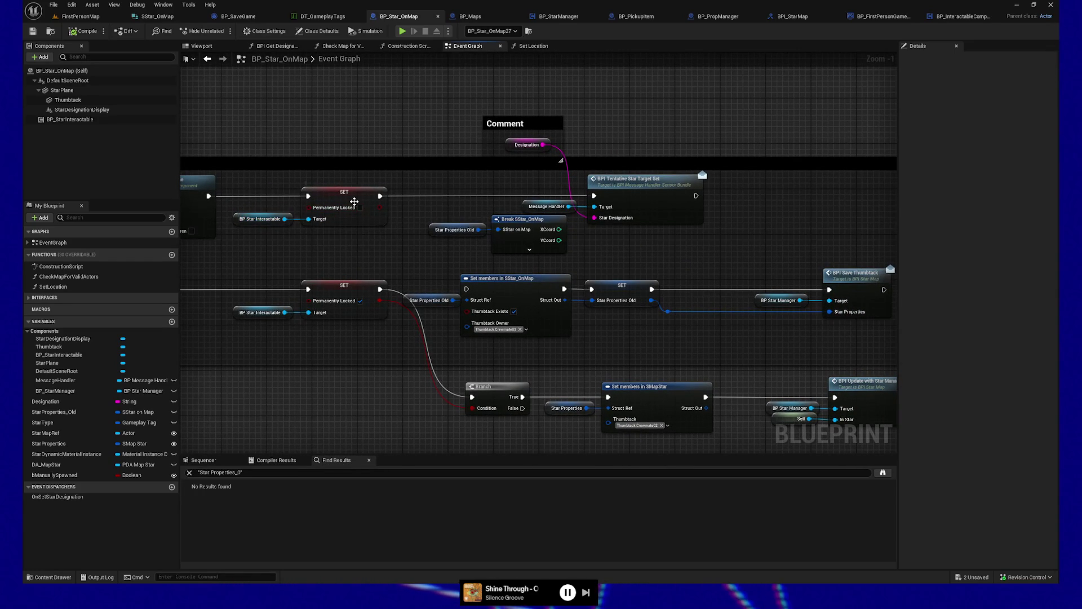
left_click_drag(354, 202, 275, 203)
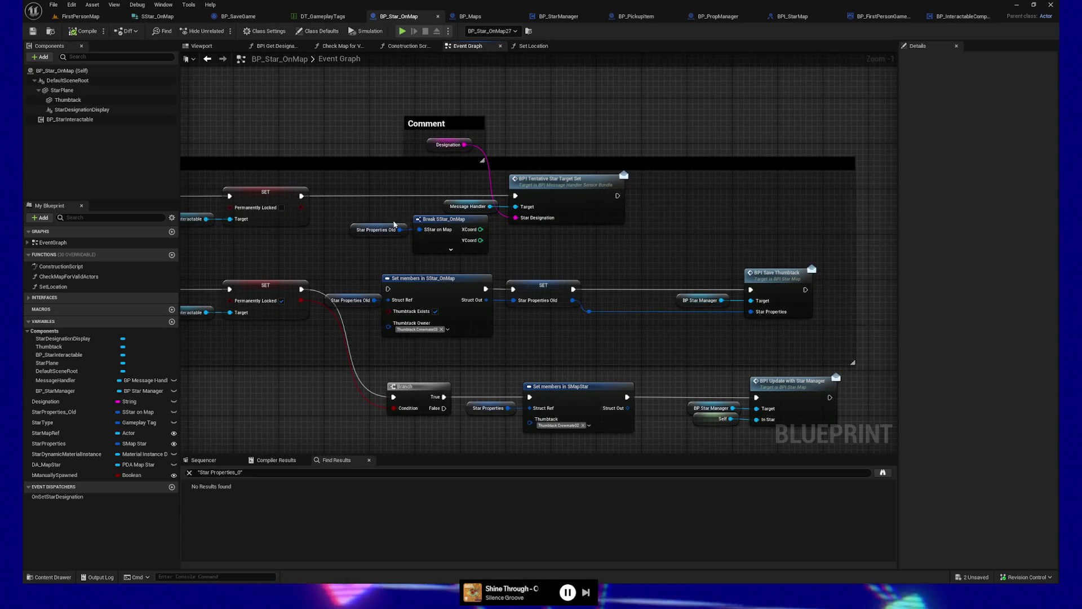
mouse_move(394, 224)
left_mouse_down()
mouse_move(580, 255)
mouse_move(544, 257)
left_mouse_up()
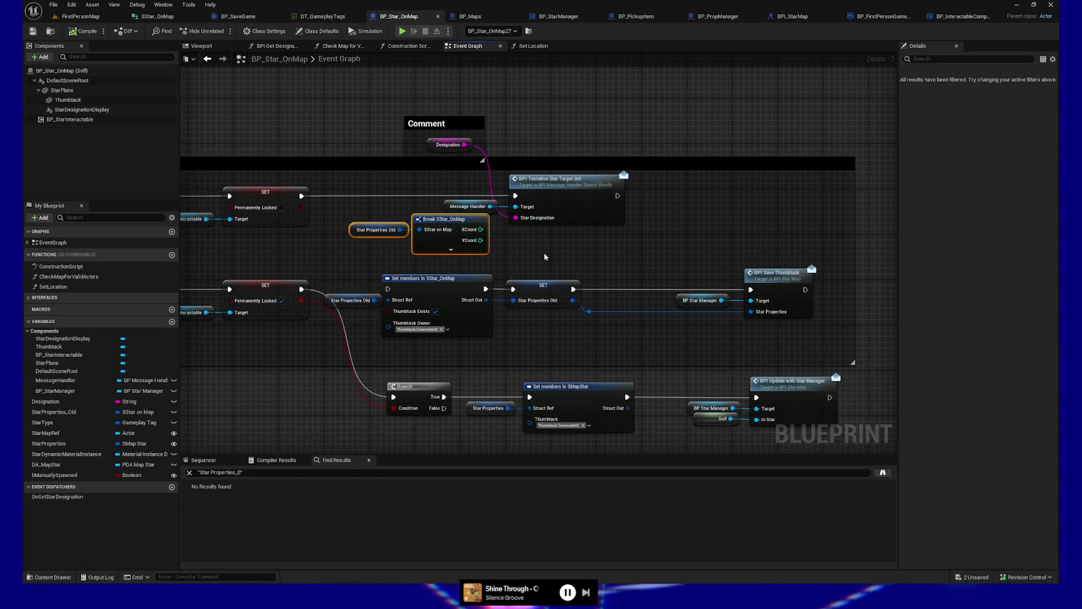
left_click(420, 124)
left_click(445, 144)
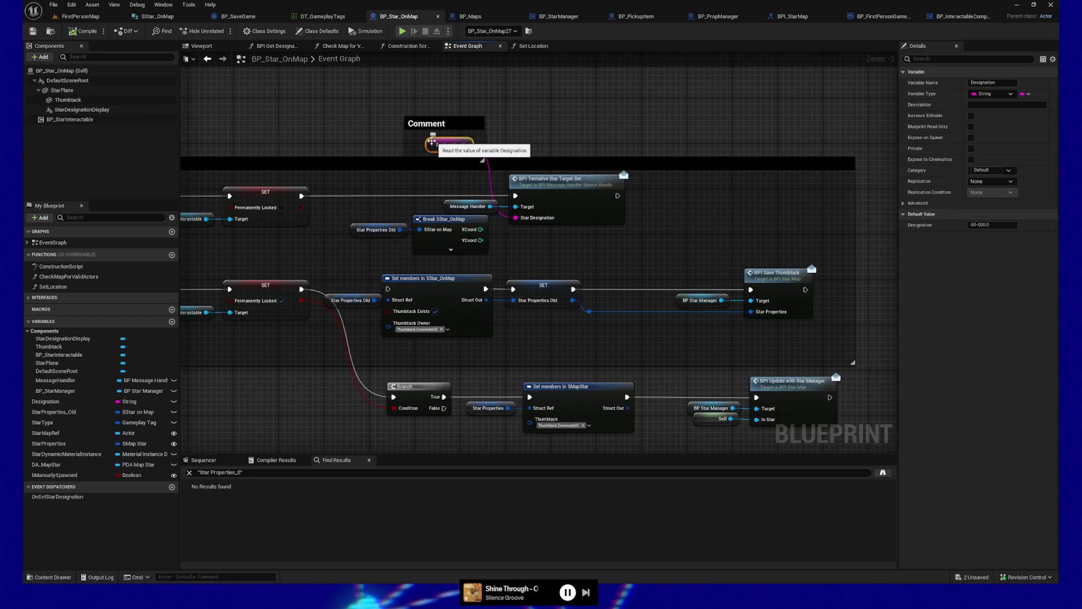
Add a split StarProperties getter and wire its Designation into Star Designation
mouse_move(59, 467)
left_mouse_down()
mouse_move(316, 113)
mouse_move(304, 108)
left_mouse_up()
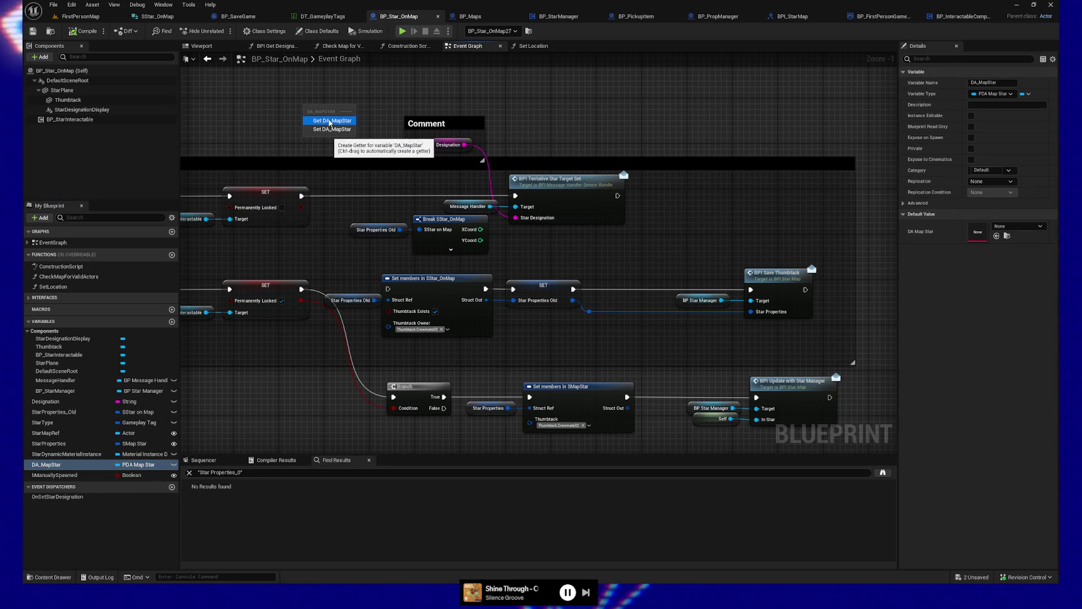
left_click(330, 121)
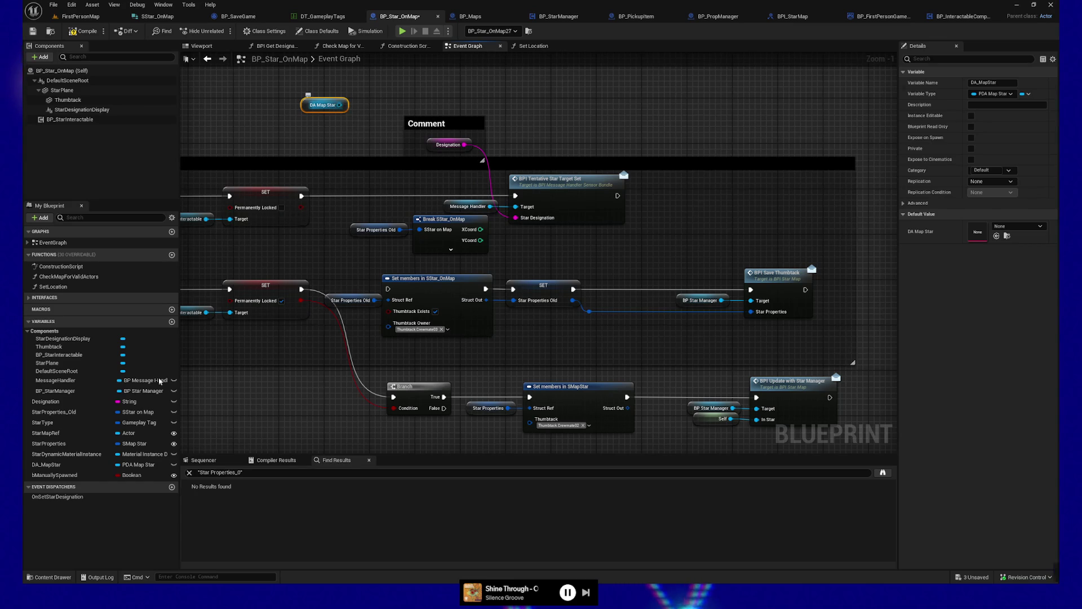
key("ctrl+z")
mouse_move(63, 449)
left_mouse_down()
mouse_move(265, 113)
mouse_move(268, 89)
left_mouse_up()
left_click(310, 106)
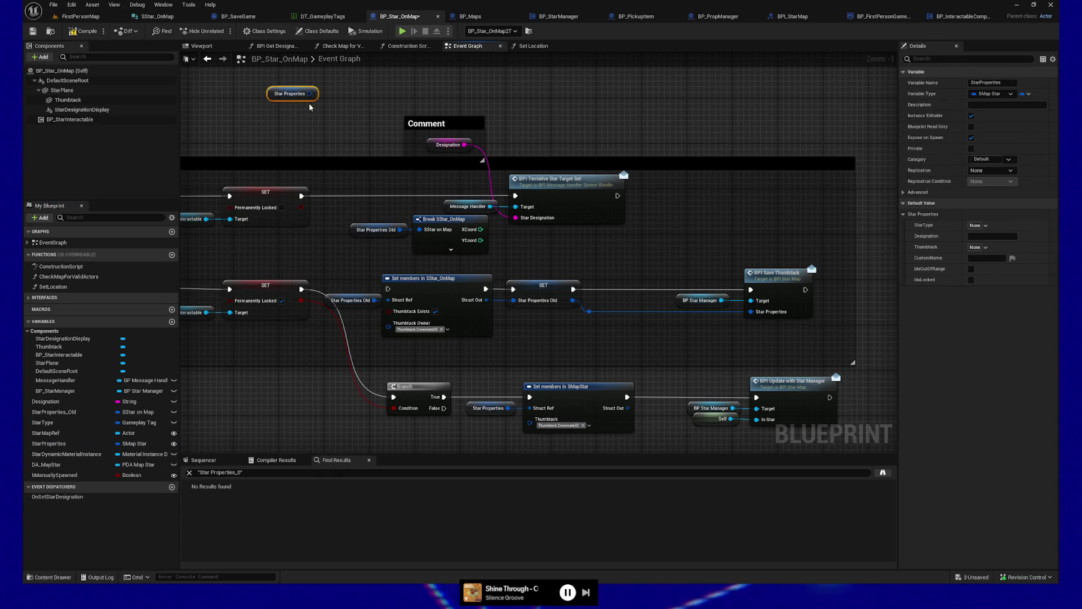
right_click(311, 95)
left_click(338, 121)
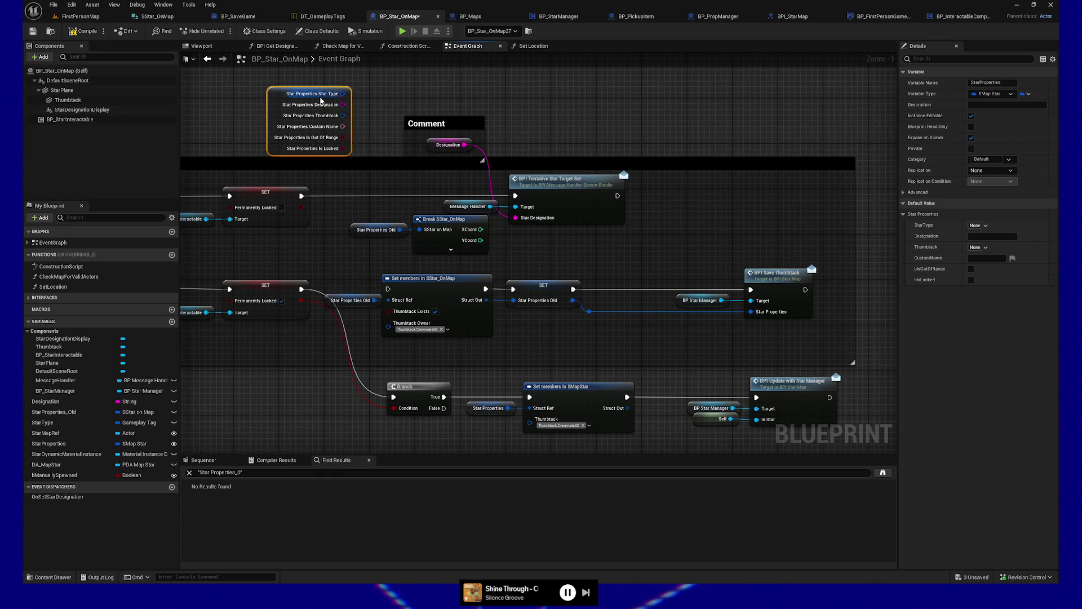
left_click_drag(342, 104, 515, 217)
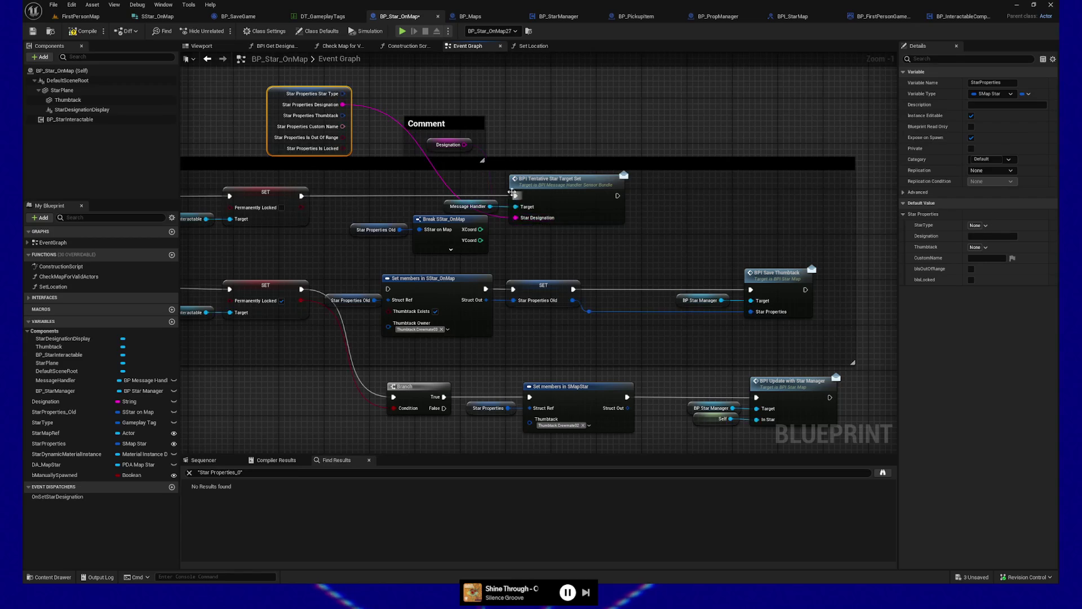
Delete the Comment, Designation, Star Properties Old and Break nodes, then reposition the getter
left_click(448, 145)
key("Delete")
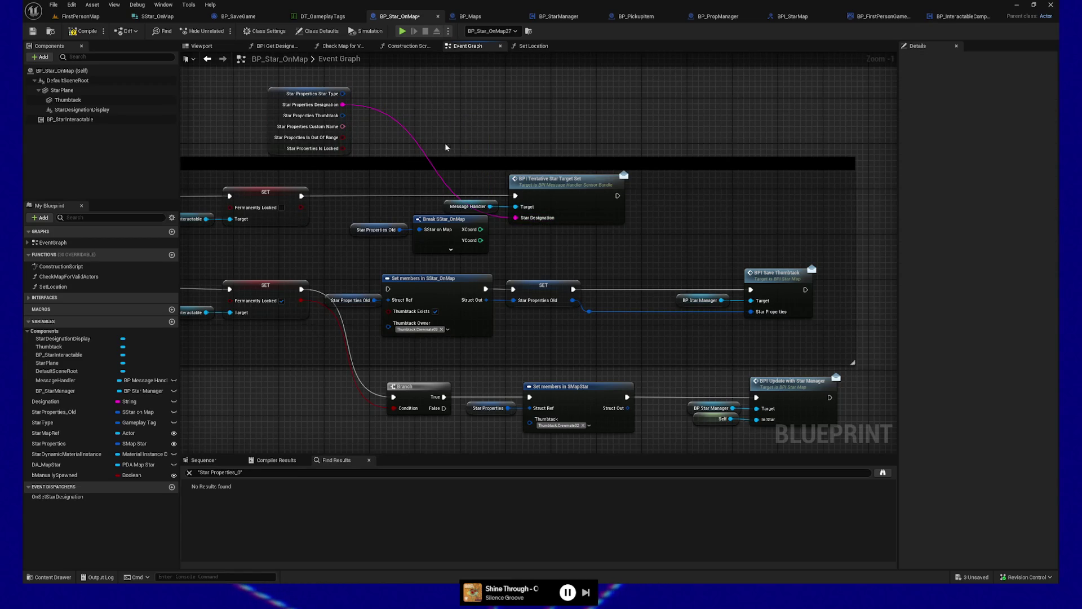
left_click_drag(288, 88, 400, 76)
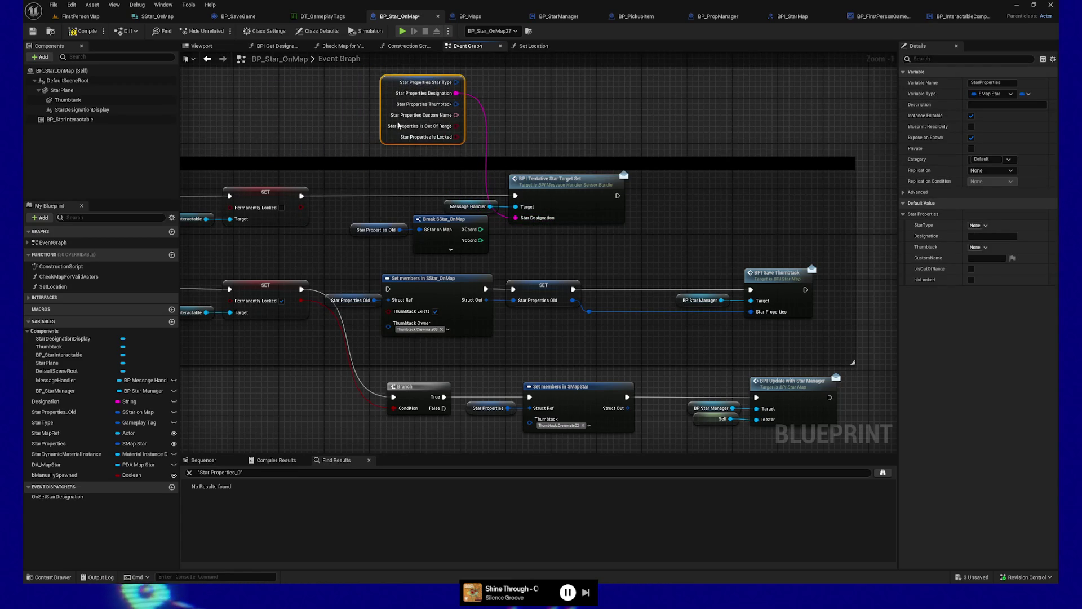
left_click(374, 231)
left_click(431, 219, "ctrl")
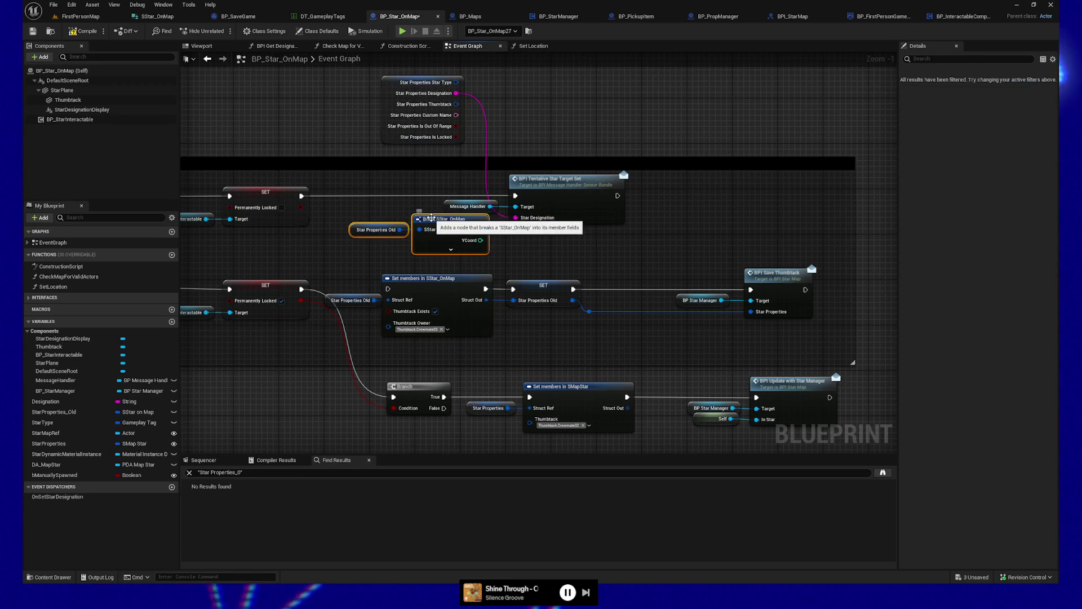
key("Delete")
mouse_move(511, 265)
left_mouse_down()
mouse_move(482, 247)
mouse_move(494, 235)
mouse_move(588, 228)
mouse_move(609, 282)
left_mouse_up()
mouse_move(483, 102)
left_mouse_down()
mouse_move(462, 242)
mouse_move(454, 231)
left_mouse_up()
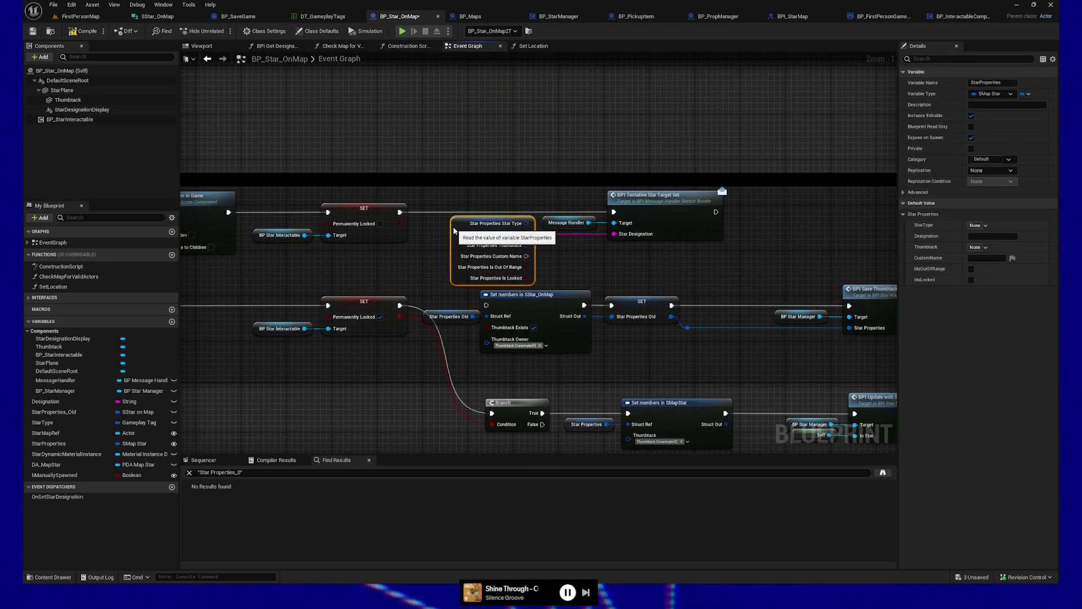
mouse_move(572, 276)
left_mouse_down()
mouse_move(637, 260)
mouse_move(620, 258)
left_mouse_up()
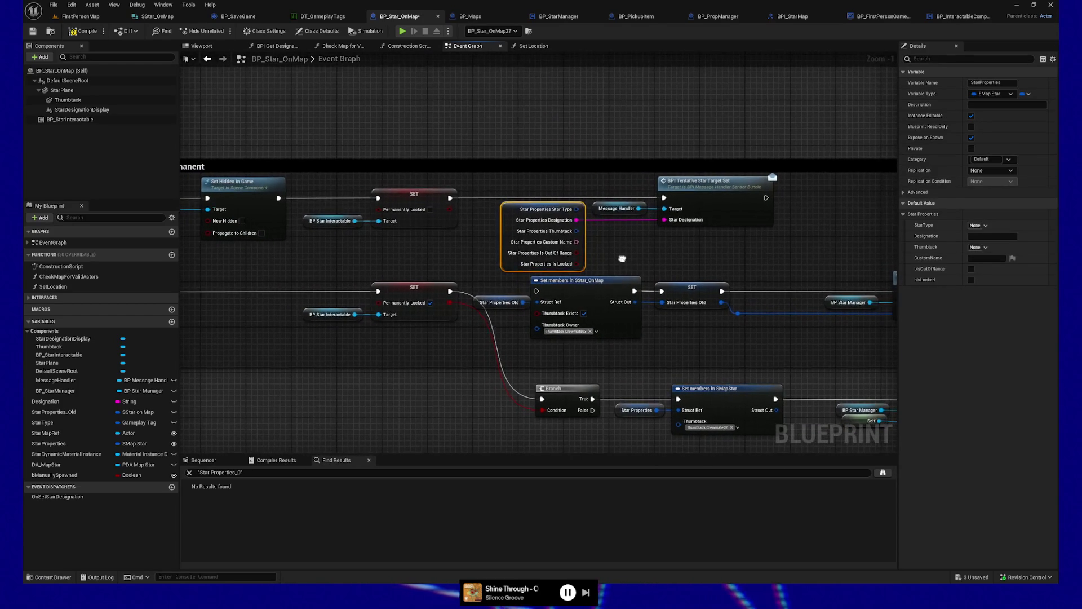
left_click_drag(321, 218, 669, 174)
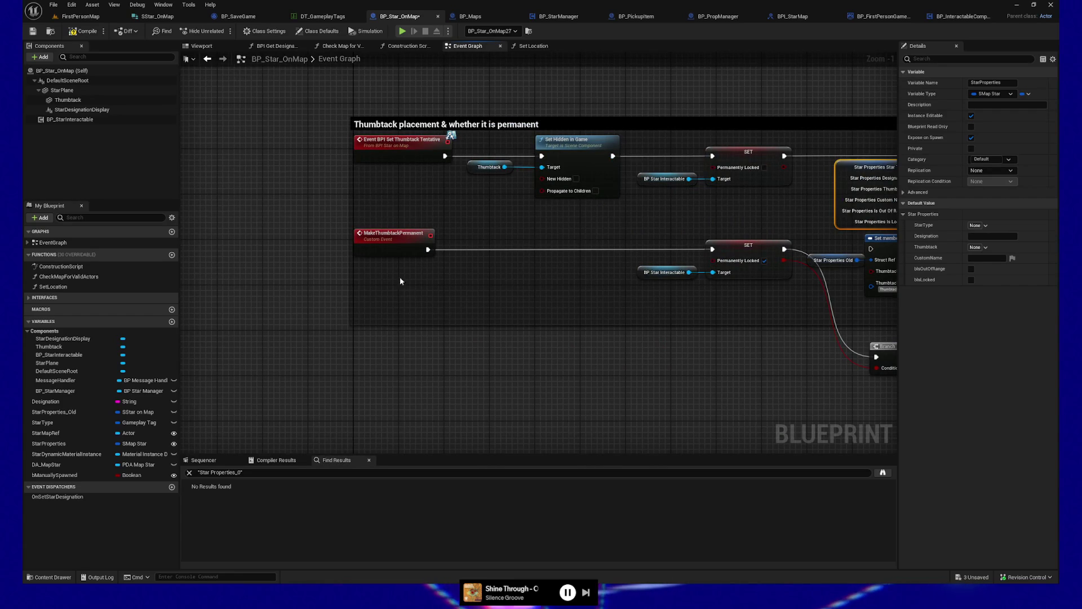
left_click(392, 239)
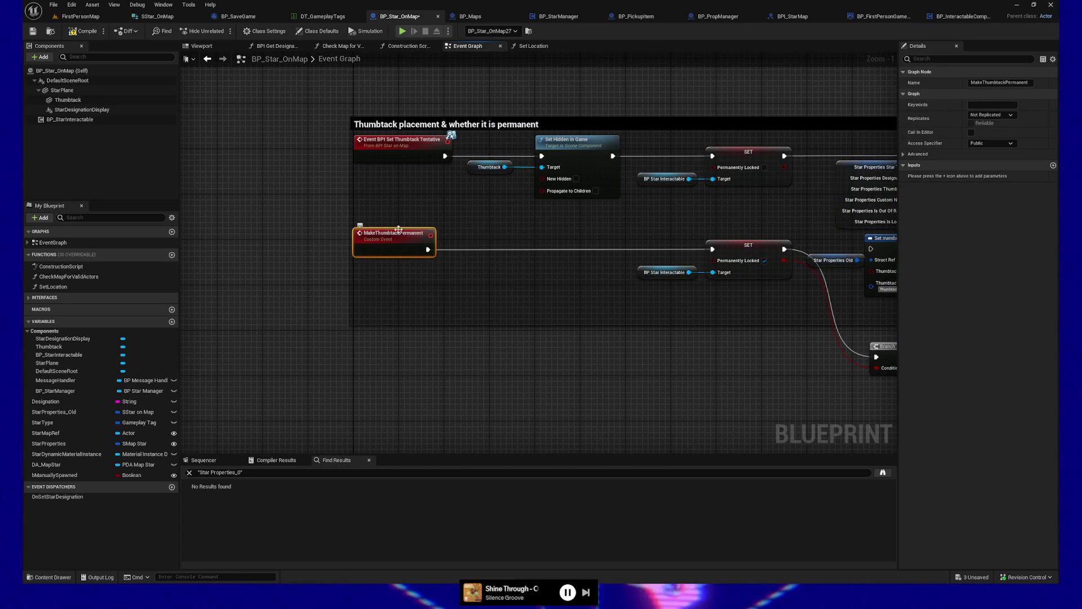
left_click_drag(514, 261, 359, 265)
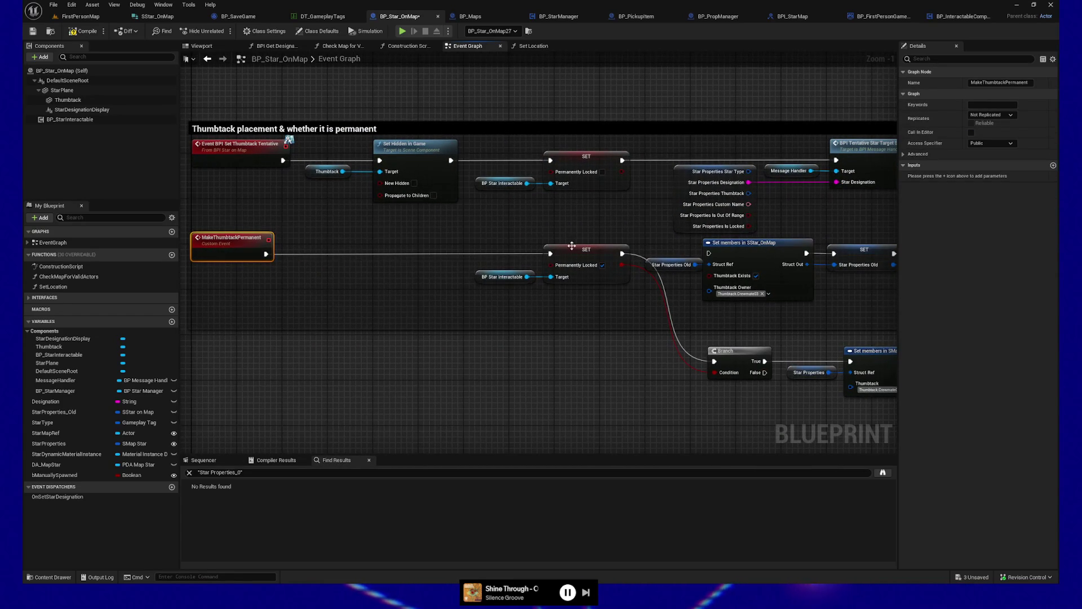
mouse_move(560, 285)
left_mouse_down()
mouse_move(447, 297)
mouse_move(404, 285)
left_mouse_up()
left_click_drag(451, 322, 372, 301)
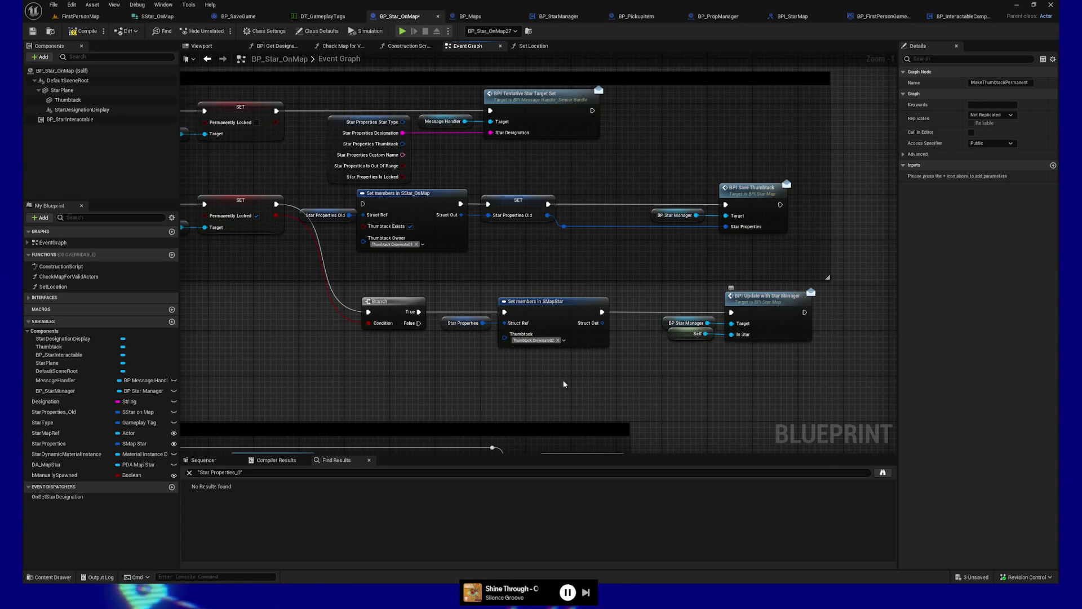
left_click_drag(527, 389, 535, 395)
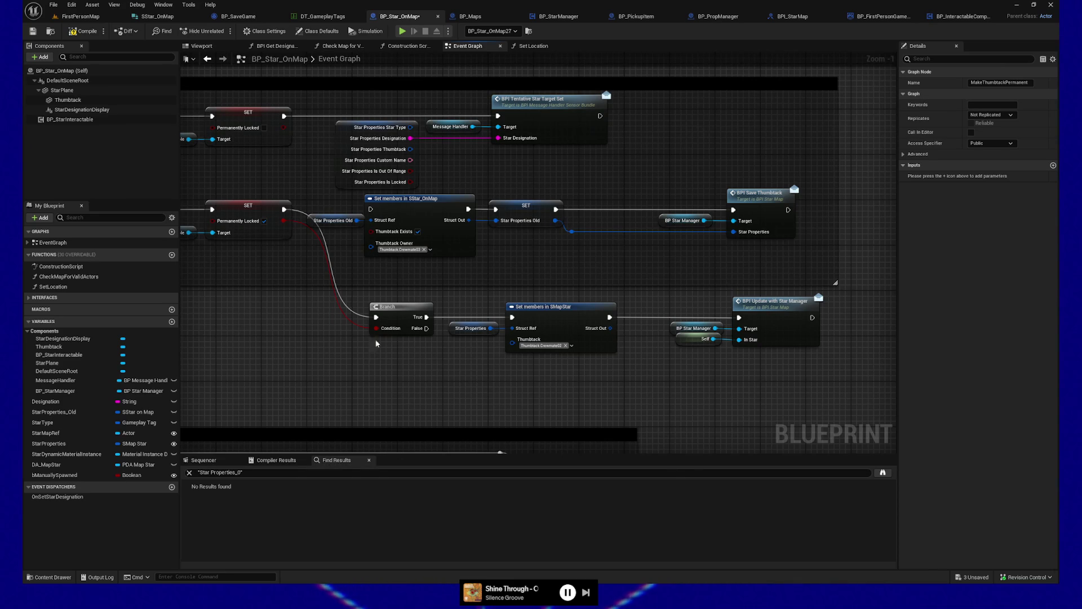
left_click(545, 310)
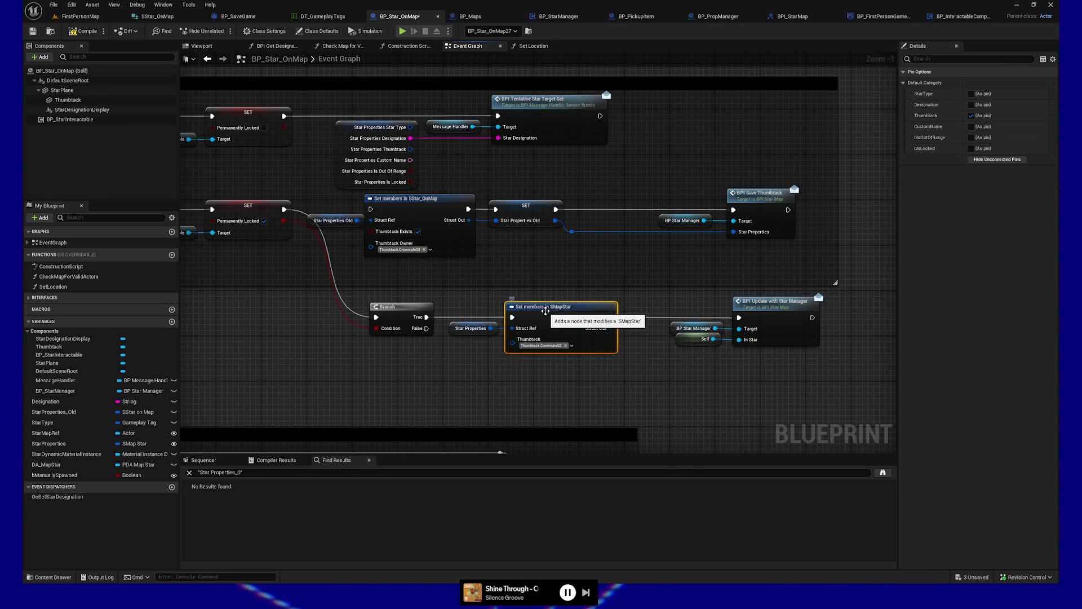
Open the BPI Update with Star Manager interface function from its node in BP_Star_OnMap
left_click(452, 329)
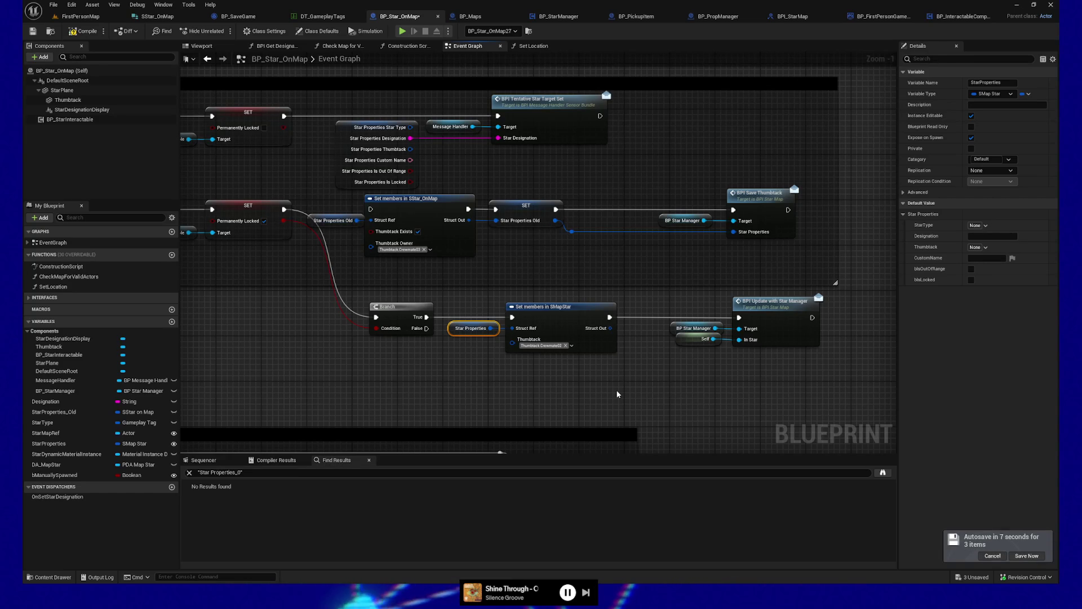
mouse_move(610, 393)
left_mouse_down()
mouse_move(578, 387)
mouse_move(587, 385)
mouse_move(418, 404)
left_mouse_up()
left_click(643, 323)
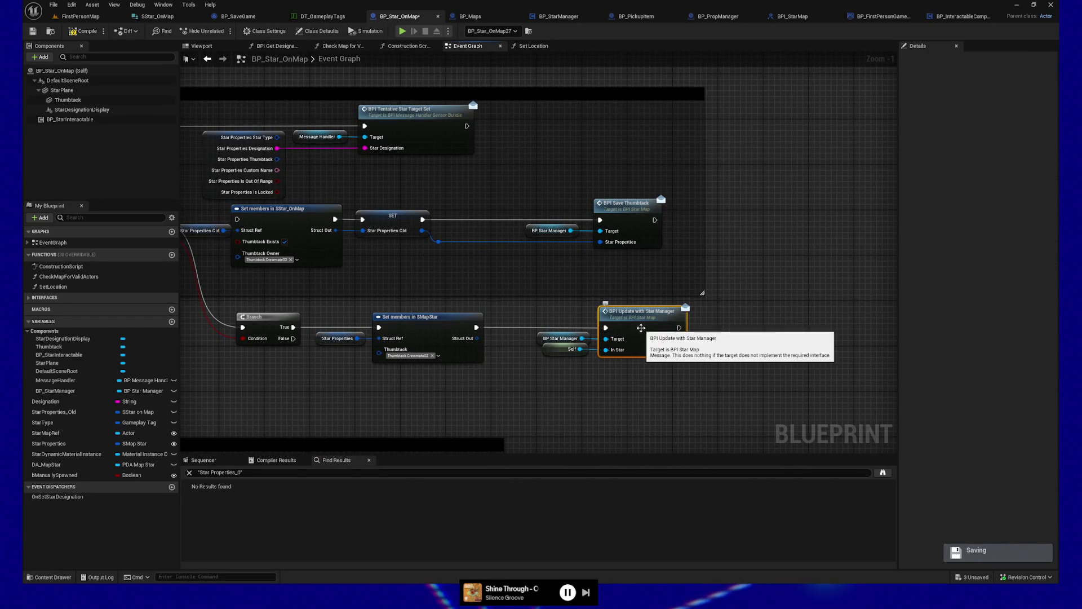
double_click(641, 328)
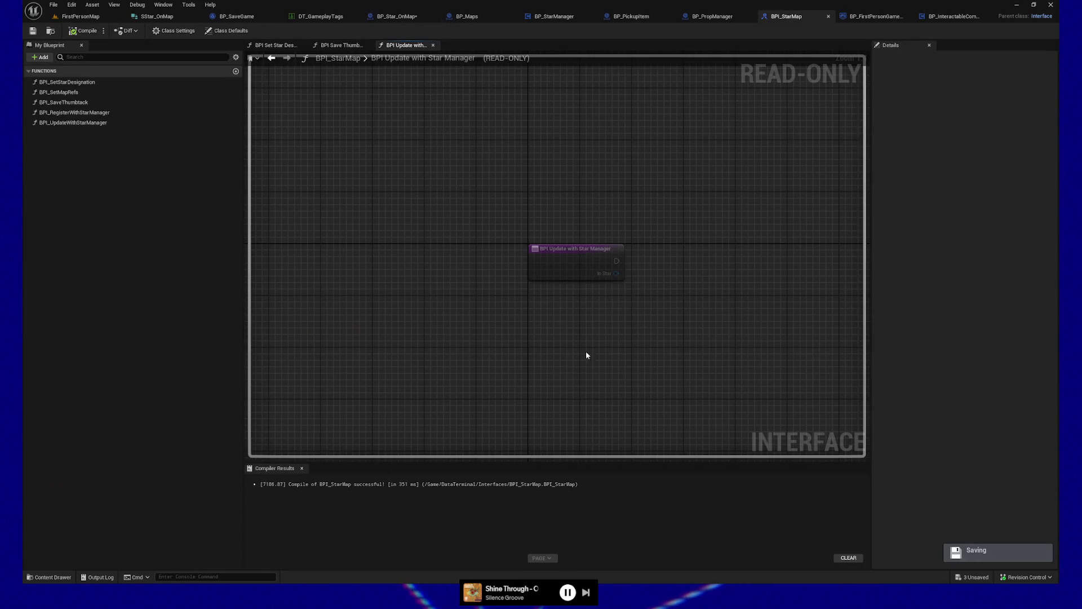
Close BPI_StarMap, glance at BP_StarManager, then return to BP_Star_OnMap's Event Graph
left_click(828, 17)
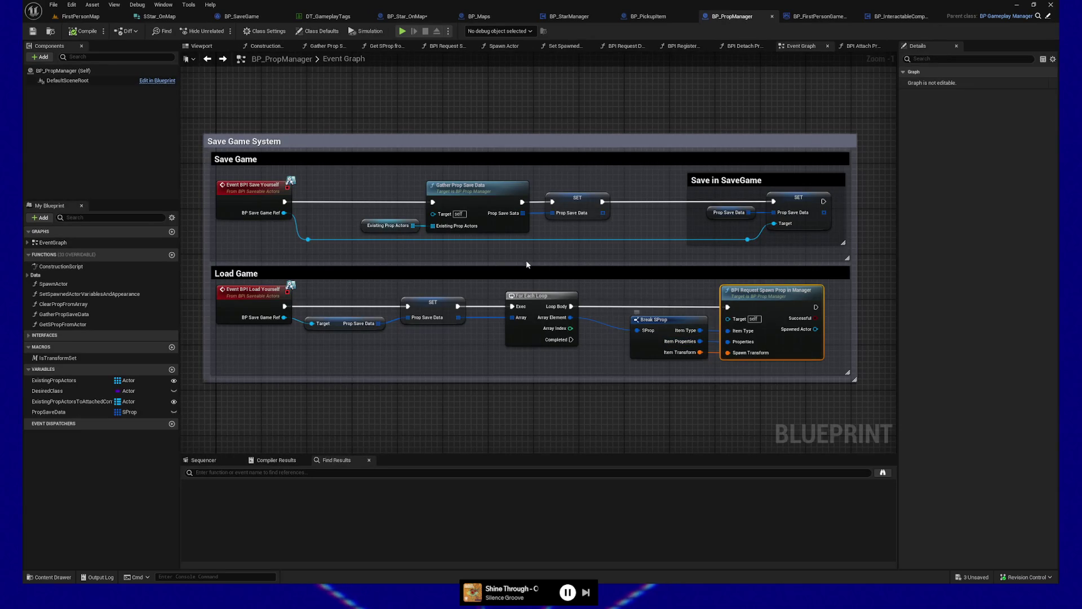
left_click(568, 16)
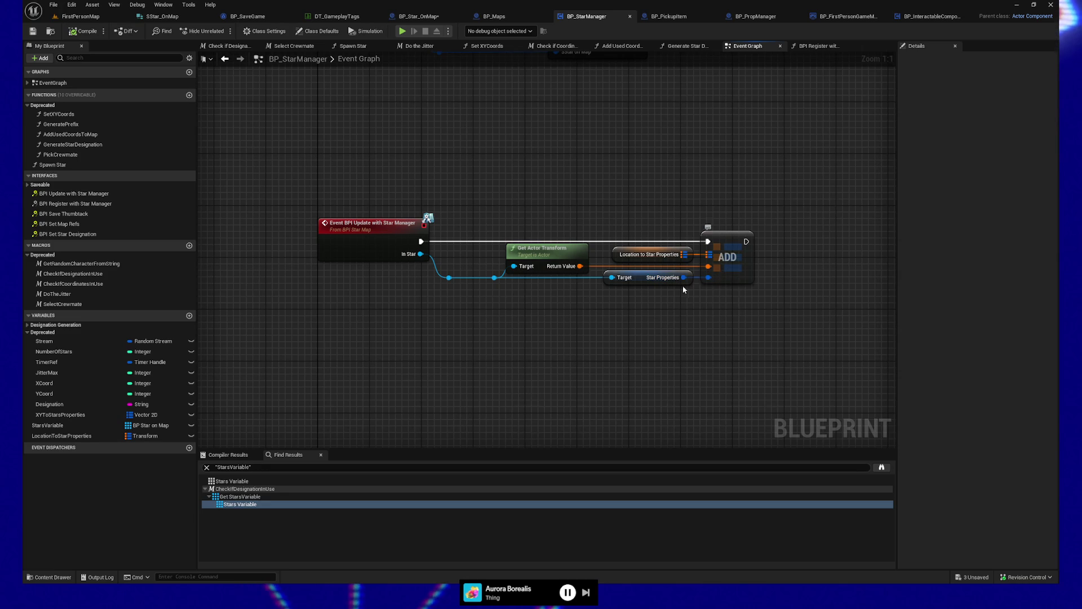
left_click(433, 17)
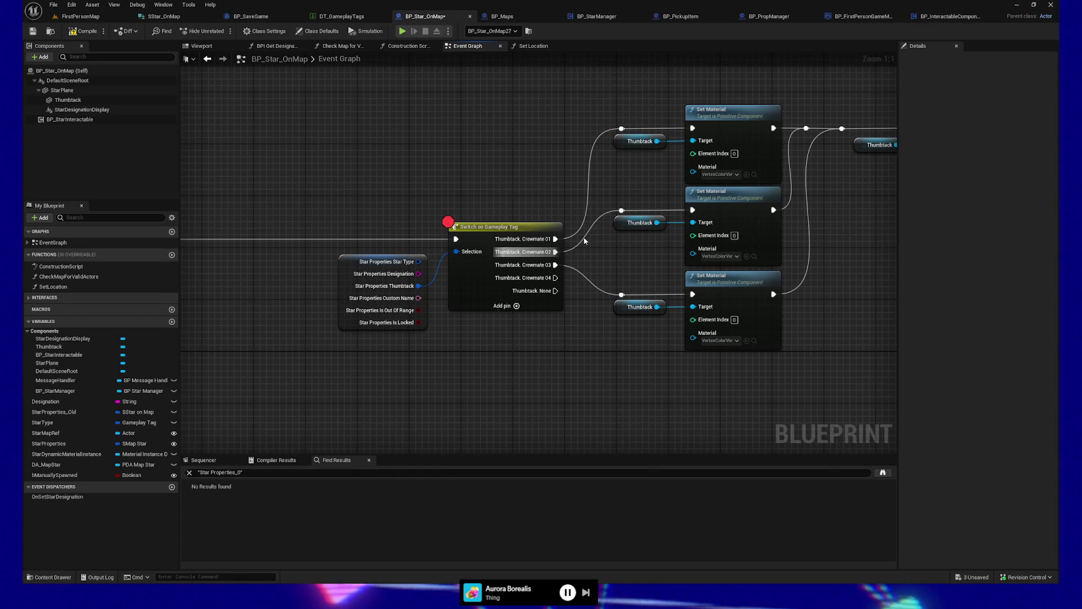
Review the Set Hidden in Game, Branch and Switch on Gameplay Tag/Set Material nodes, then save BP_Star_OnMap
left_click_drag(668, 265, 524, 295)
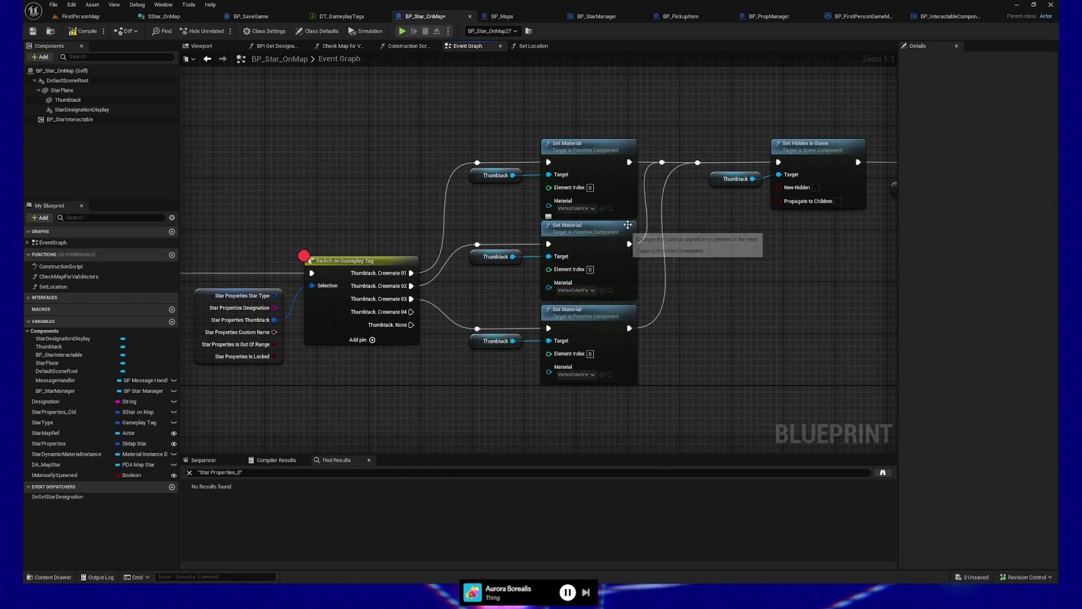
left_click_drag(801, 204, 464, 222)
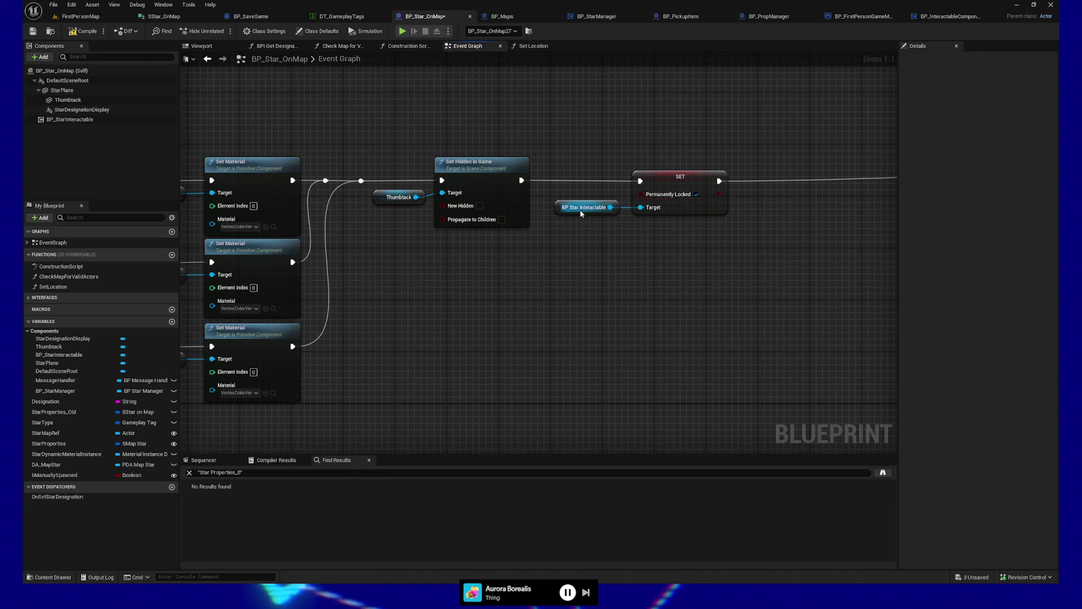
left_click_drag(741, 258, 423, 276)
mouse_move(582, 285)
left_mouse_down()
mouse_move(321, 309)
mouse_move(502, 275)
mouse_move(902, 291)
left_mouse_up()
left_click_drag(558, 317, 643, 324)
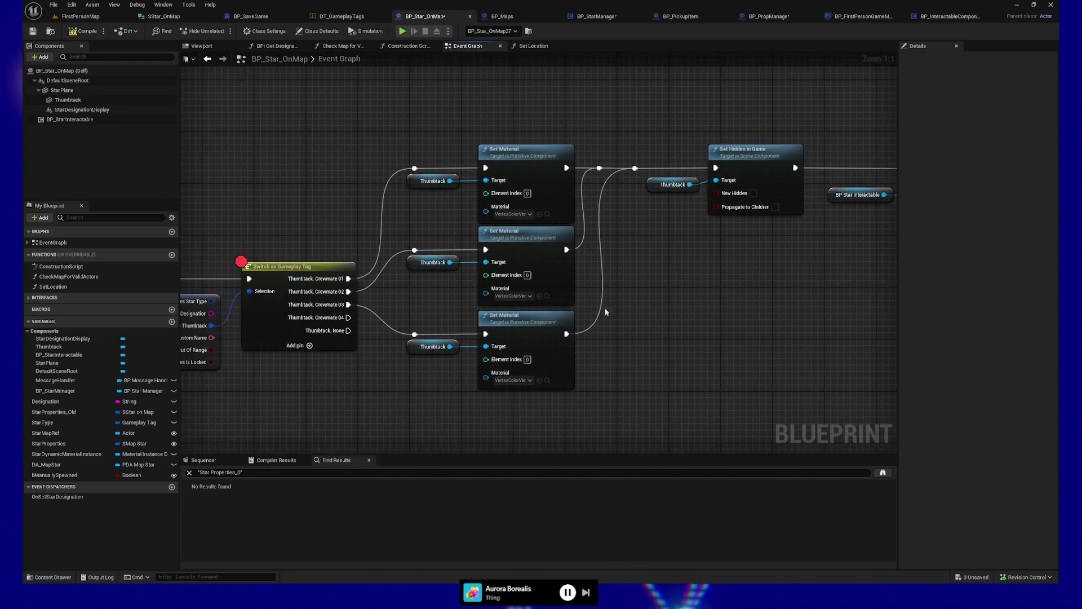
left_click_drag(369, 355, 396, 367)
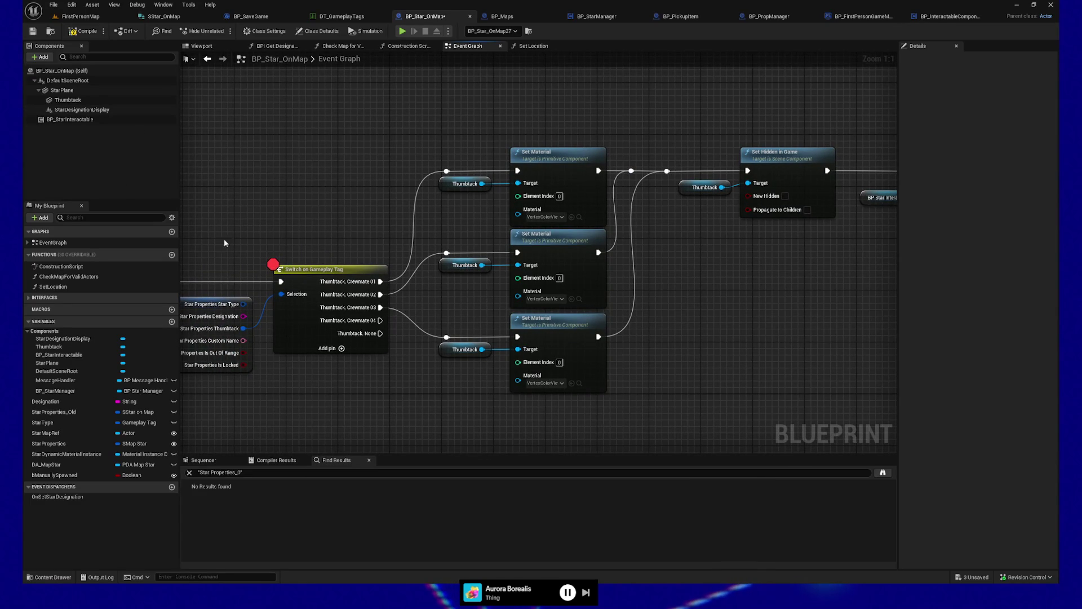
left_click_drag(342, 269, 422, 284)
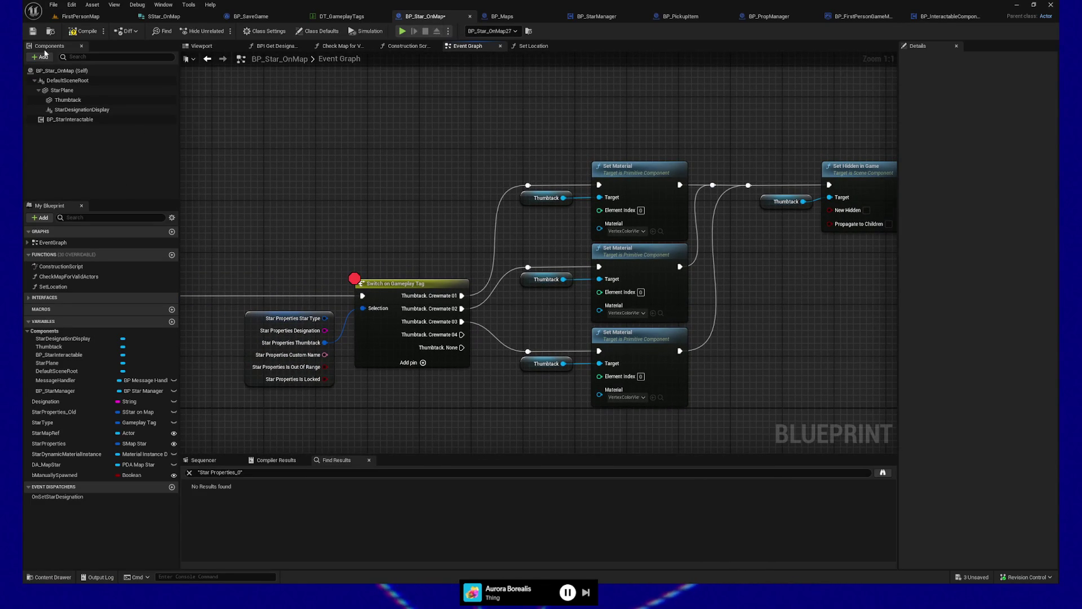
left_click(33, 31)
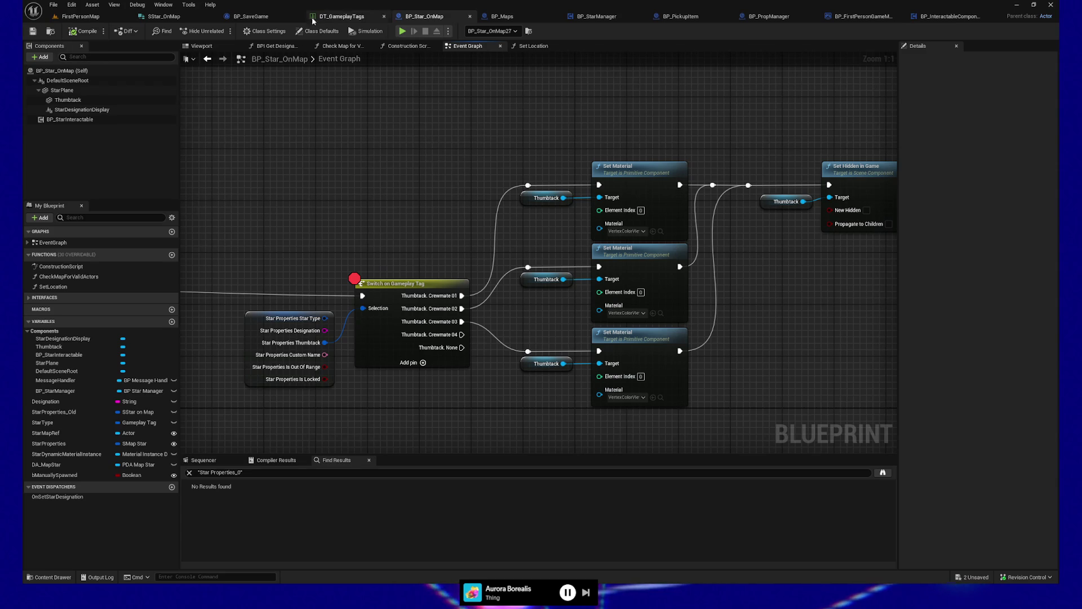
left_click(75, 19)
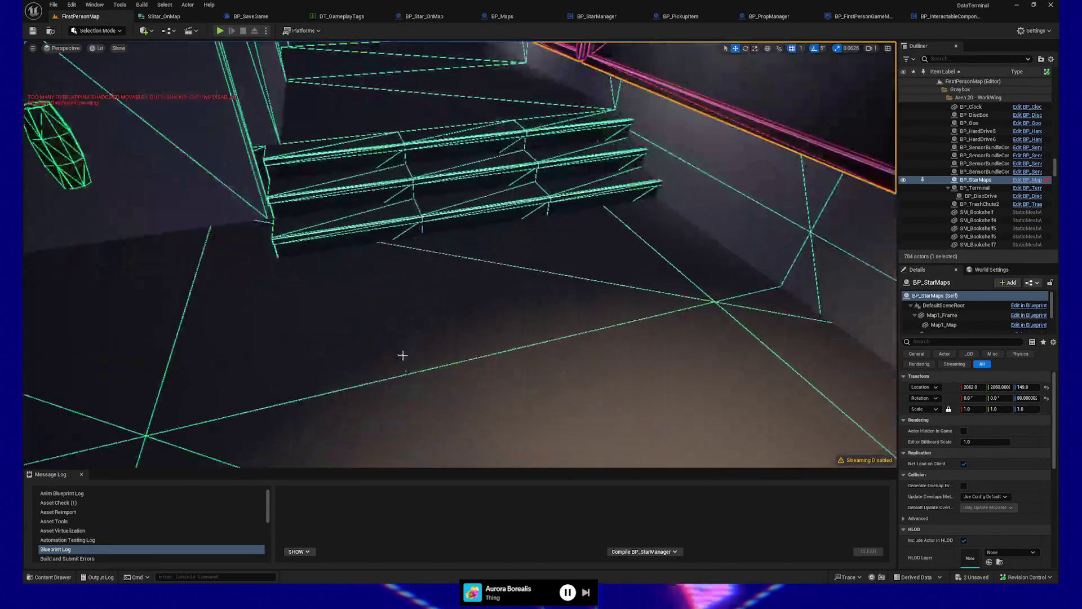
Start a play-in-editor session and resume past the breakpoint
right_click(439, 145)
left_click(474, 403)
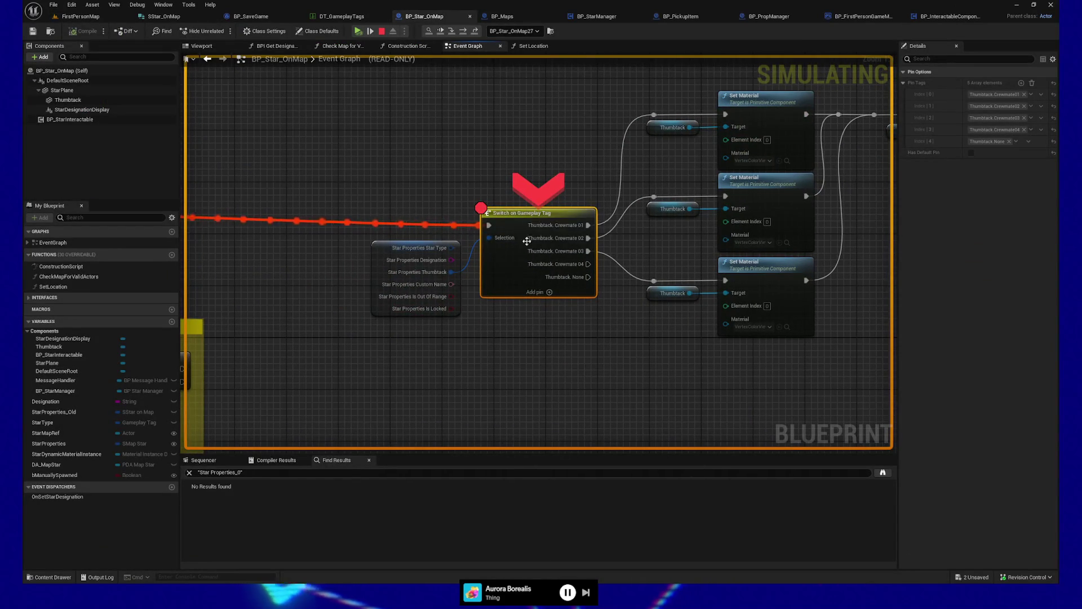
mouse_move(488, 237)
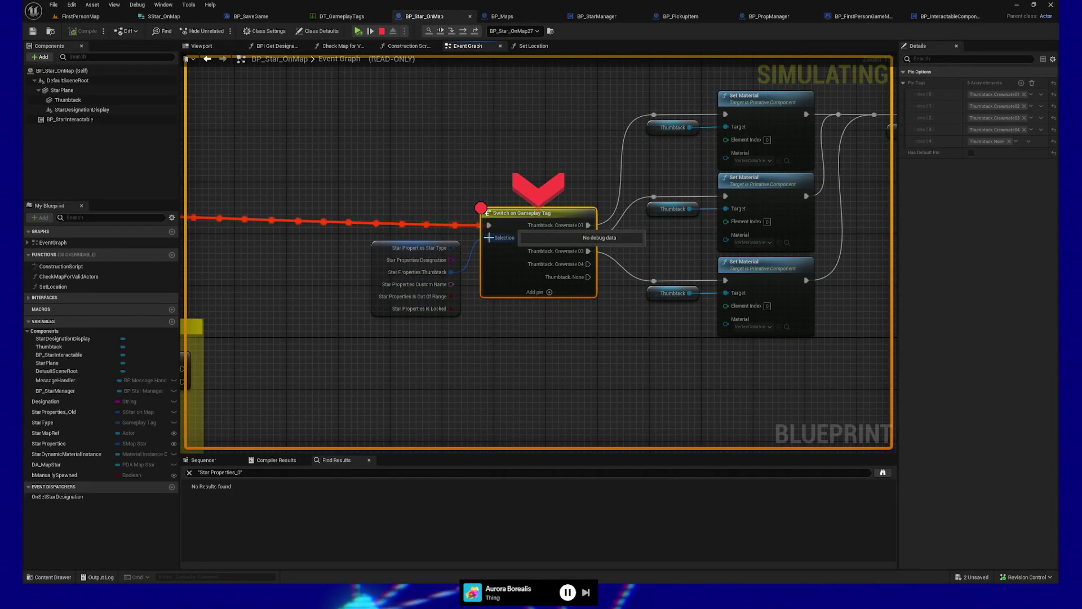
left_click(370, 30)
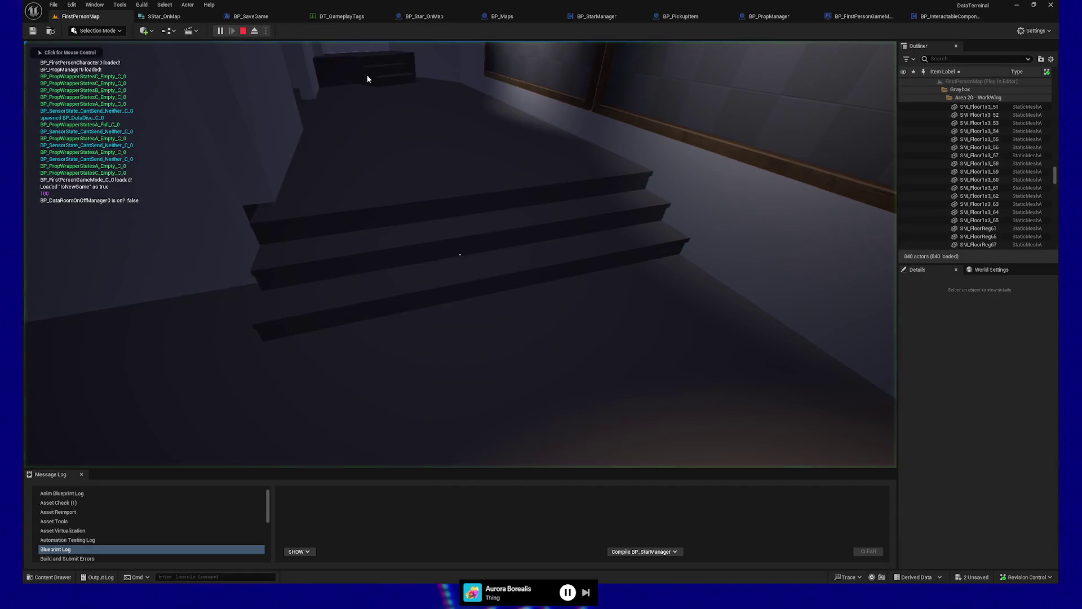
Walk to the pneumatic stations and send a data disc
key("w")
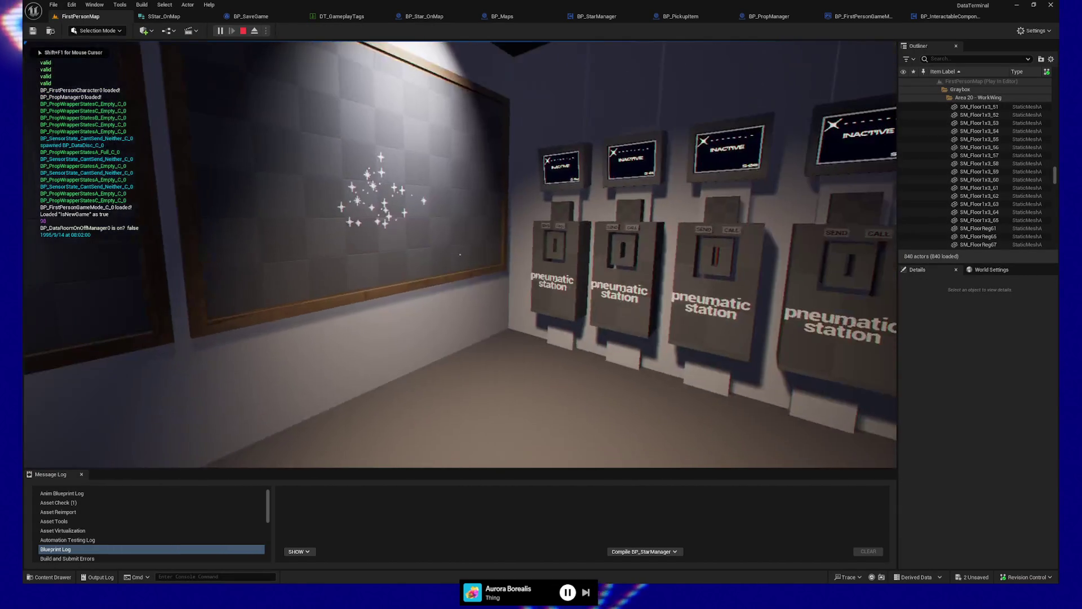
key("w")
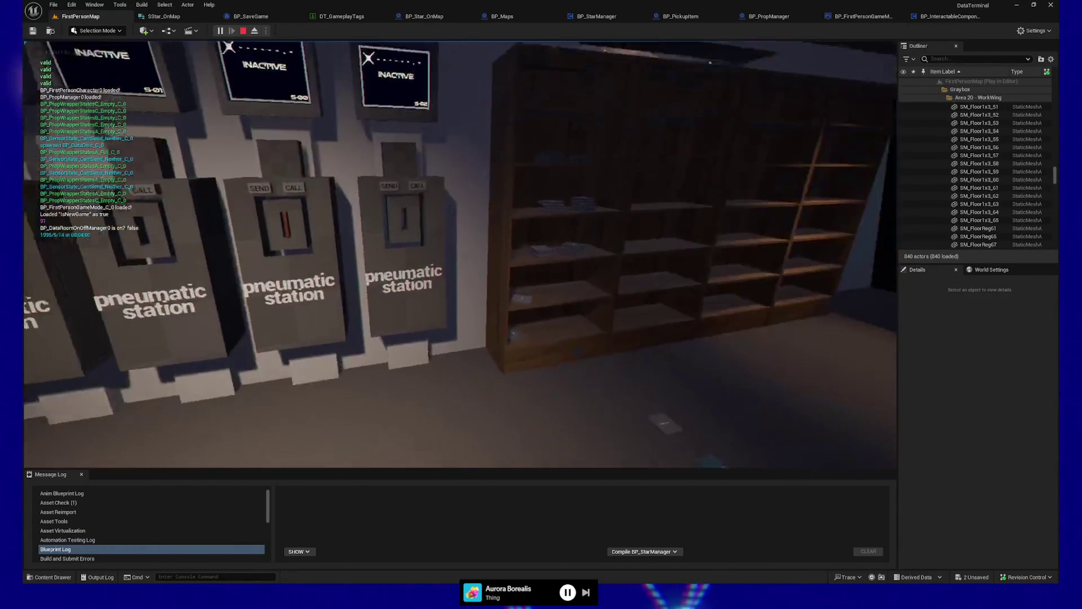
key("w")
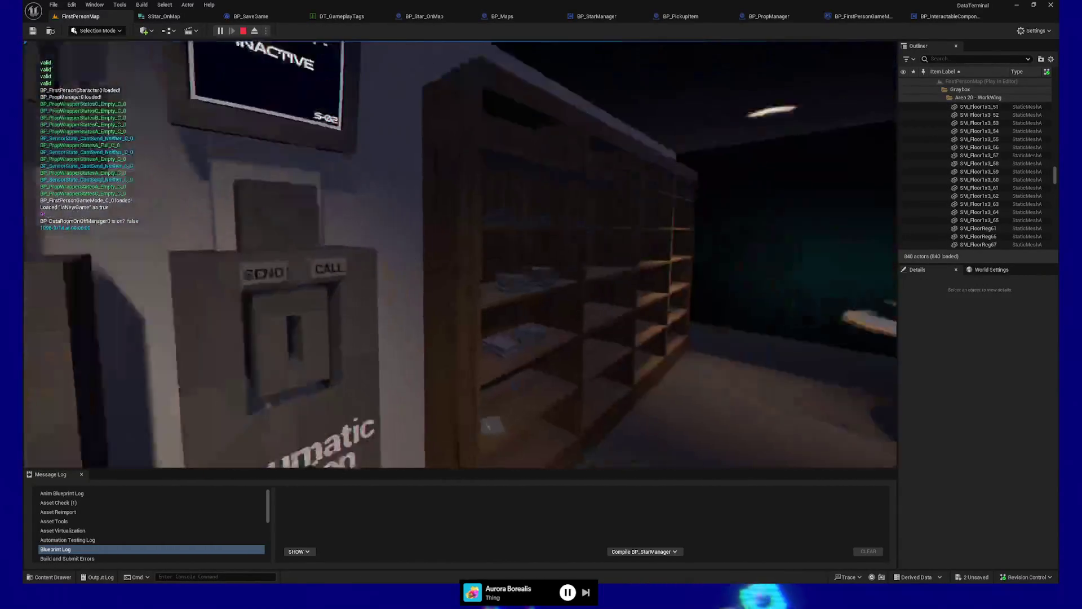
key("w")
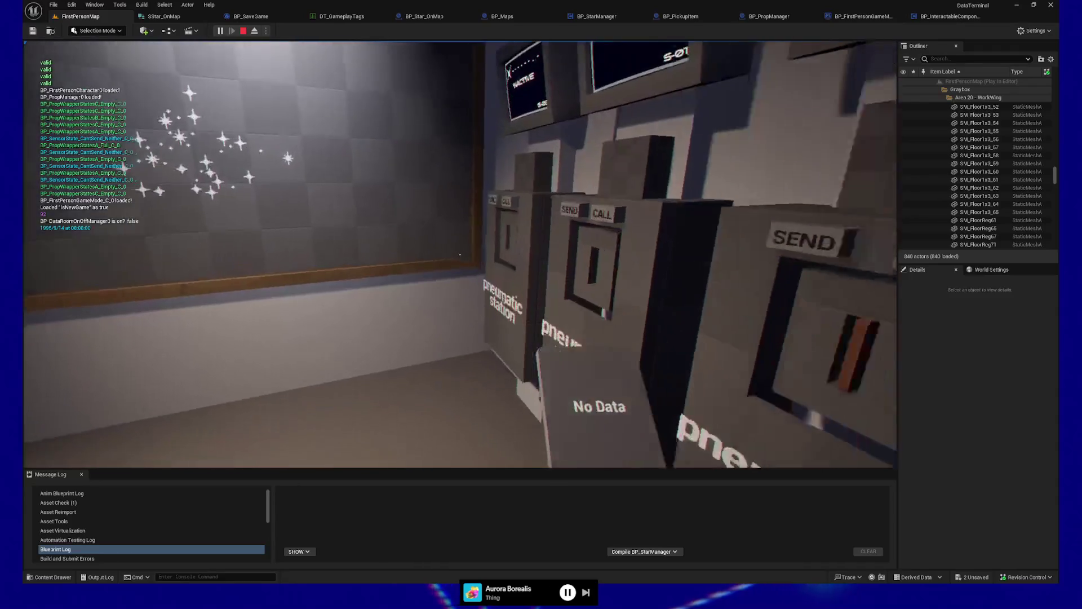
key("e")
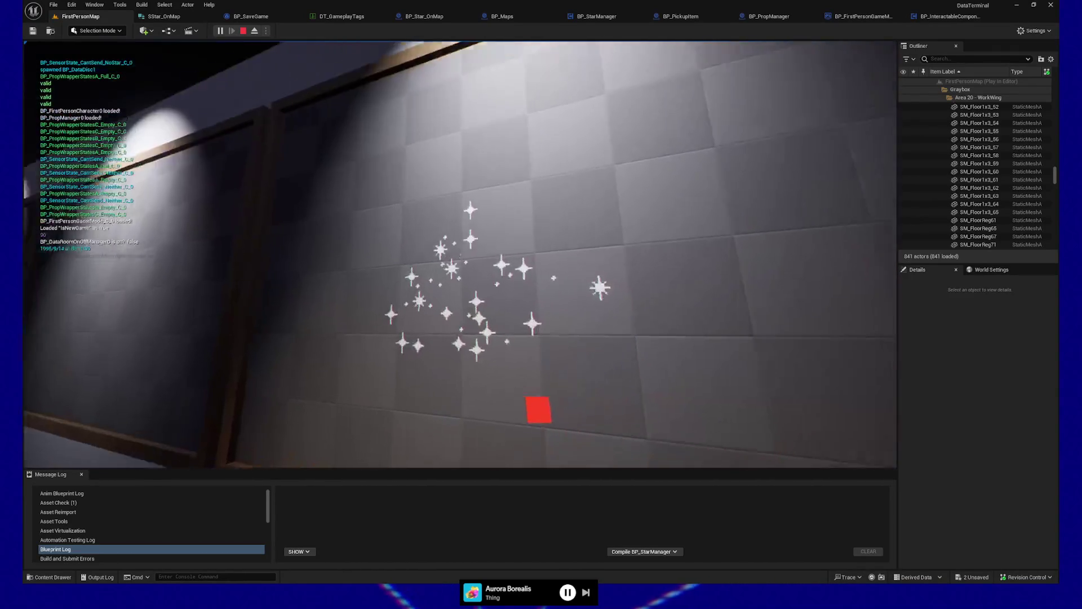
key("w")
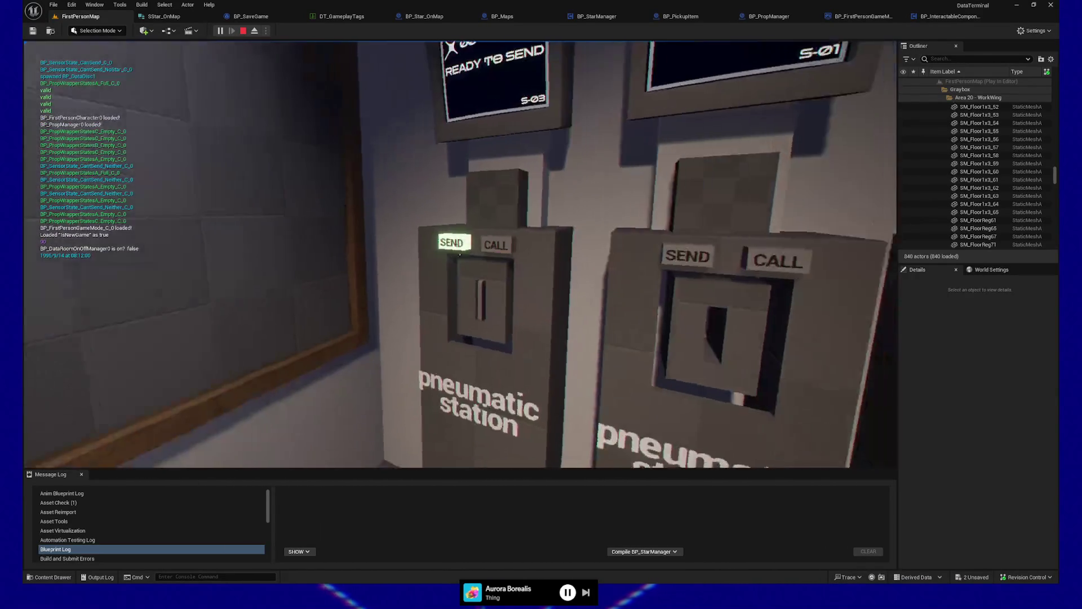
key("e")
Save the game from the pause menu, then load the saved game
key("Escape")
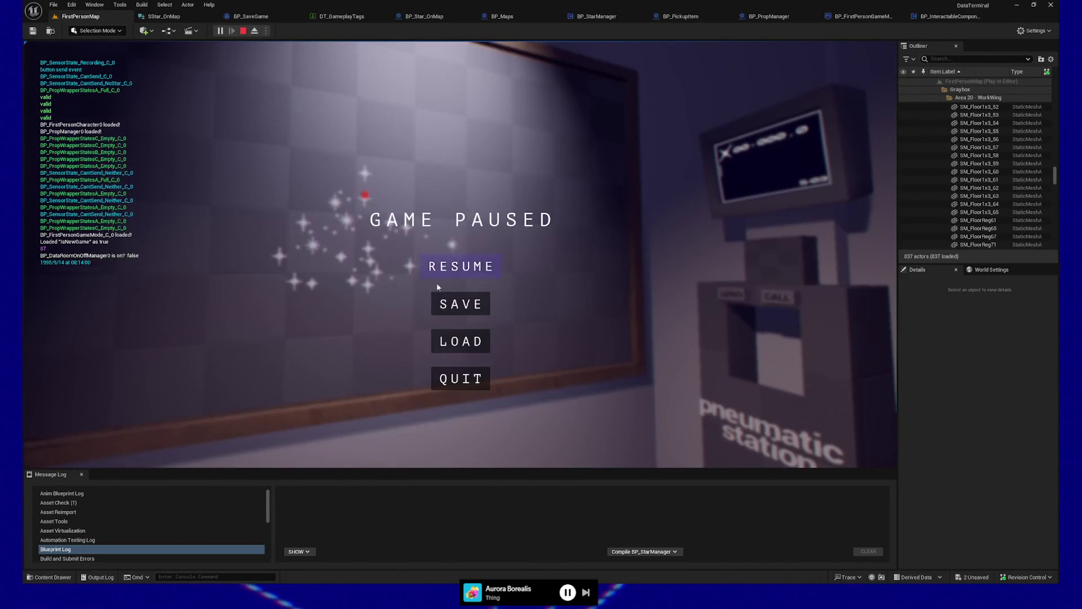
key("Down")
key("Return")
key("Escape")
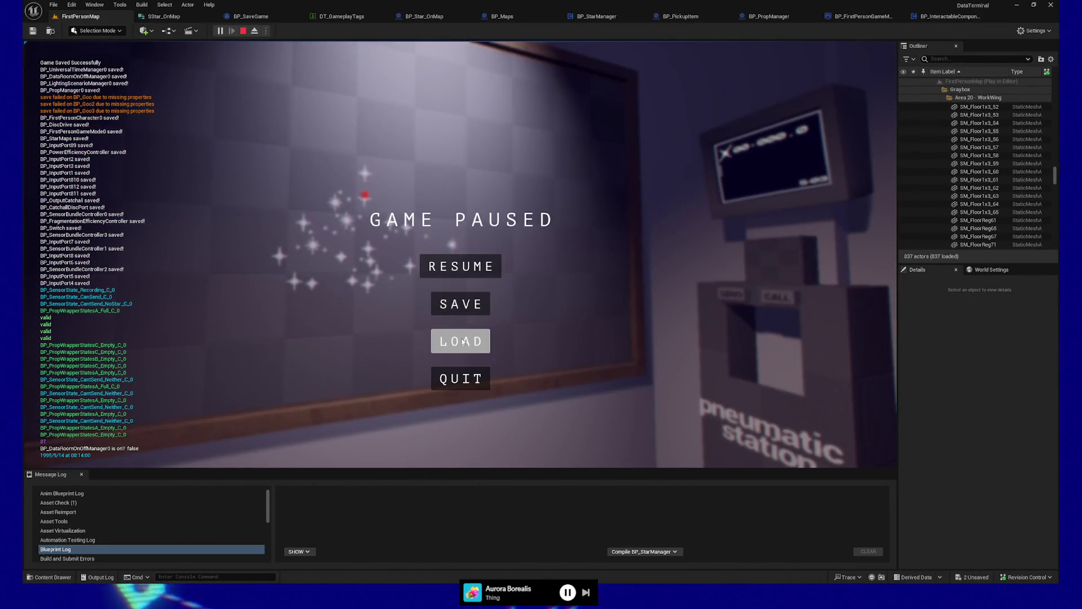
left_click(463, 341)
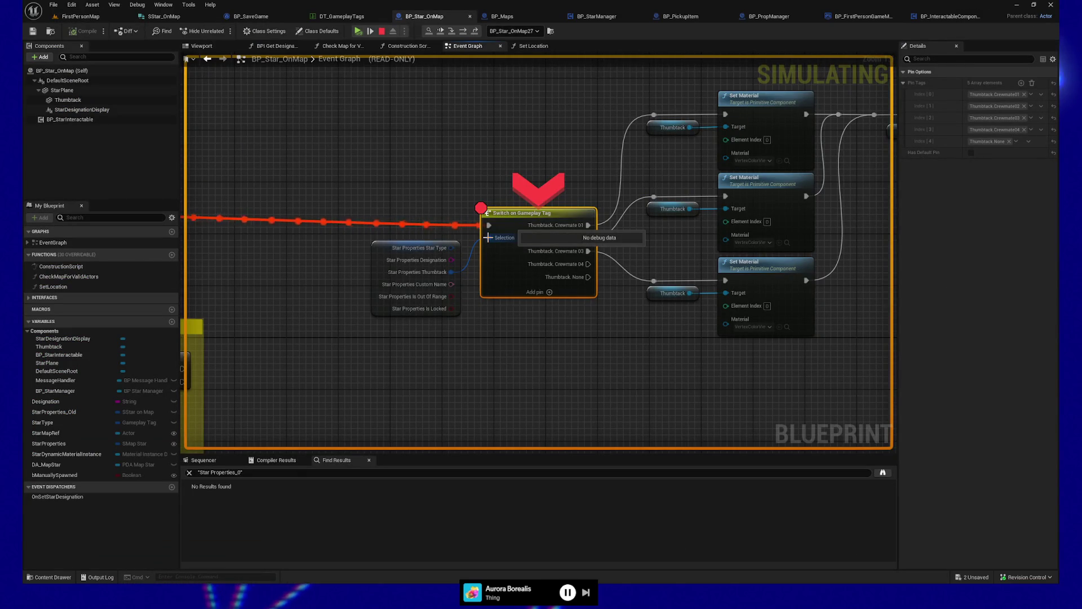
Inspect Star Properties values at the breakpoint for other star instances, then stop playing
left_click(380, 247)
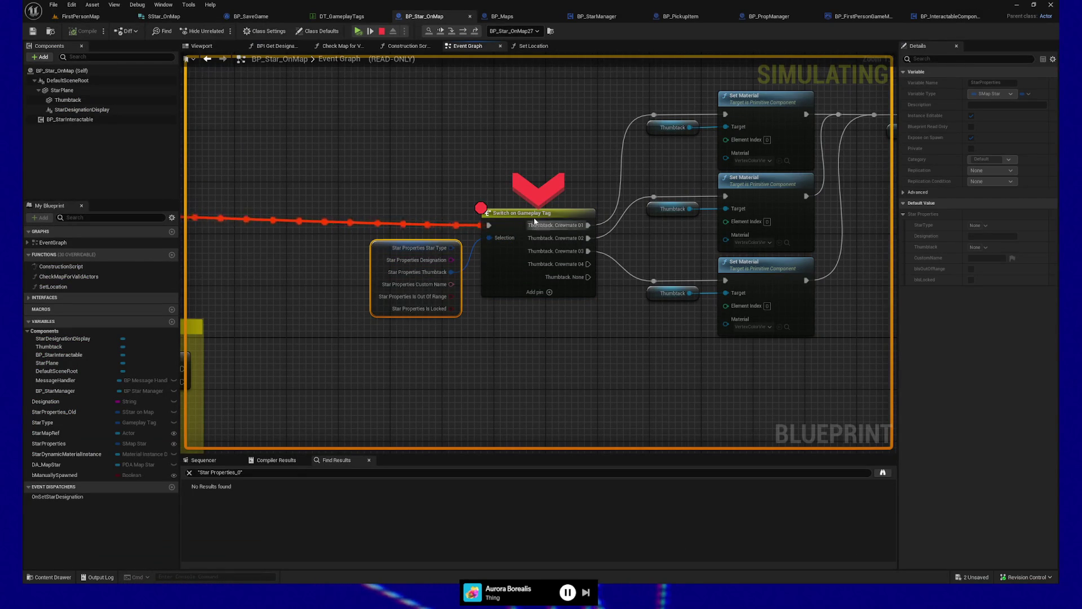
left_click(370, 31)
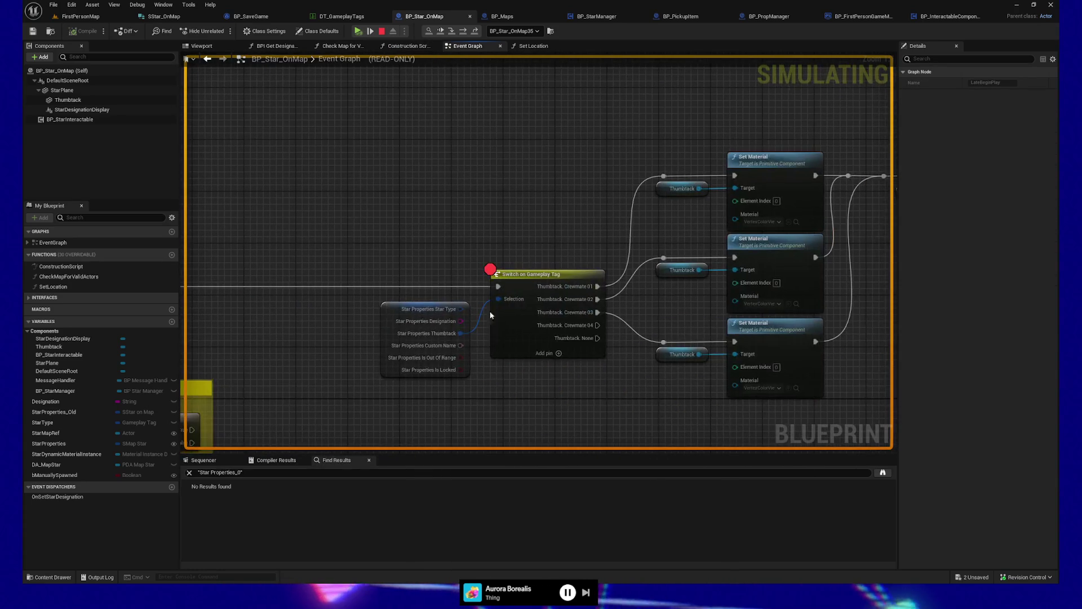
key("Escape")
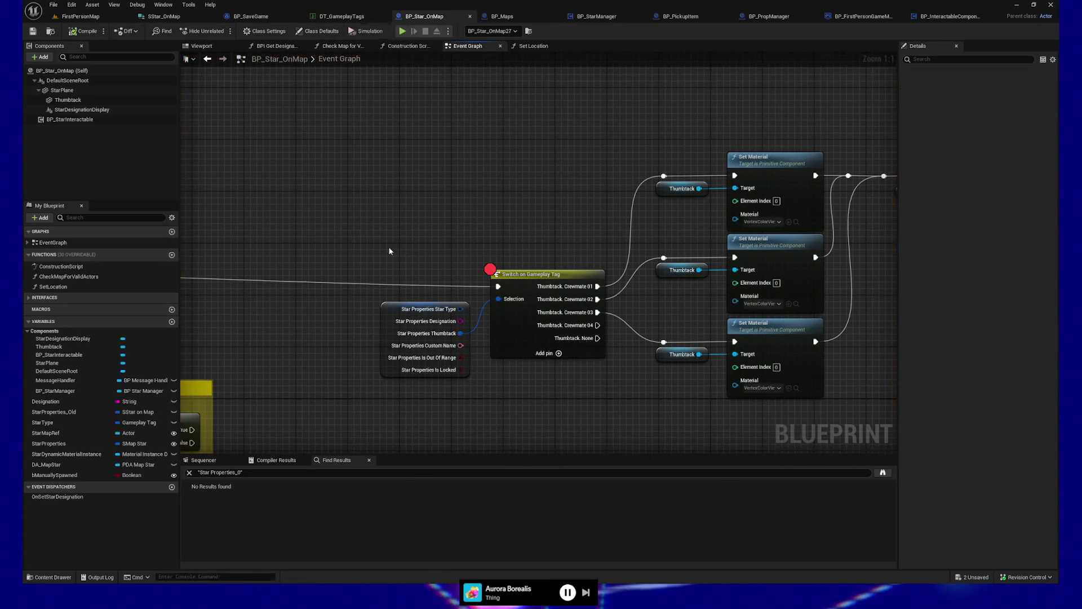
Inspect the Star Properties and Switch on Gameplay Tag nodes and move the Star Properties getter further left
left_click(426, 338)
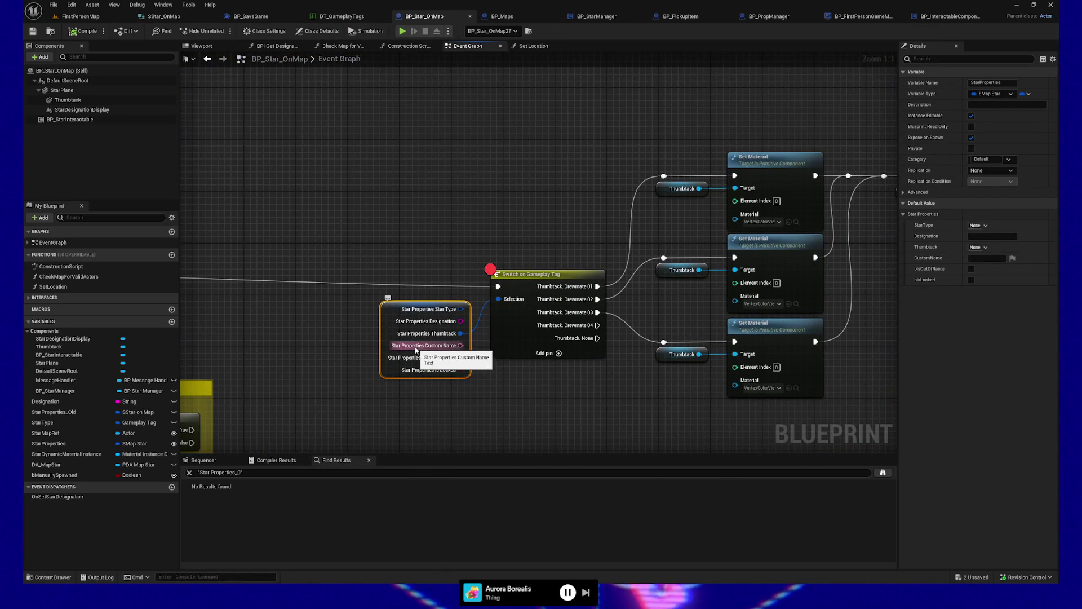
left_click(525, 280)
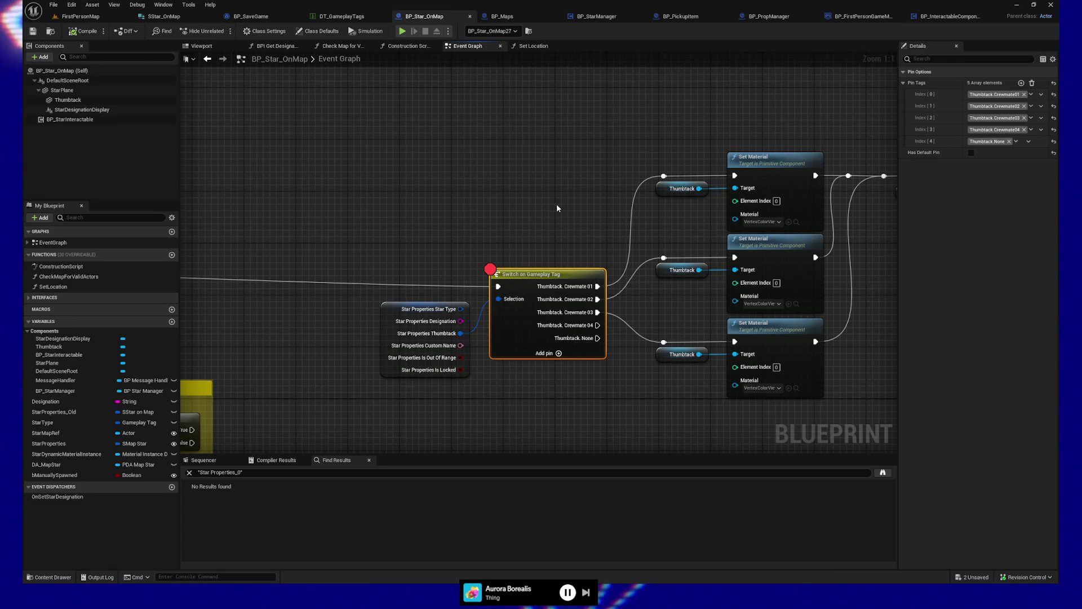
left_click_drag(564, 215, 557, 156)
left_click_drag(496, 302, 463, 339)
mouse_move(398, 309)
left_mouse_down()
mouse_move(573, 278)
mouse_move(651, 279)
mouse_move(480, 280)
mouse_move(458, 271)
left_mouse_up()
Add a Print String node beside the tag switch and wire BPI Set Star Designation into it
right_click(575, 362)
type("print strin")
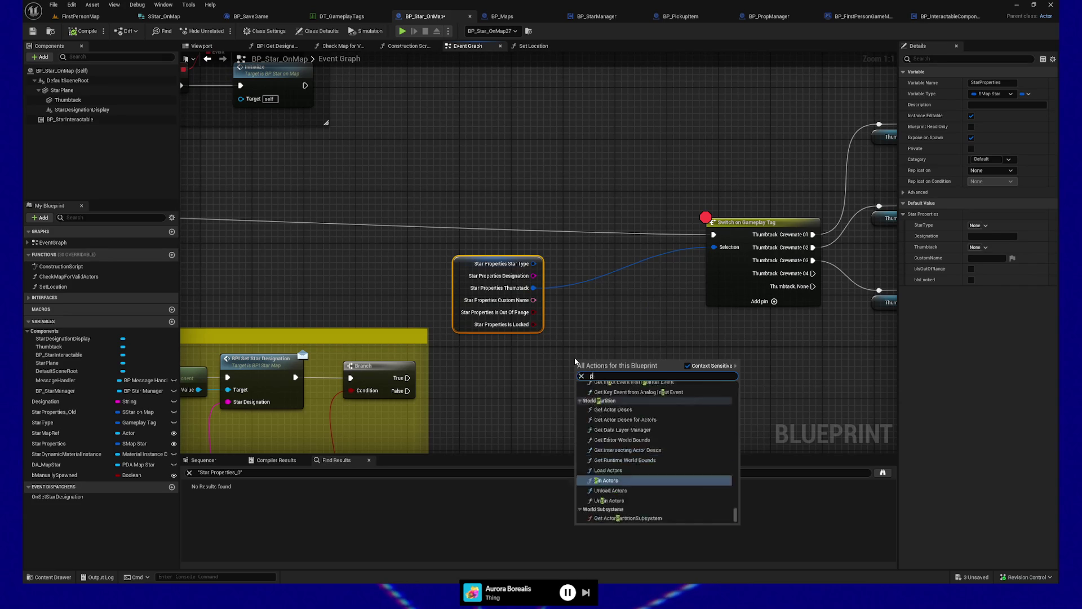
key("BackSpace")
key("BackSpace")
key("BackSpace")
type("rion")
key("BackSpace")
type("ng")
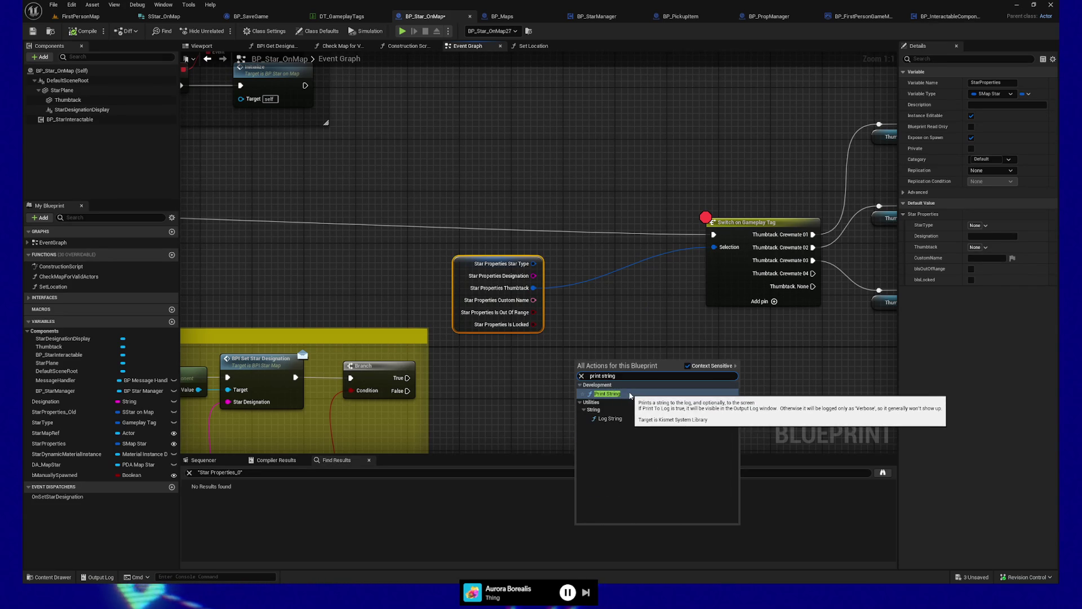
left_click(631, 396)
left_click_drag(611, 371, 613, 229)
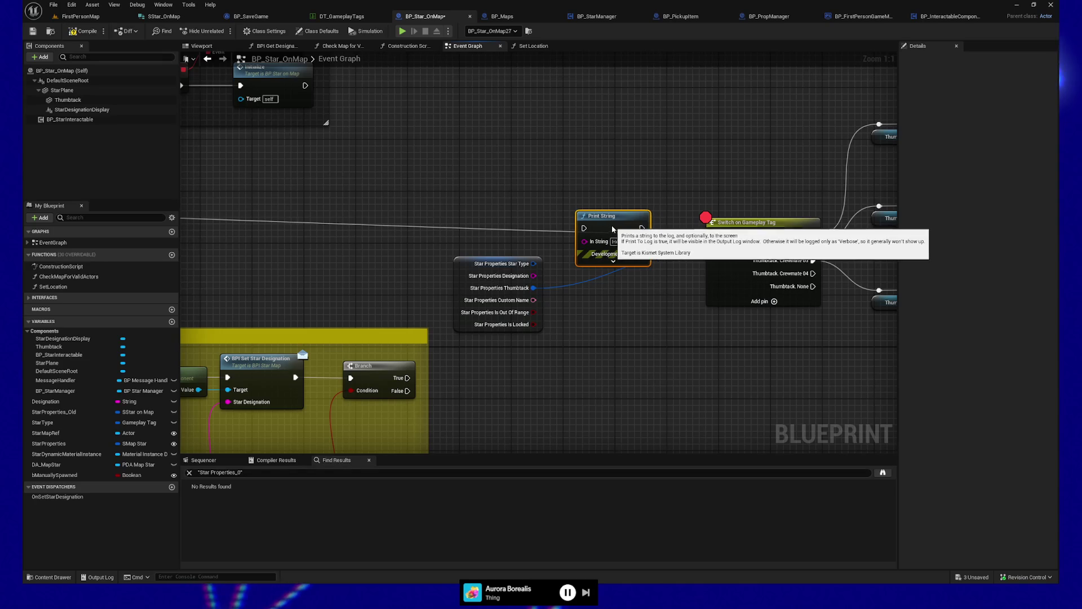
scroll(613, 229, "left", 10)
mouse_move(356, 228)
left_mouse_down()
mouse_move(732, 237)
mouse_move(756, 228)
left_mouse_up()
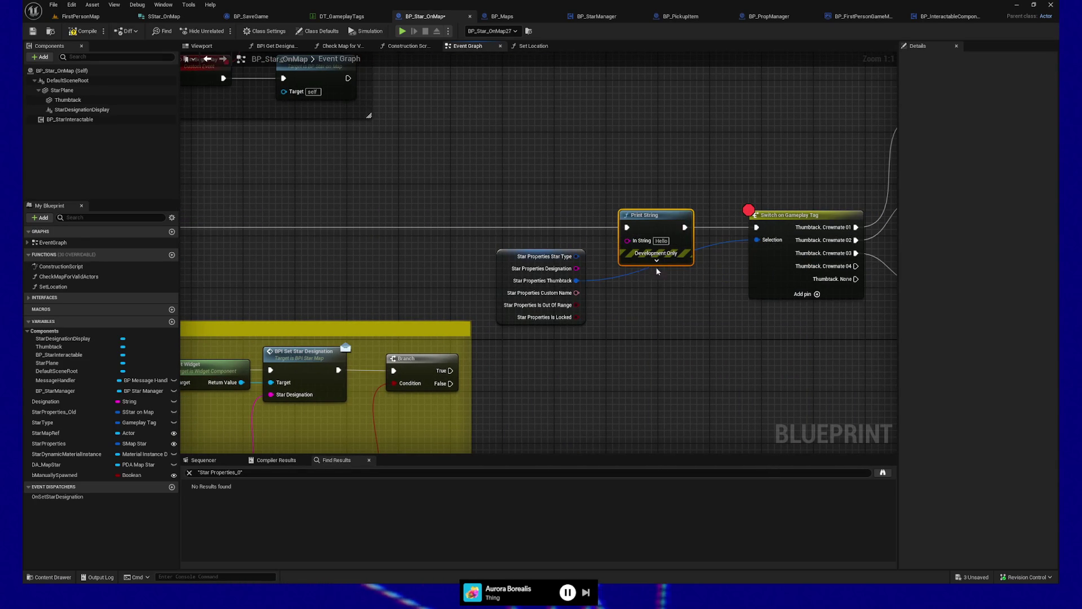
Feed the Thumbtack tag through Get Debug String from Gameplay Tag into Print String's In String
left_click_drag(505, 256, 498, 315)
mouse_move(569, 338)
left_mouse_down()
mouse_move(625, 246)
mouse_move(547, 248)
left_mouse_up()
type("get")
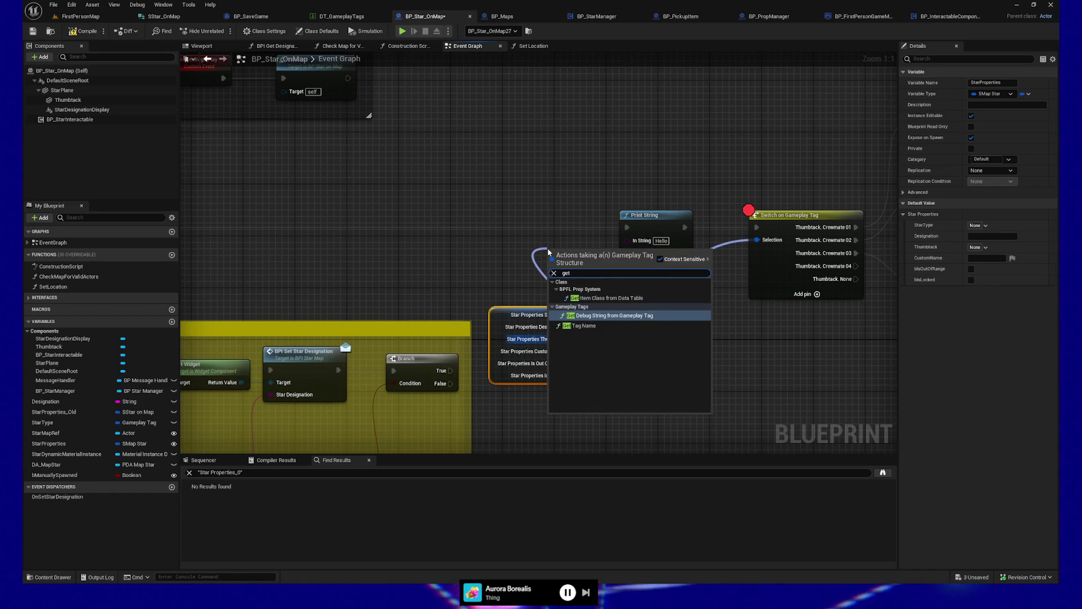
left_click(591, 317)
mouse_move(597, 241)
left_mouse_down()
mouse_move(524, 242)
mouse_move(627, 241)
left_mouse_up()
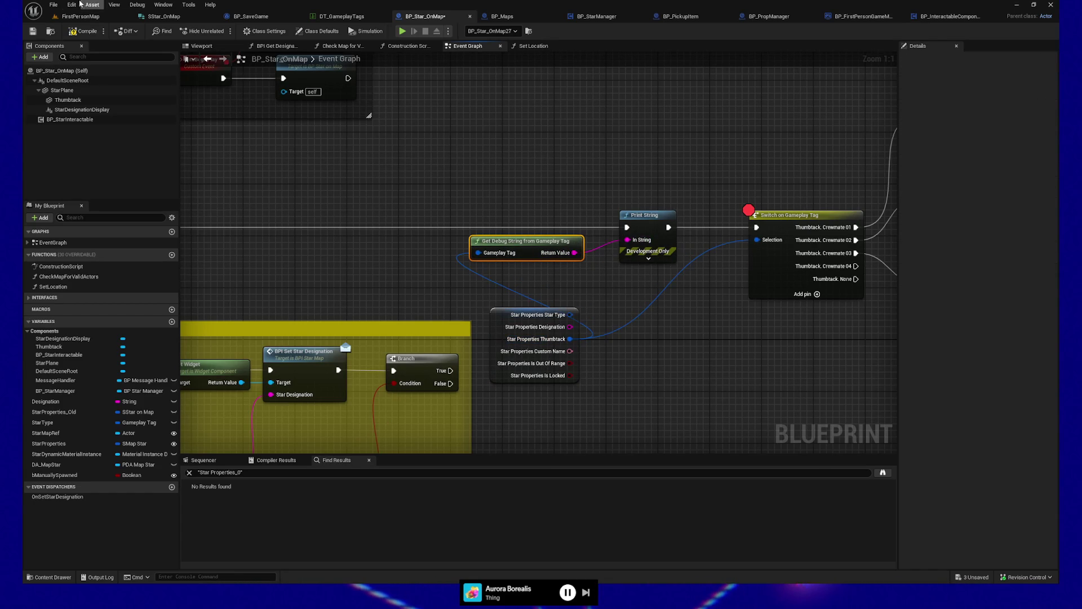
Save BP_Star_OnMap and return to the FirstPersonMap level
left_click(33, 32)
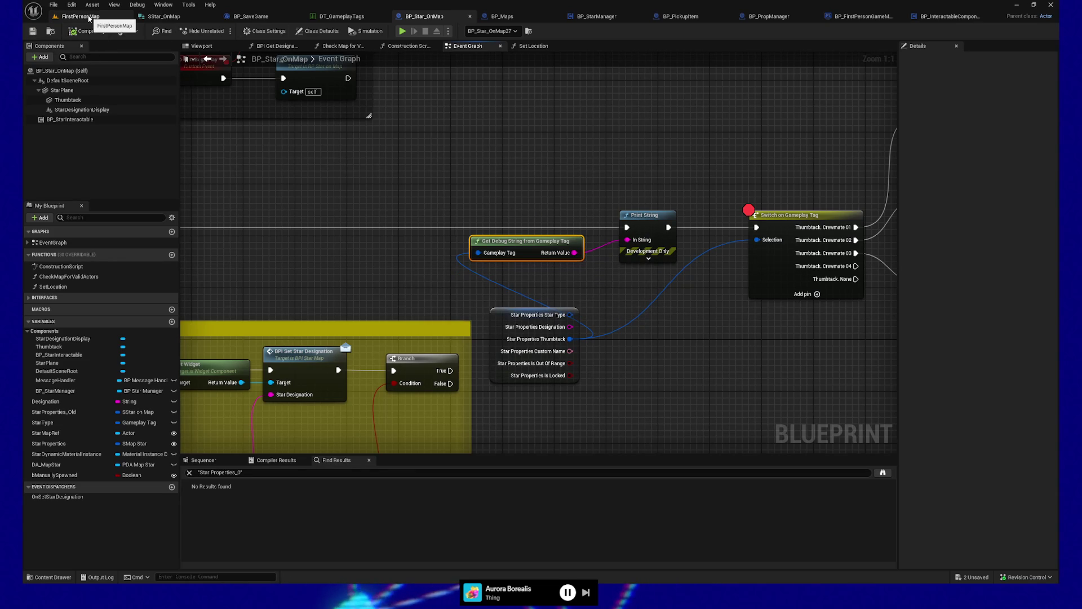
left_click(79, 16)
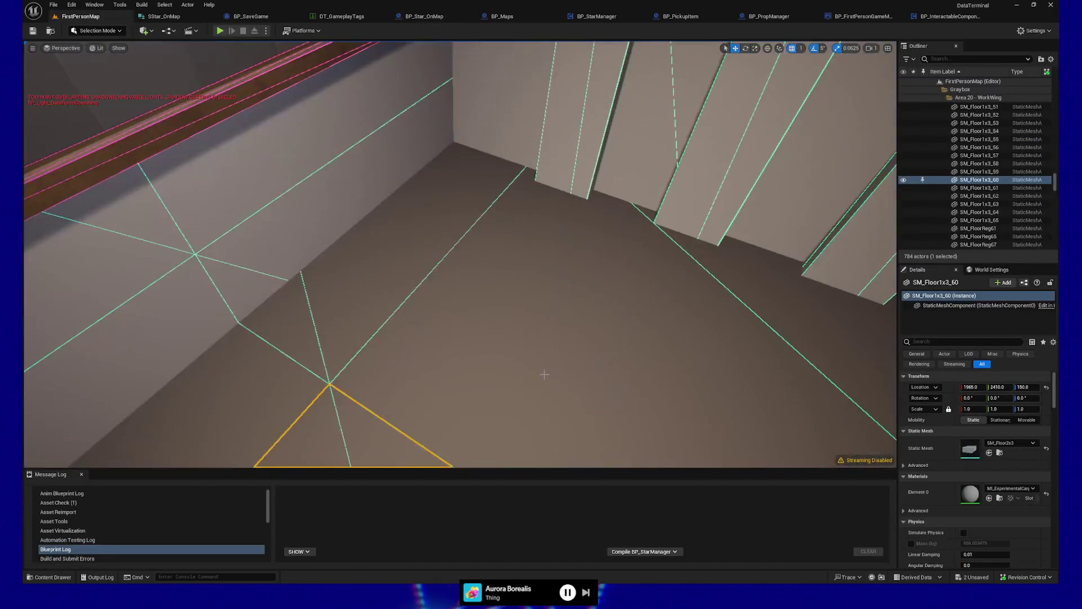
right_click(573, 394)
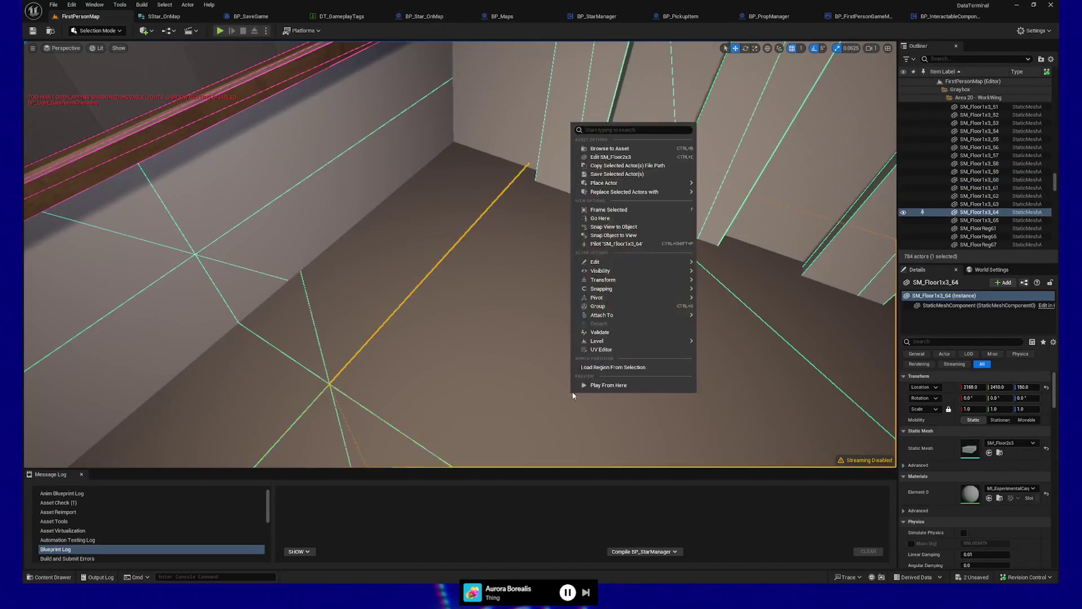
Play from the floor spot, resume past both breakpoints, step back from the star wall, then quit
left_click(586, 385)
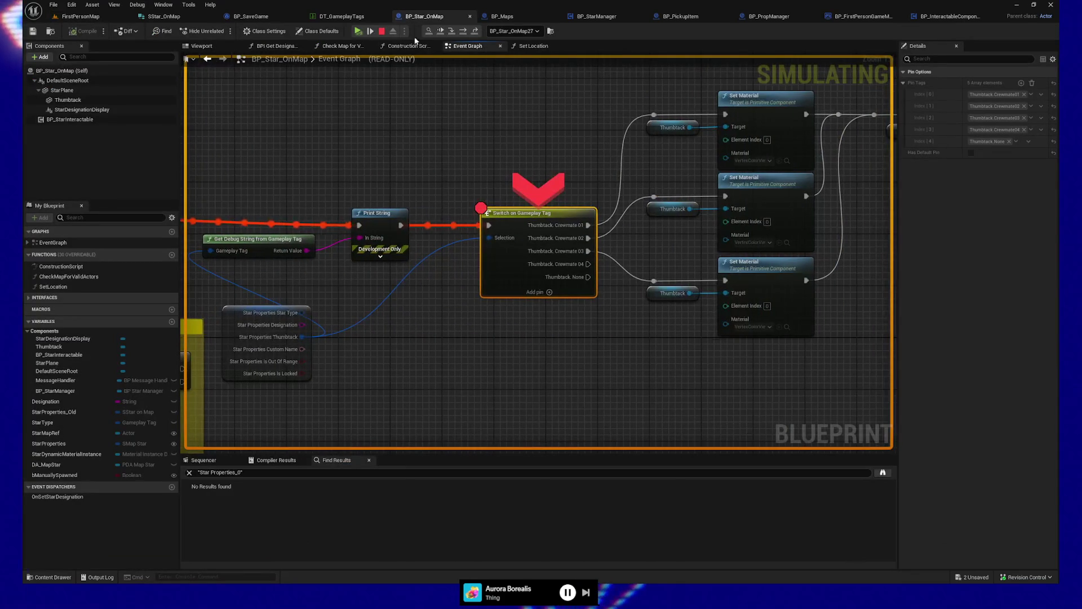
left_click(371, 31)
left_click(370, 32)
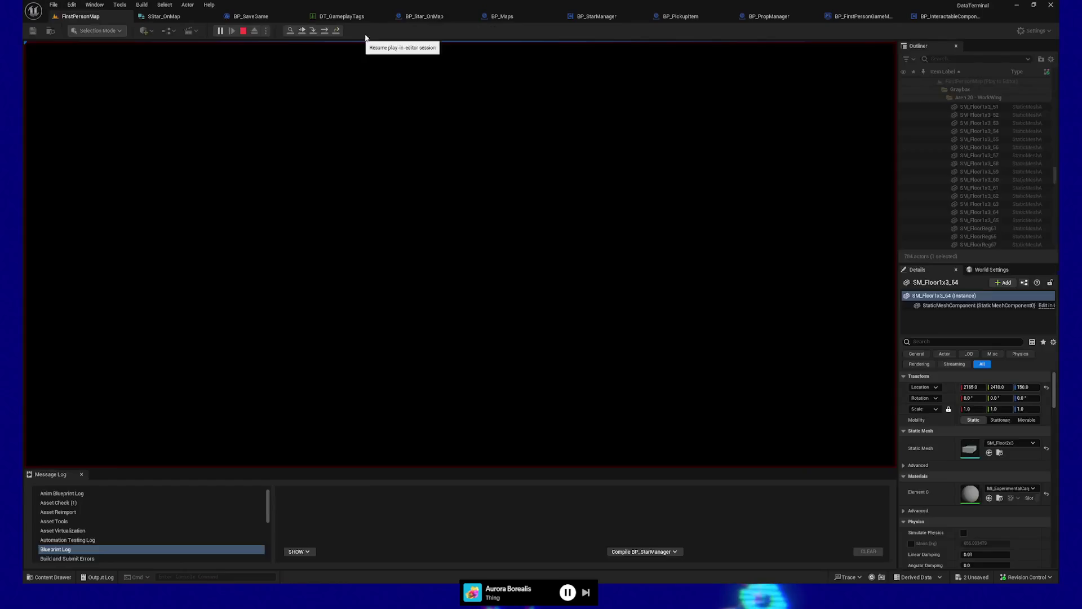
left_click(460, 286)
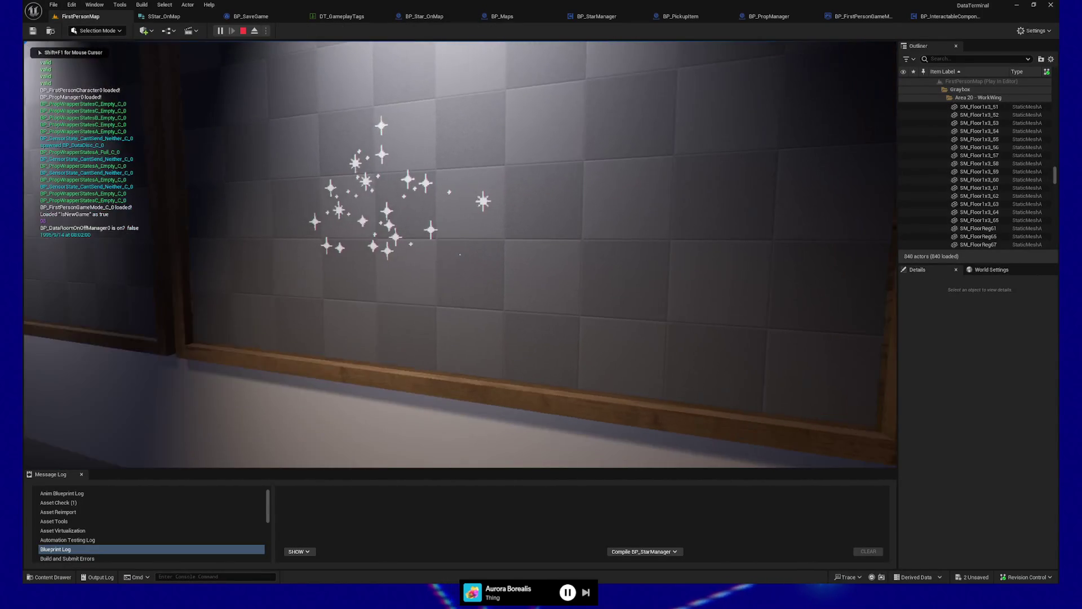
key("s")
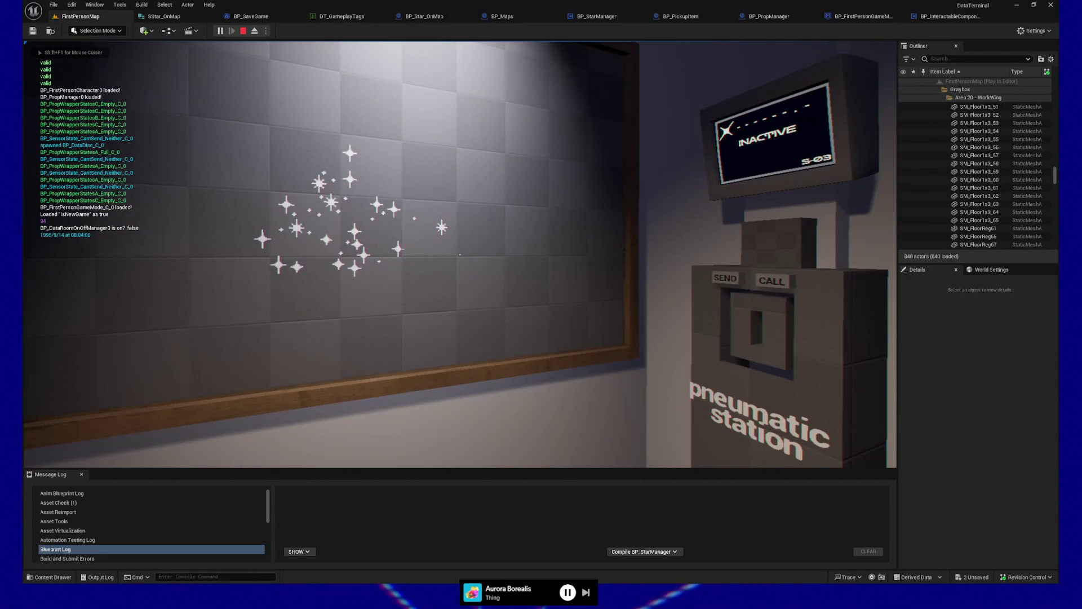
key("Escape")
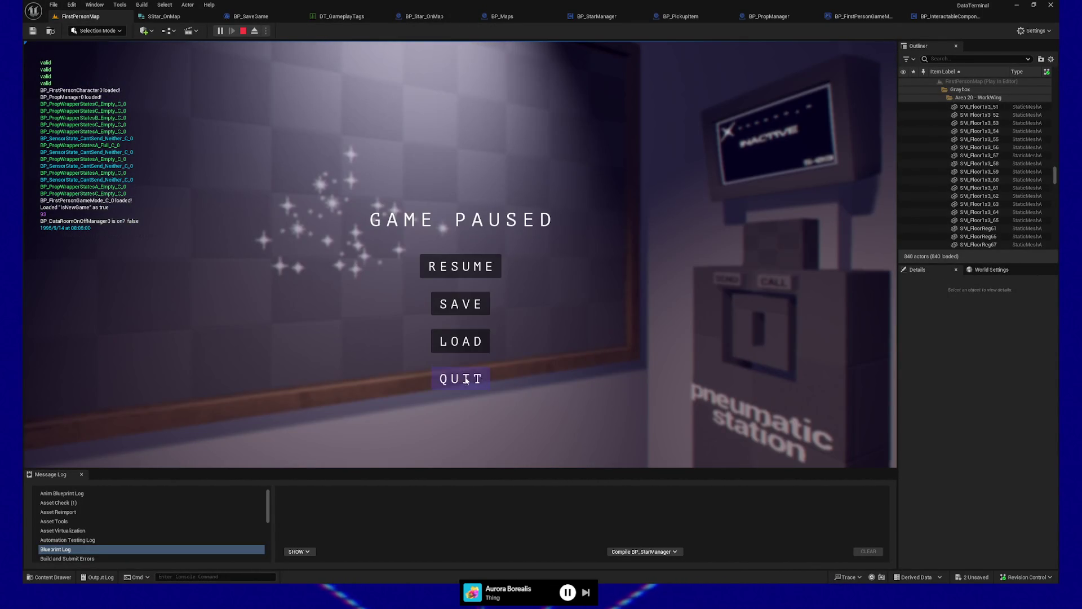
left_click(461, 369)
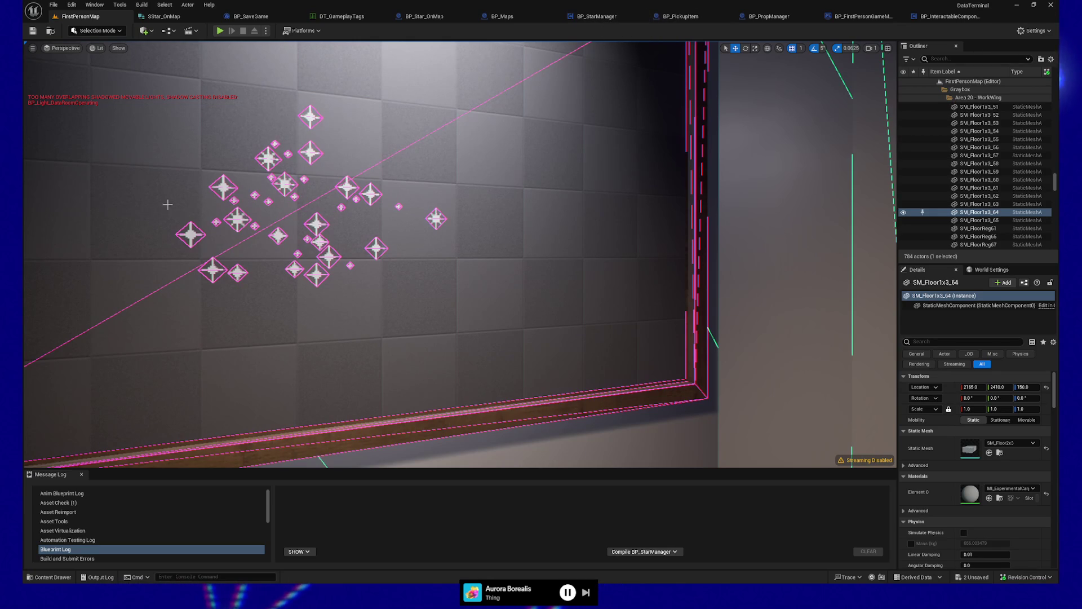
Confirm BP_Star_OnMap26's Thumbtack reads None, then play from a floor spot
left_click(222, 188)
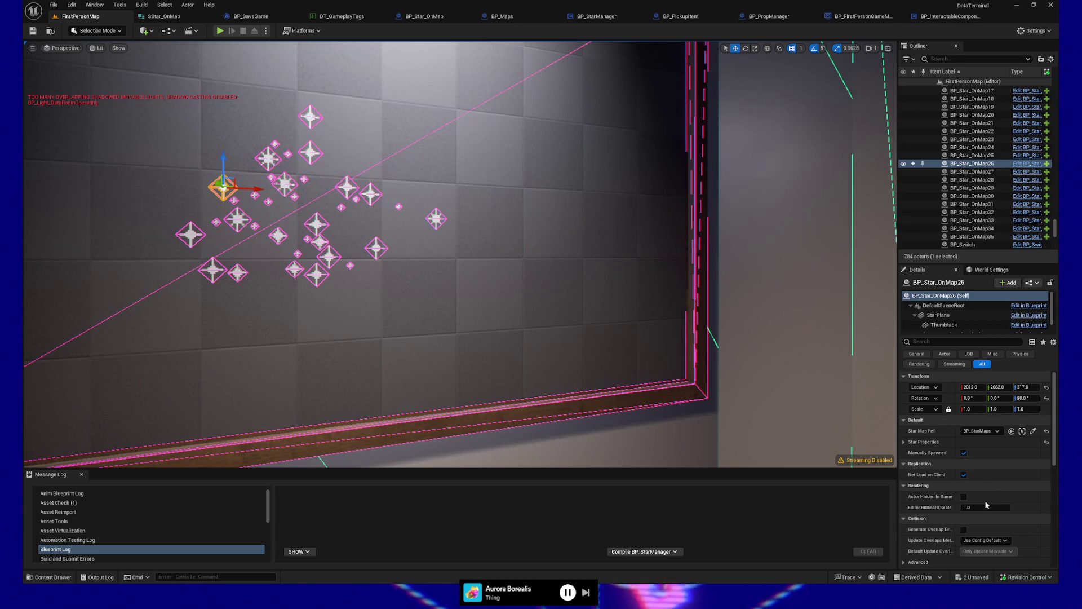
left_click(906, 443)
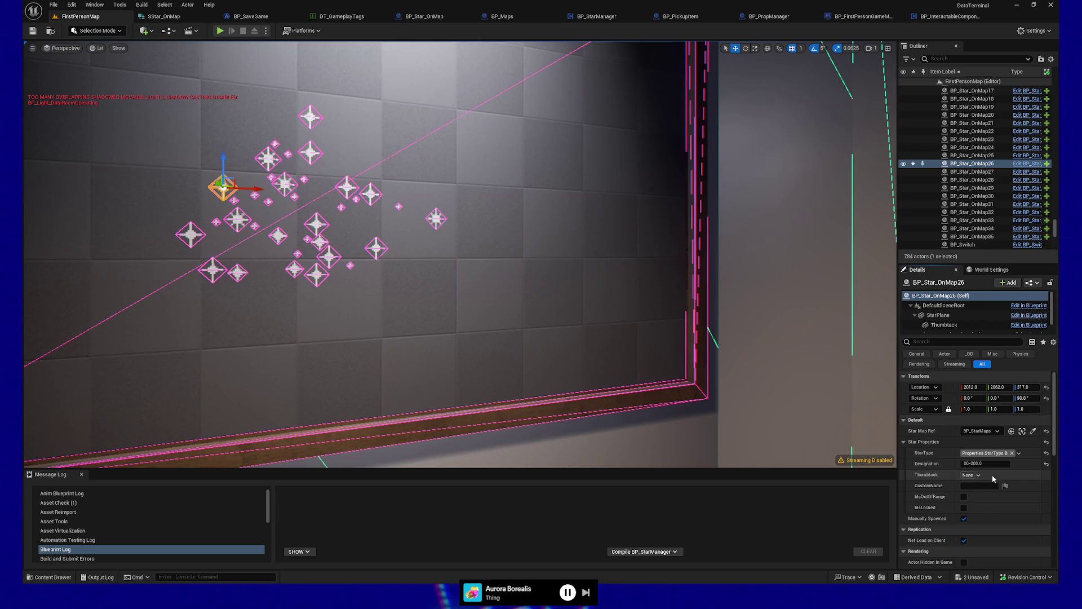
scroll(478, 334, "up", 5)
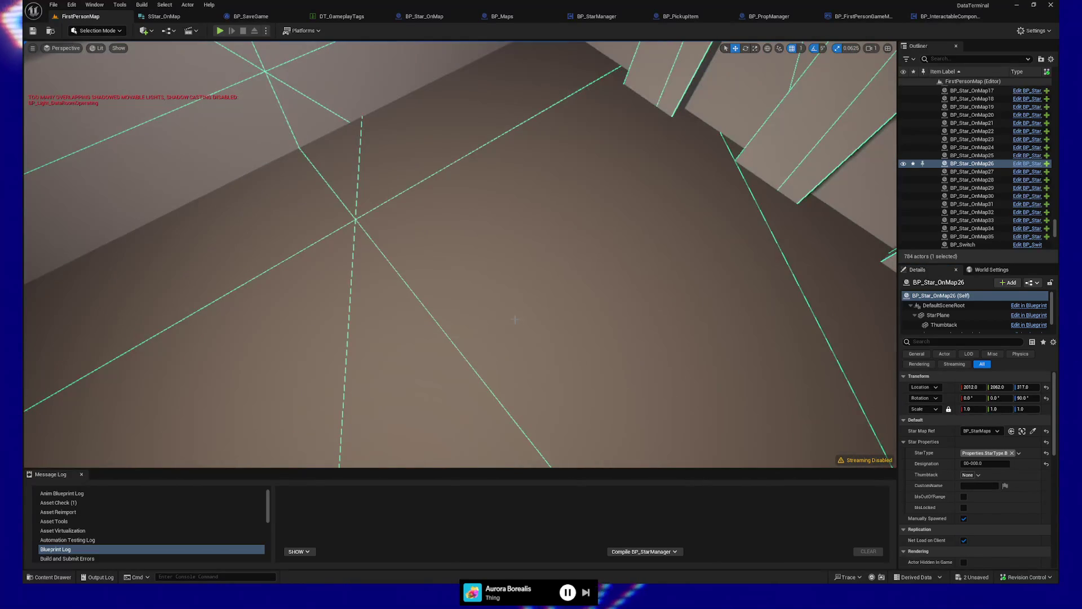
right_click(515, 319)
left_click(524, 313)
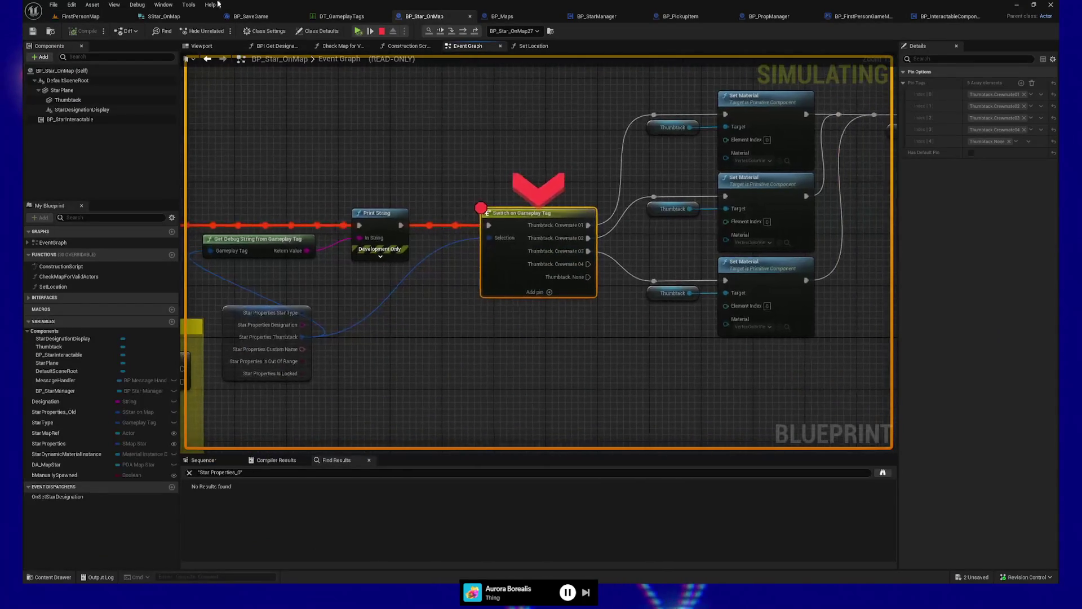
Resume past the breakpoint, walk to the starred wall and trigger the pneumatic station's SEND
left_click(393, 31)
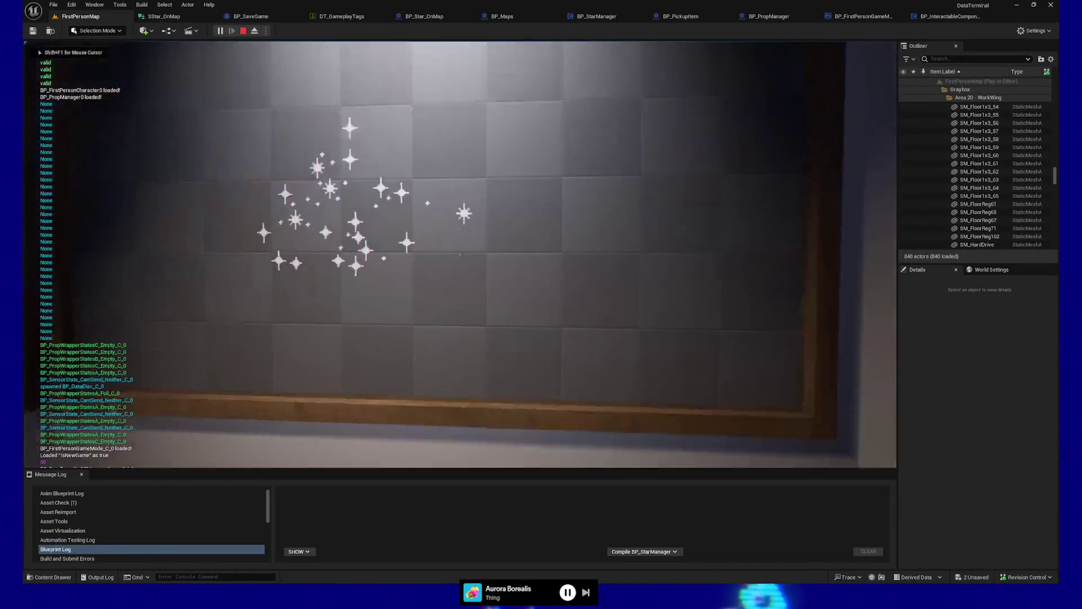
key("w")
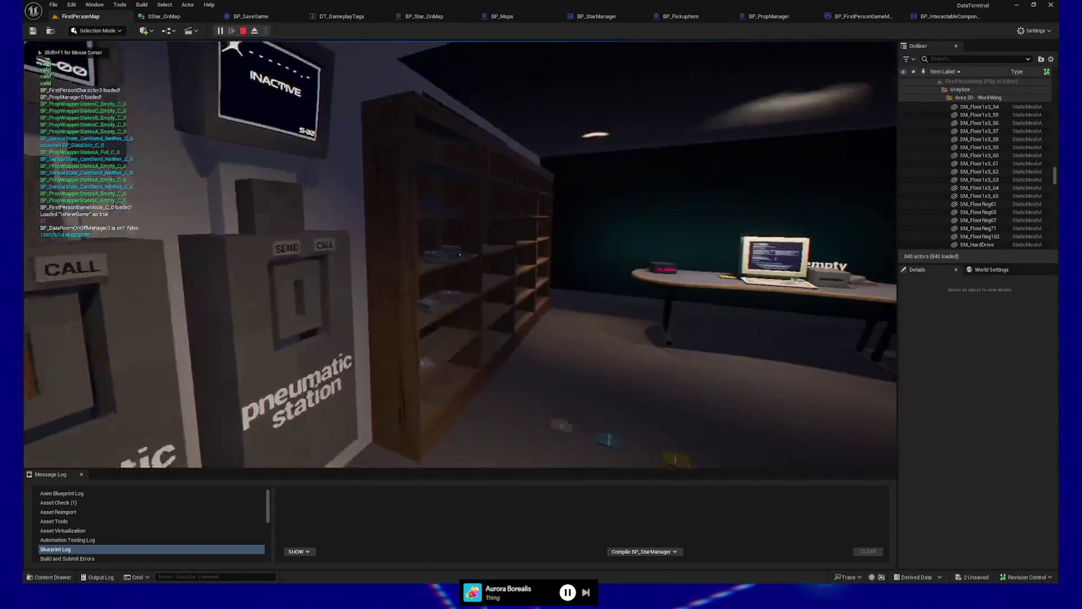
key("a")
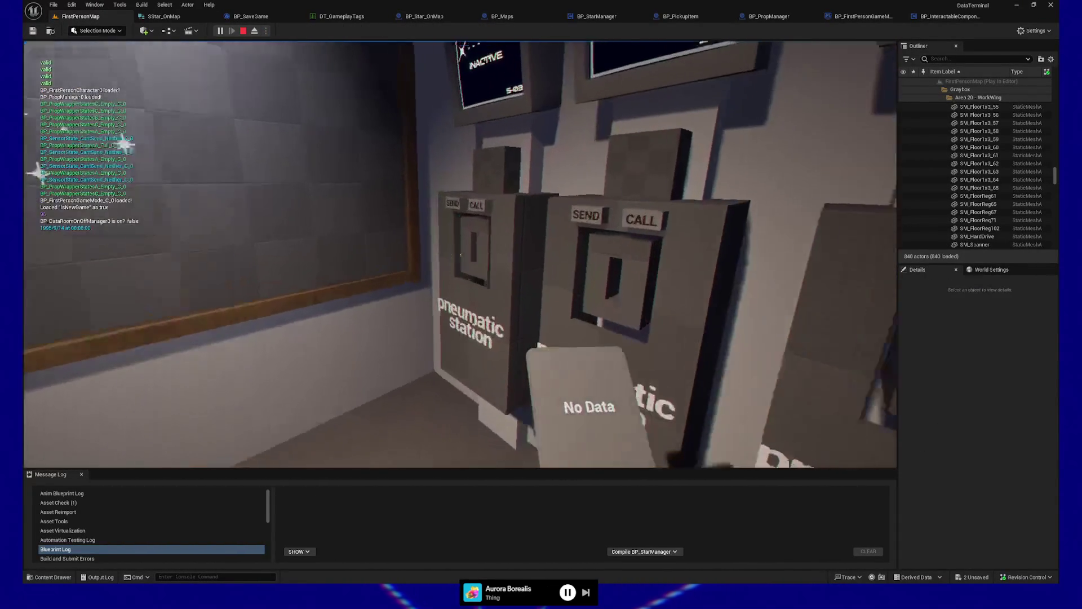
key("a")
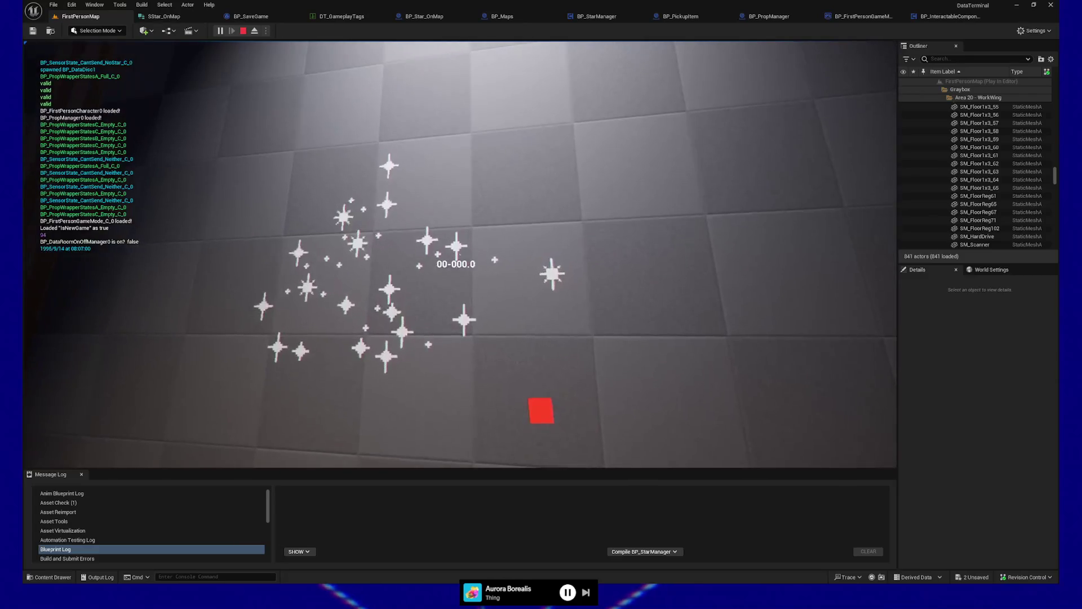
key("e")
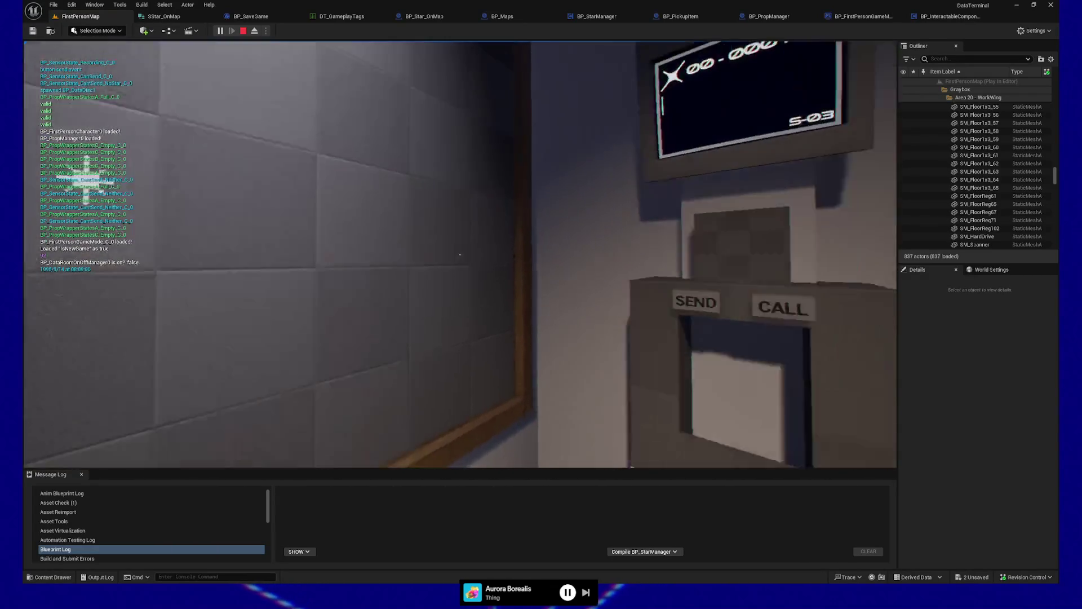
Save the game, load it back, quit the session and return to the BP_Star_OnMap graph
key("Escape")
left_click(479, 305)
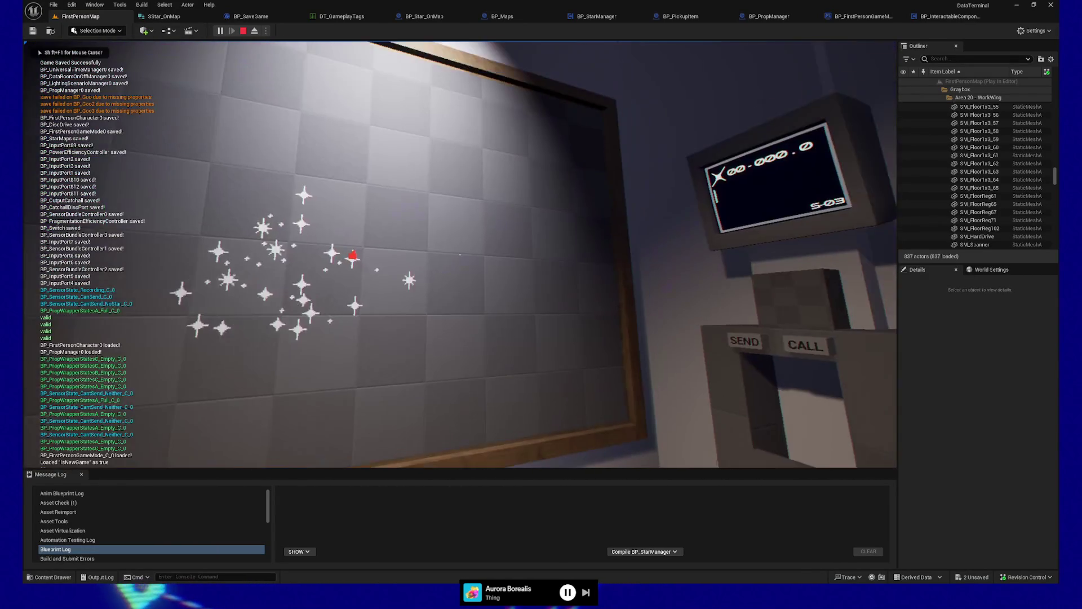
left_click(471, 341)
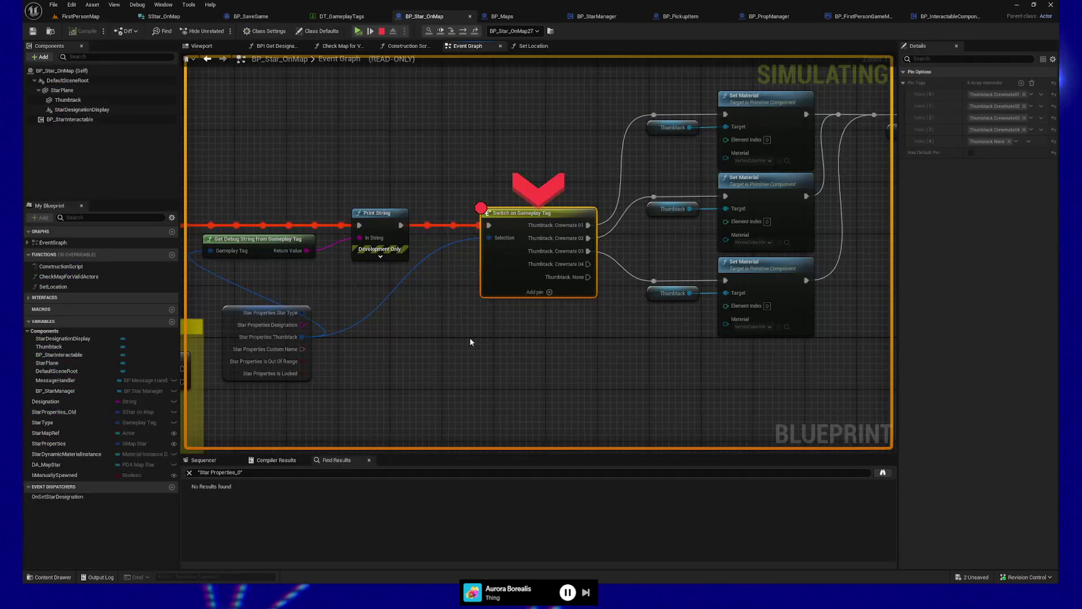
left_click(358, 31)
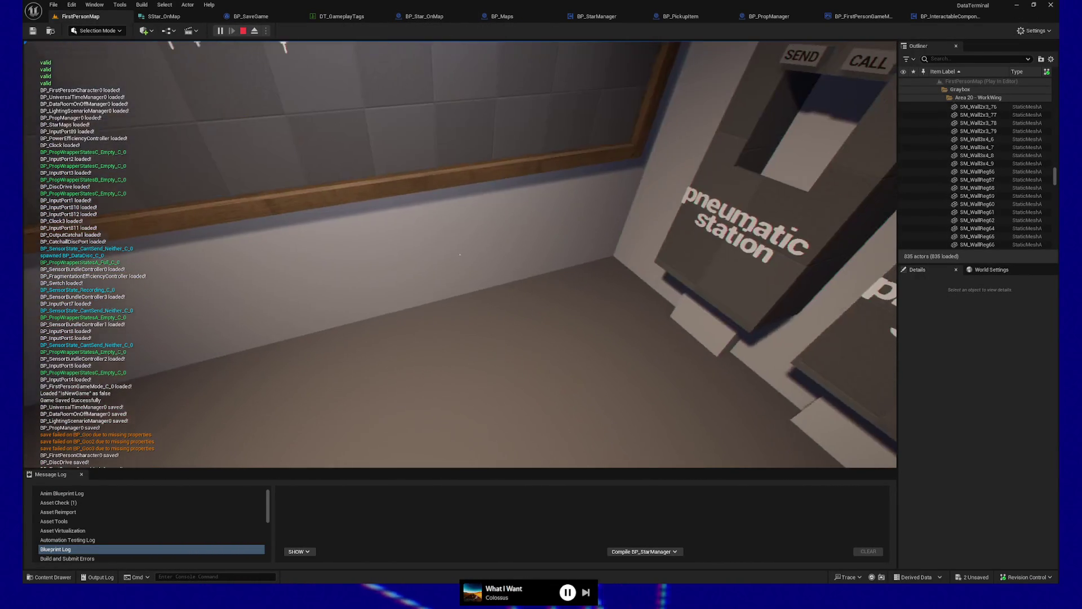
key("Escape")
left_click(458, 379)
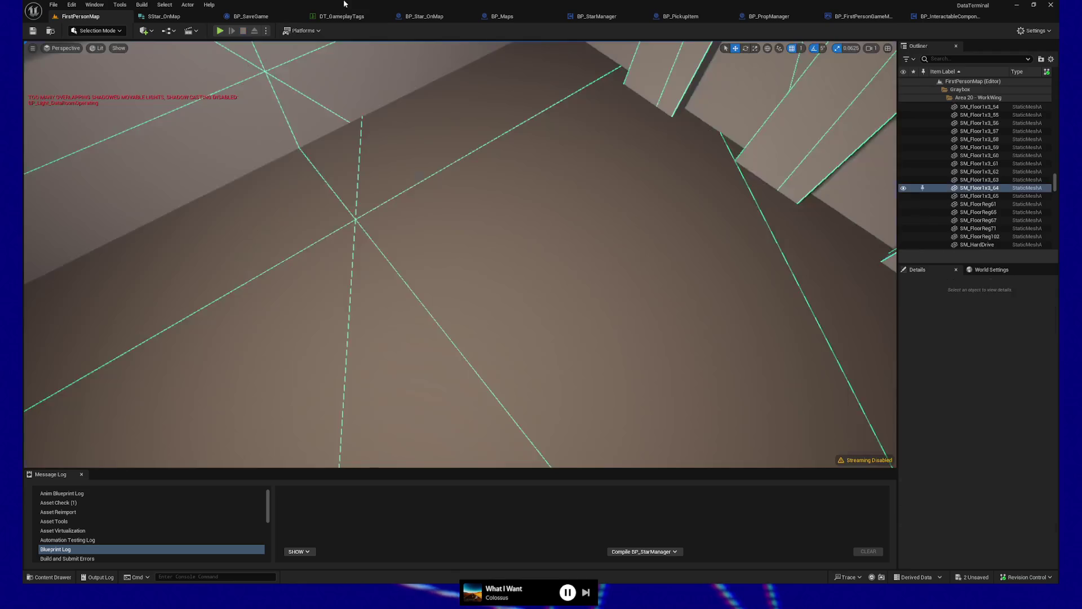
left_click(437, 18)
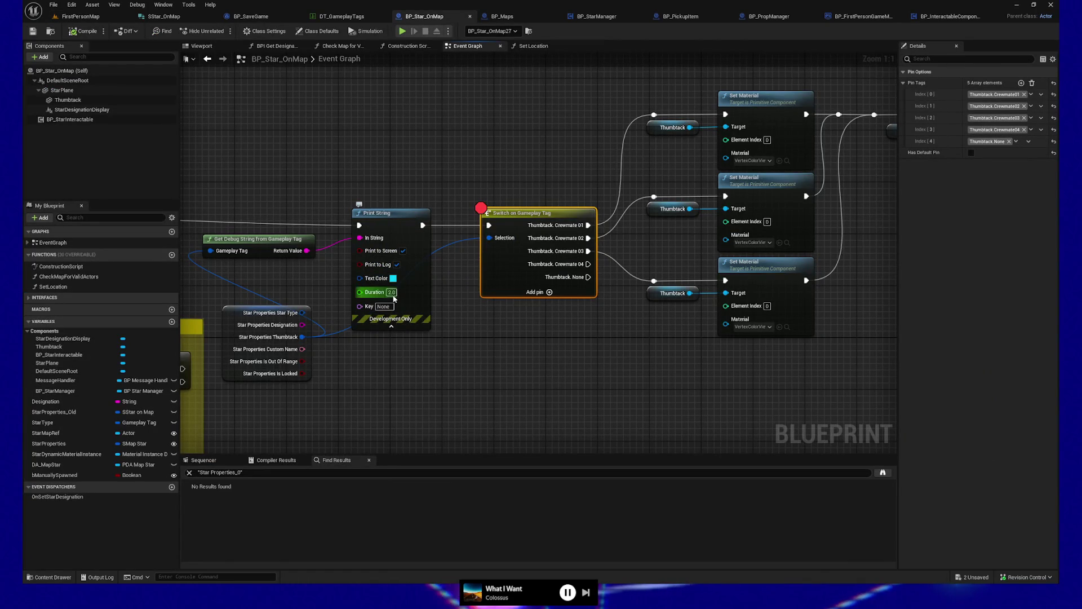
Set Print String's duration to 30 seconds and collapse its extra settings
type("30")
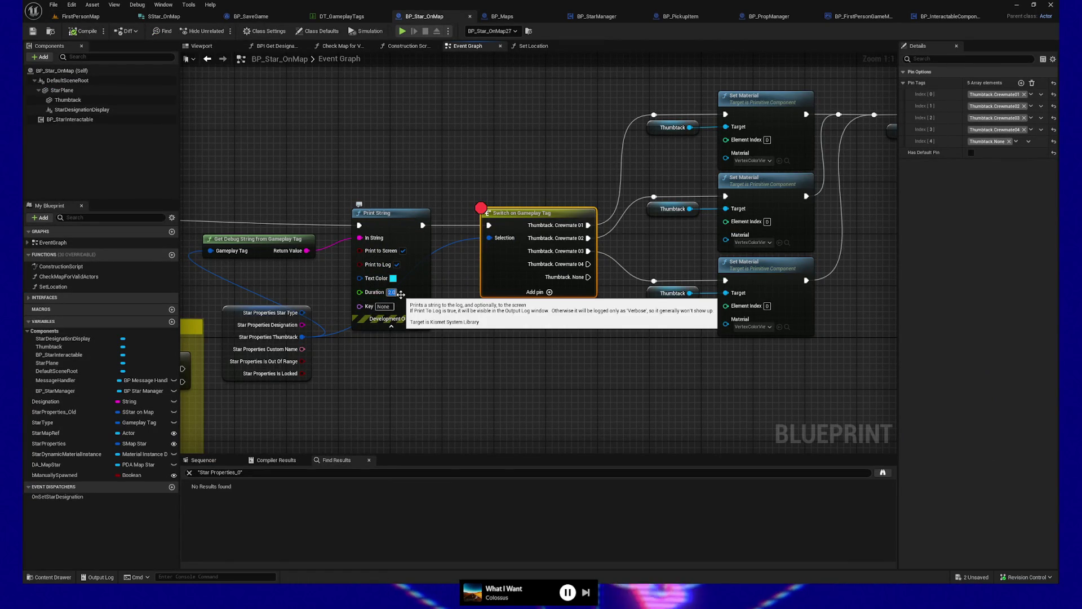
left_click(346, 377)
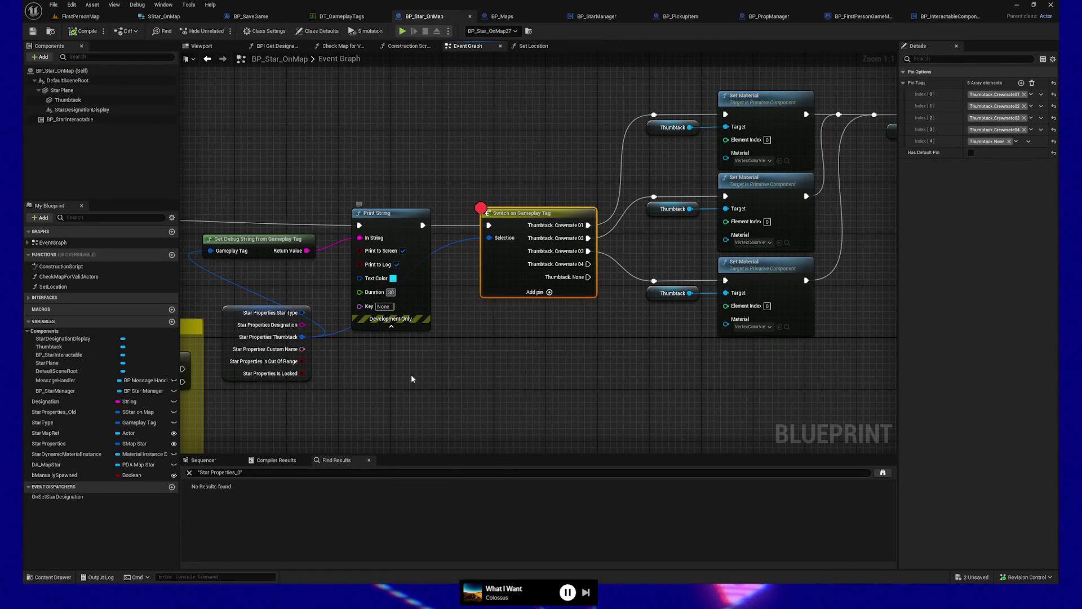
left_click(390, 327)
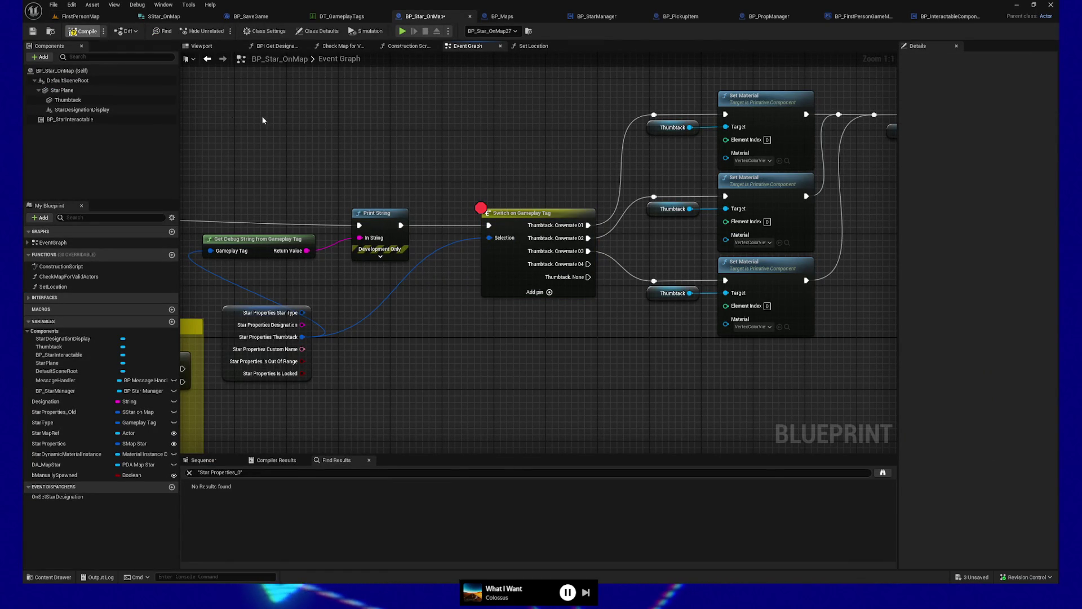
Toggle an F9 breakpoint on Set members in SMapStar, select Star Properties, and start a test run
left_click(603, 17)
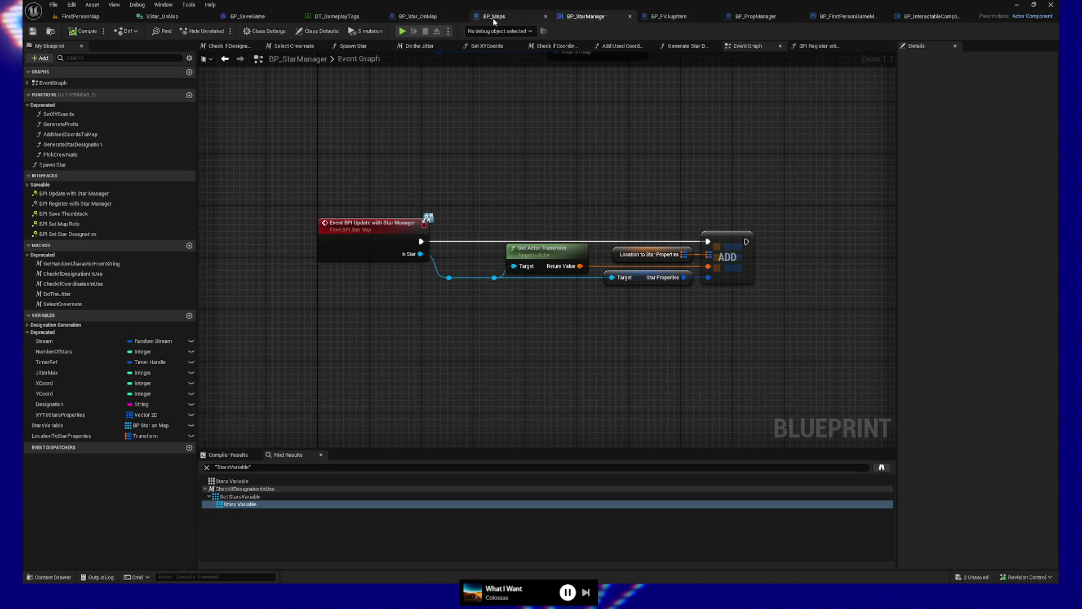
left_click(418, 17)
scroll(585, 192, "down", 5)
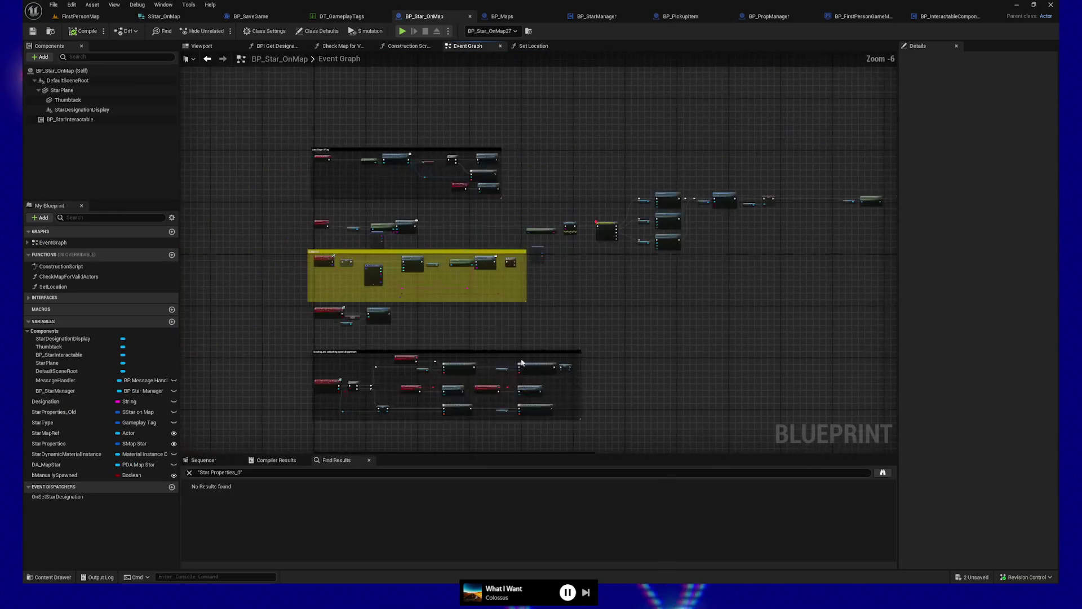
scroll(586, 192, "up", 5)
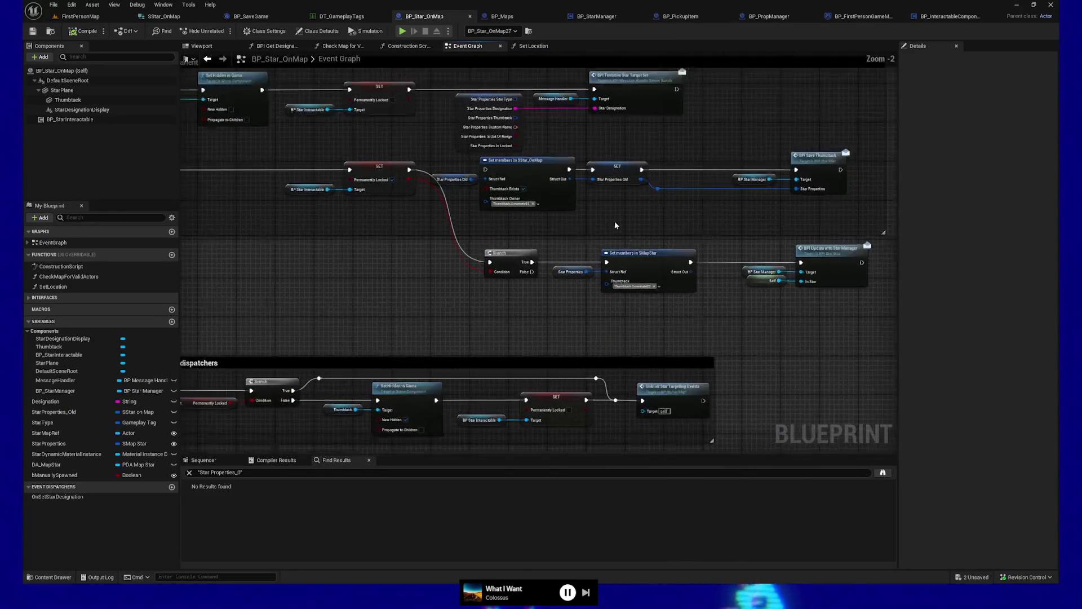
scroll(582, 235, "up", 1)
left_click(584, 288)
key("F9")
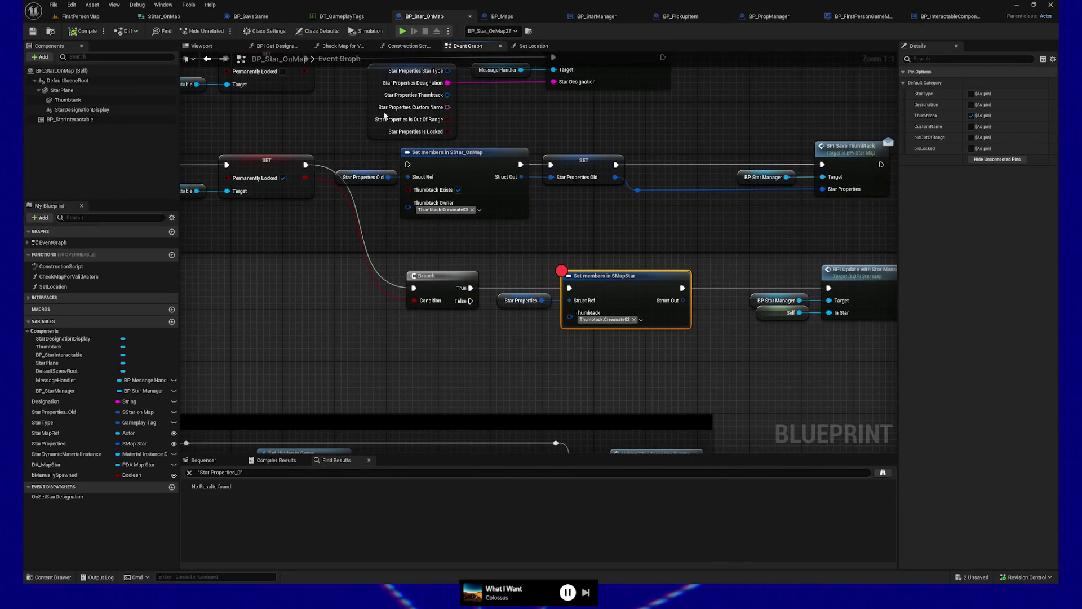
left_click_drag(530, 321, 529, 321)
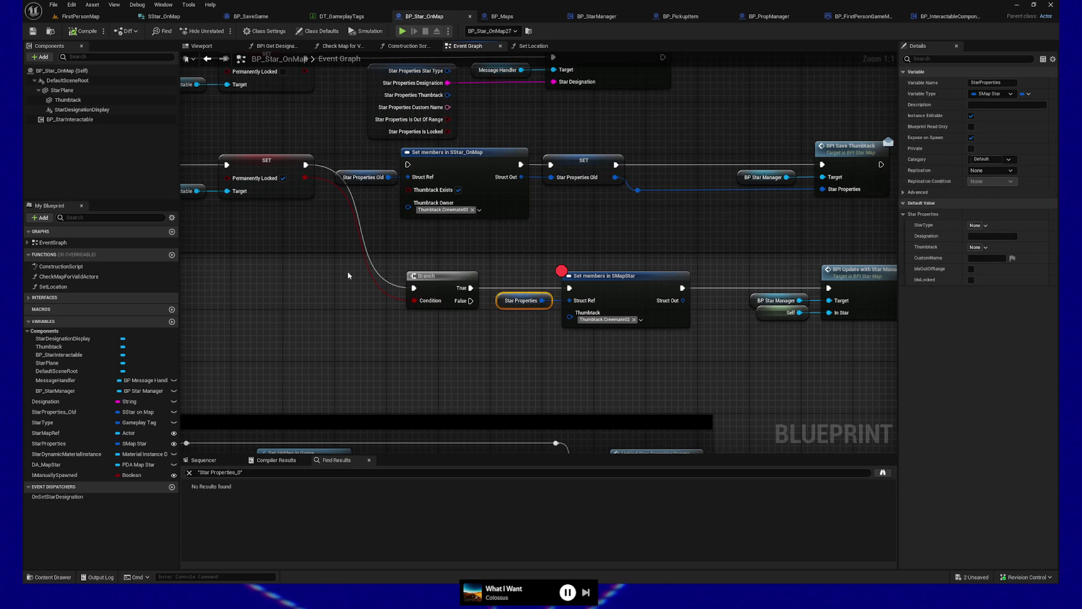
left_click(386, 32)
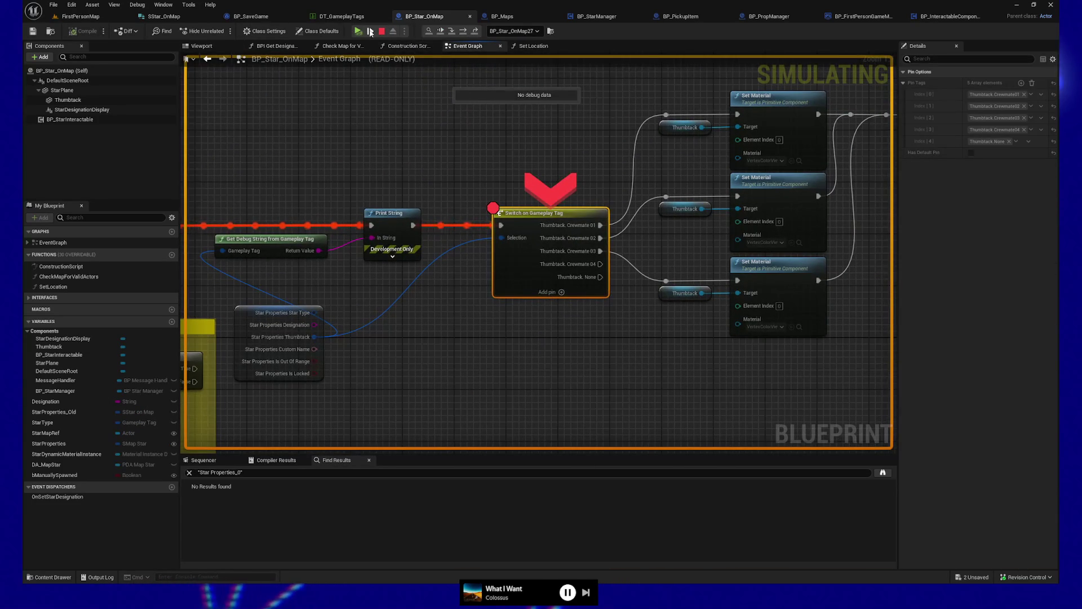
Clear the Switch on Gameplay Tag breakpoint, resume, and stop the play session
key("F9")
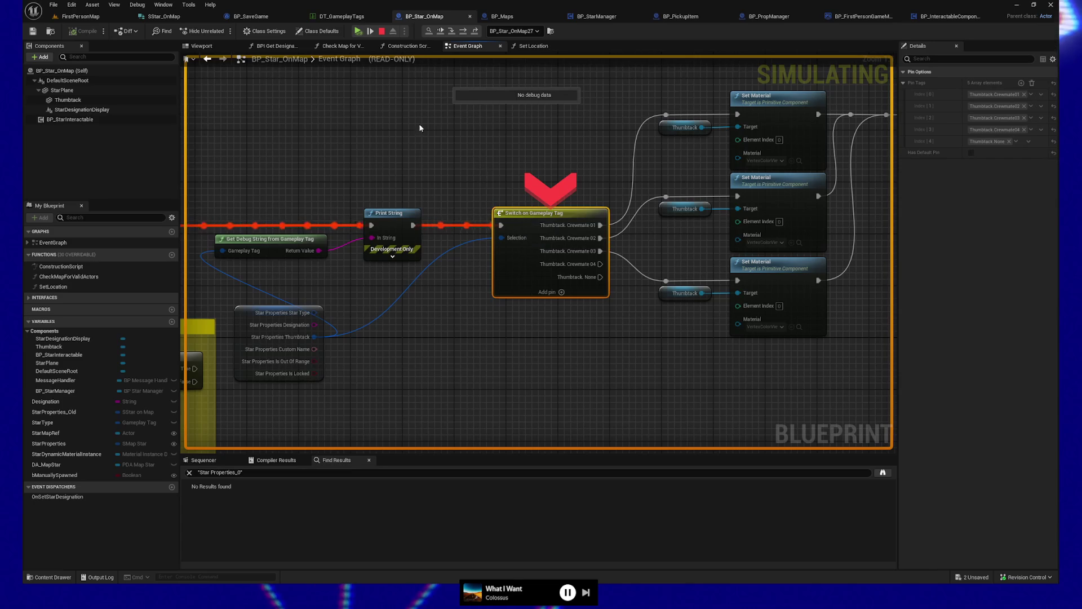
left_click(361, 33)
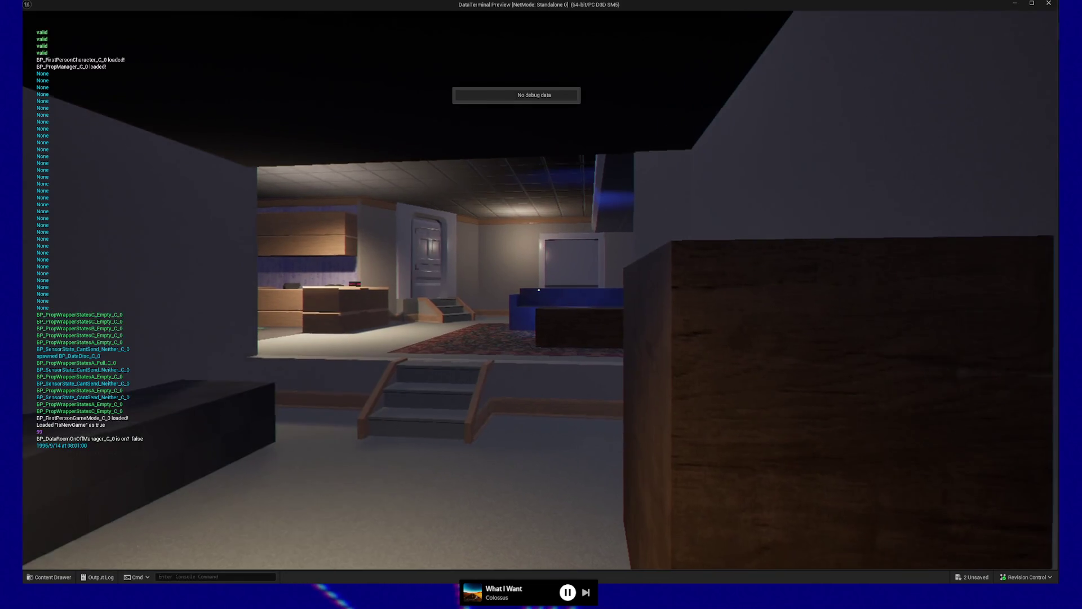
key("Escape")
left_click(549, 458)
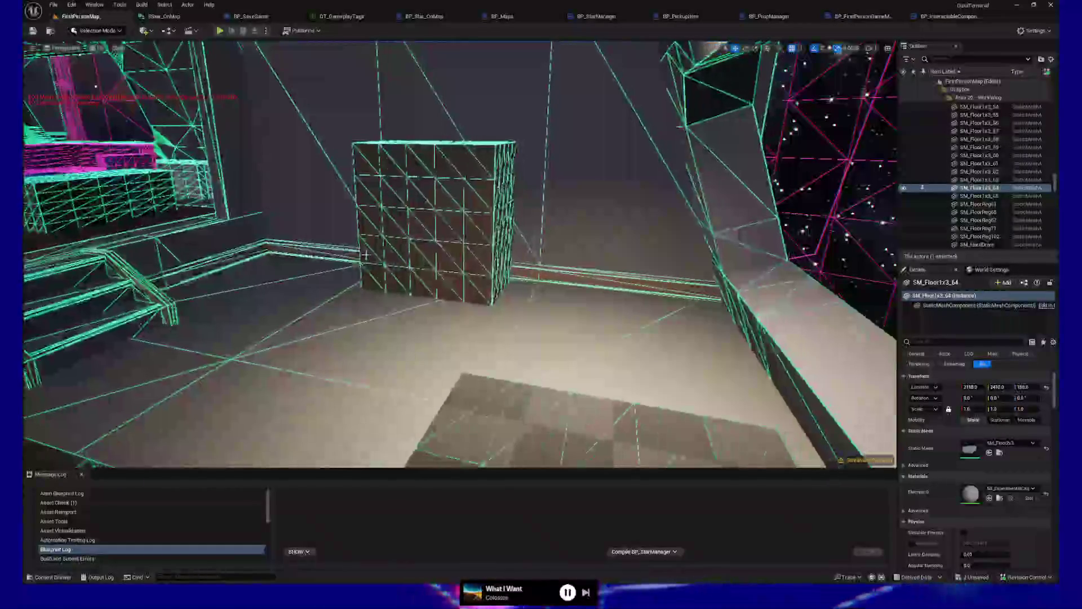
Drag the PlayerStart into the desk room near the pneumatic stations
mouse_move(613, 203)
left_mouse_down()
mouse_move(592, 188)
mouse_move(626, 189)
left_mouse_up()
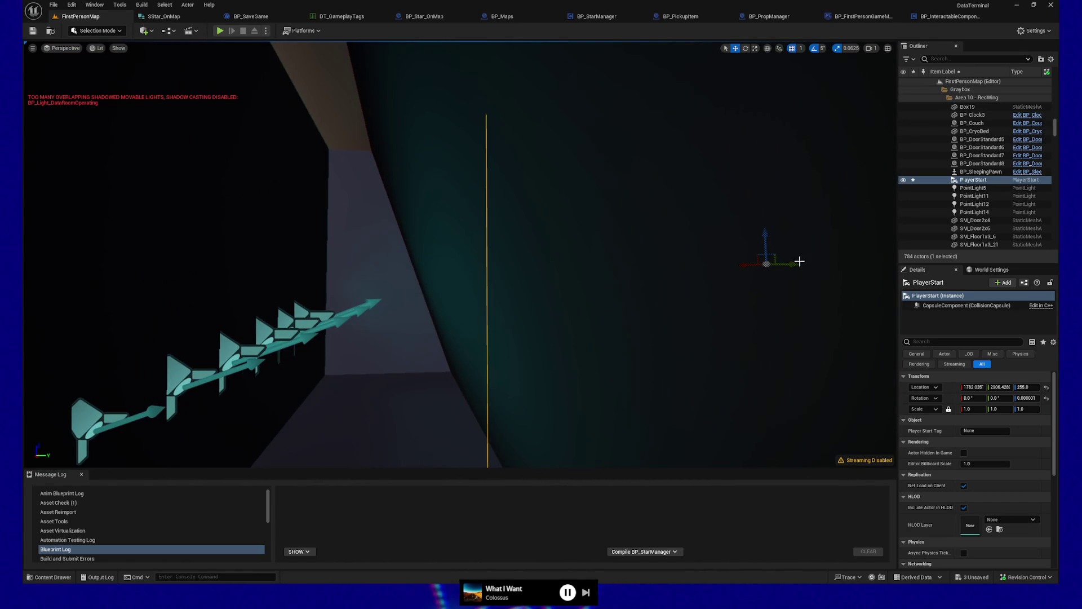
left_click_drag(799, 261, 761, 261)
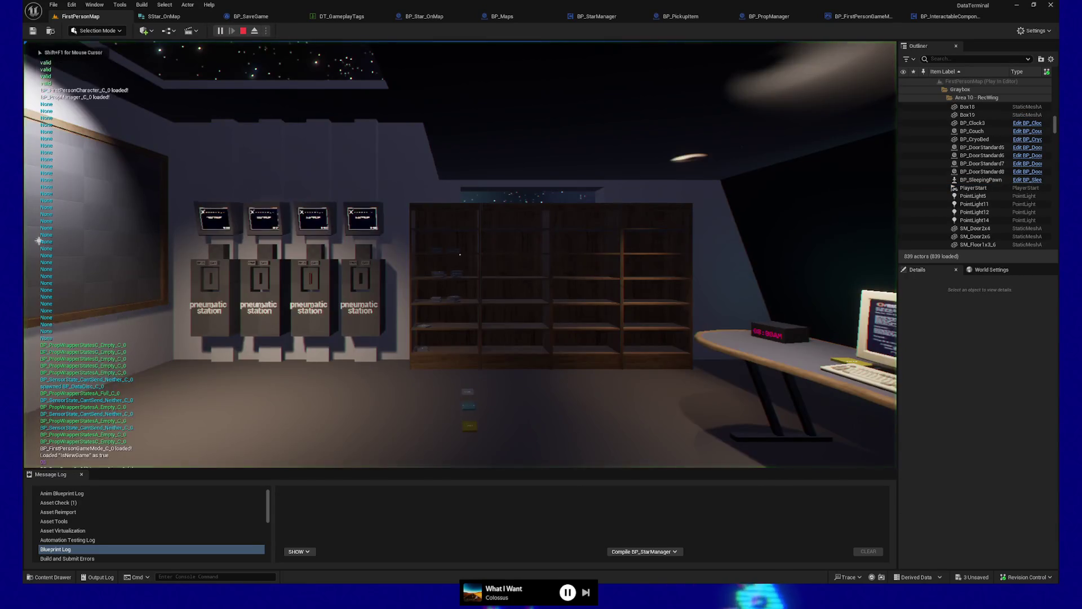
Walk to the pneumatic stations and send the held disc through one
key("w")
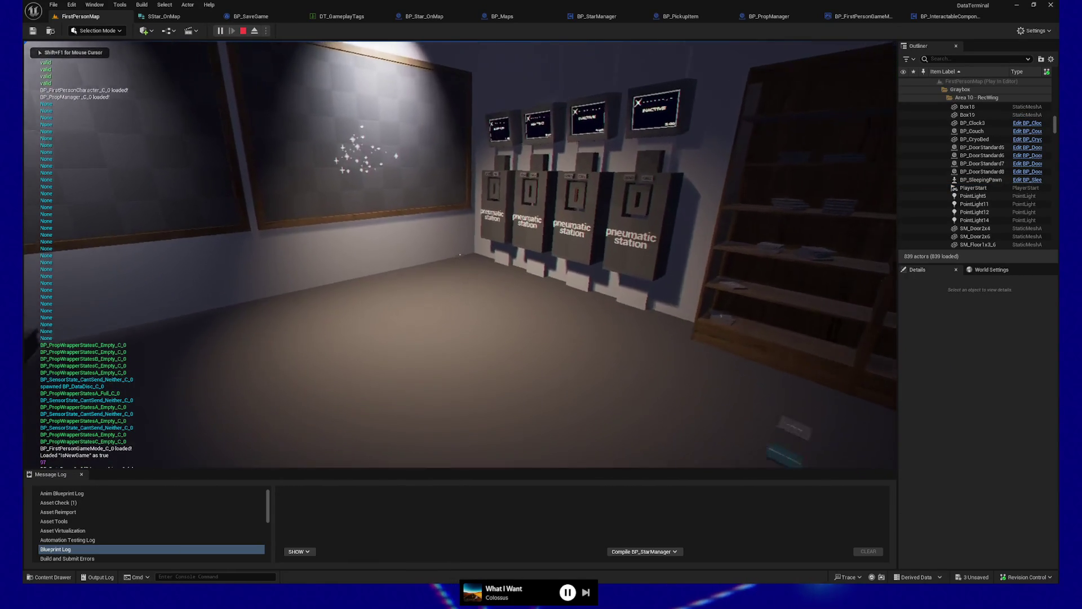
key("w")
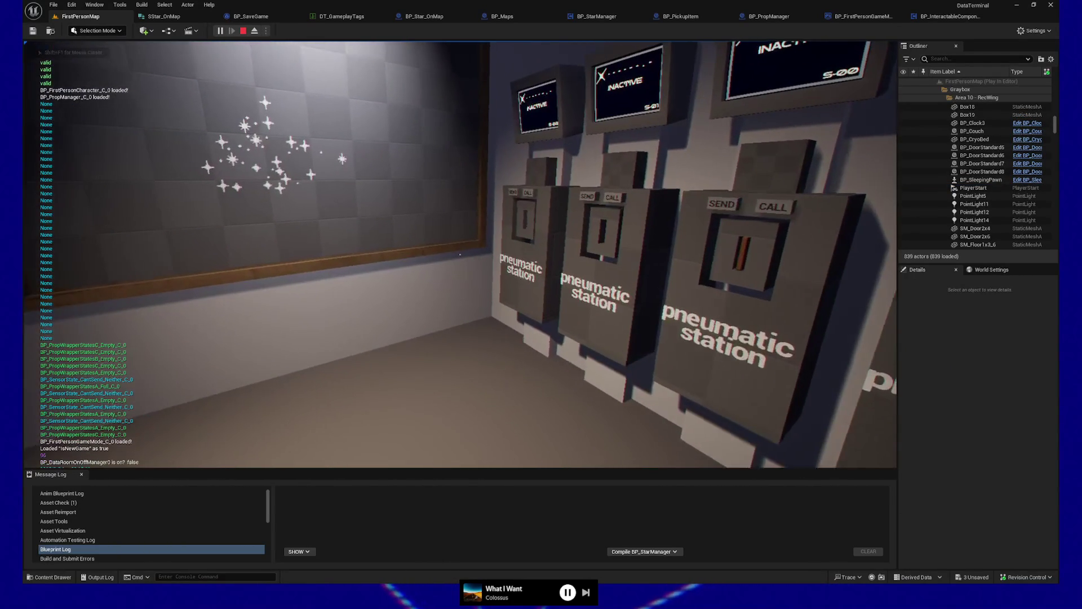
key("w")
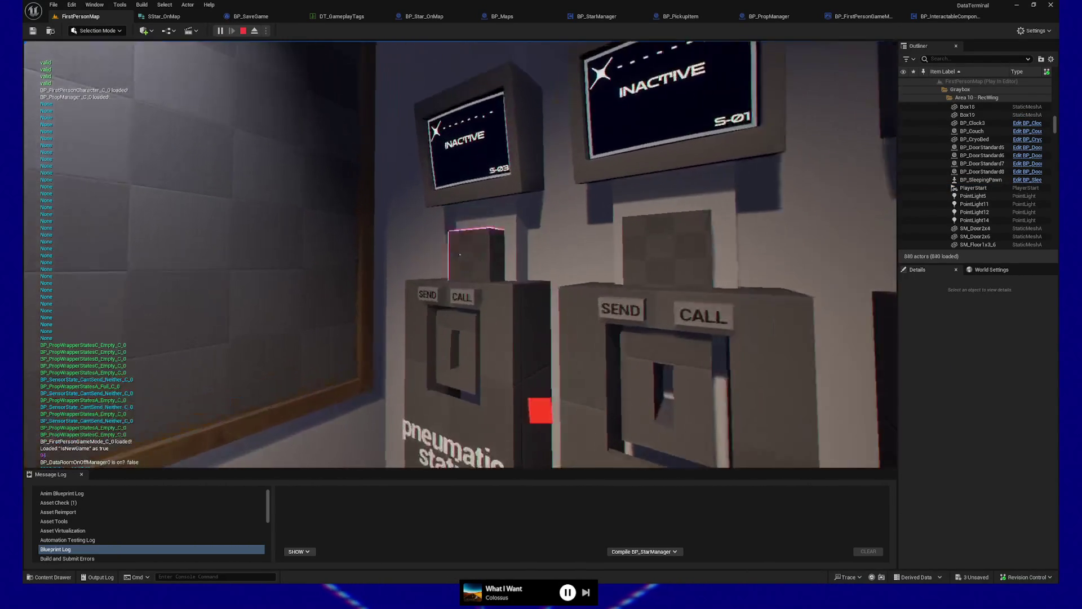
key("w")
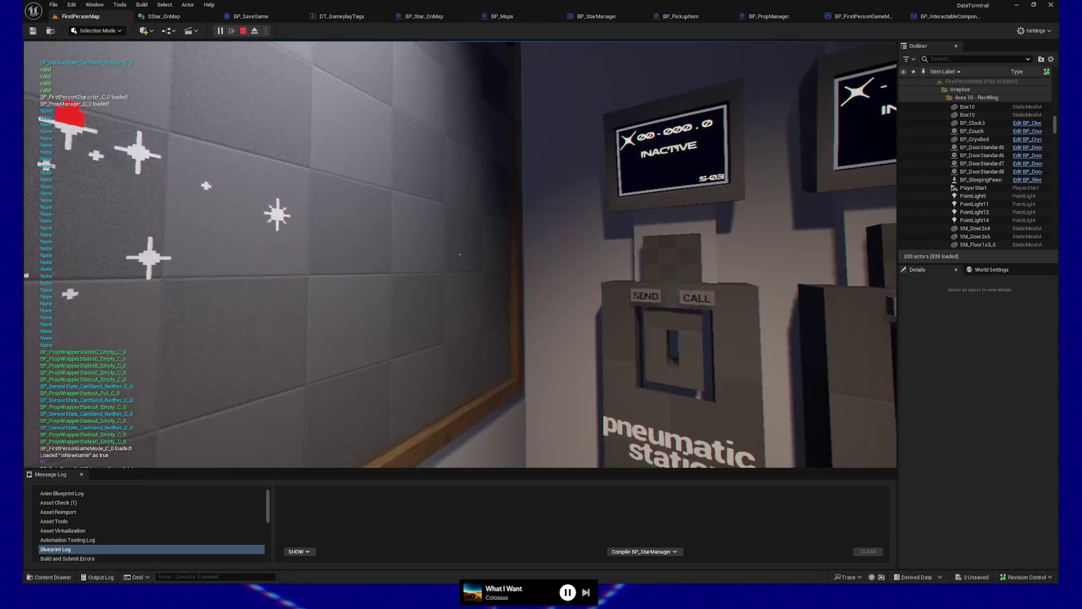
key("w")
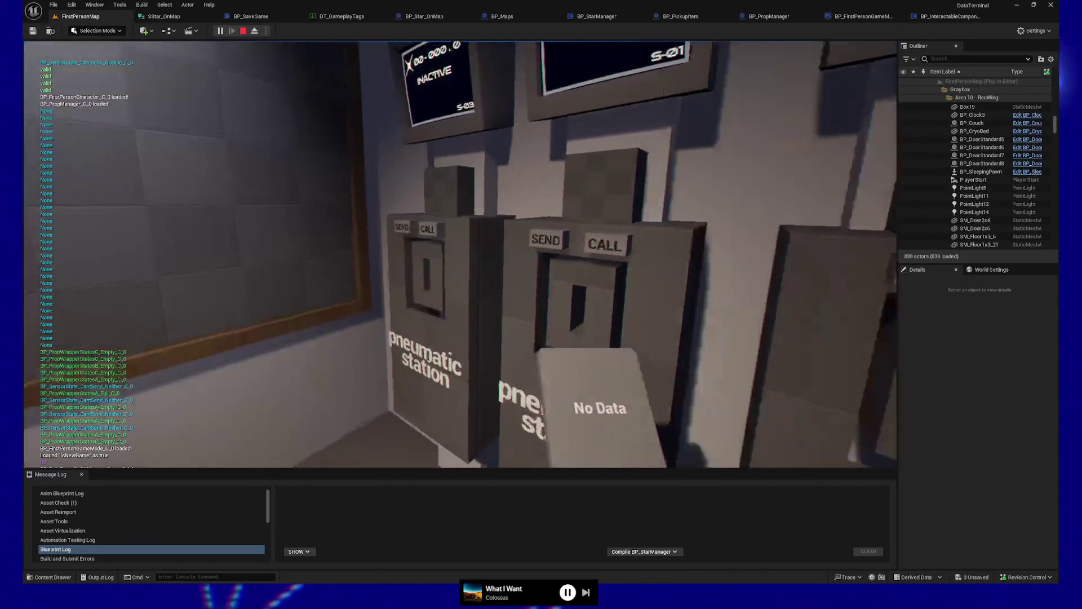
key("e")
key("e")
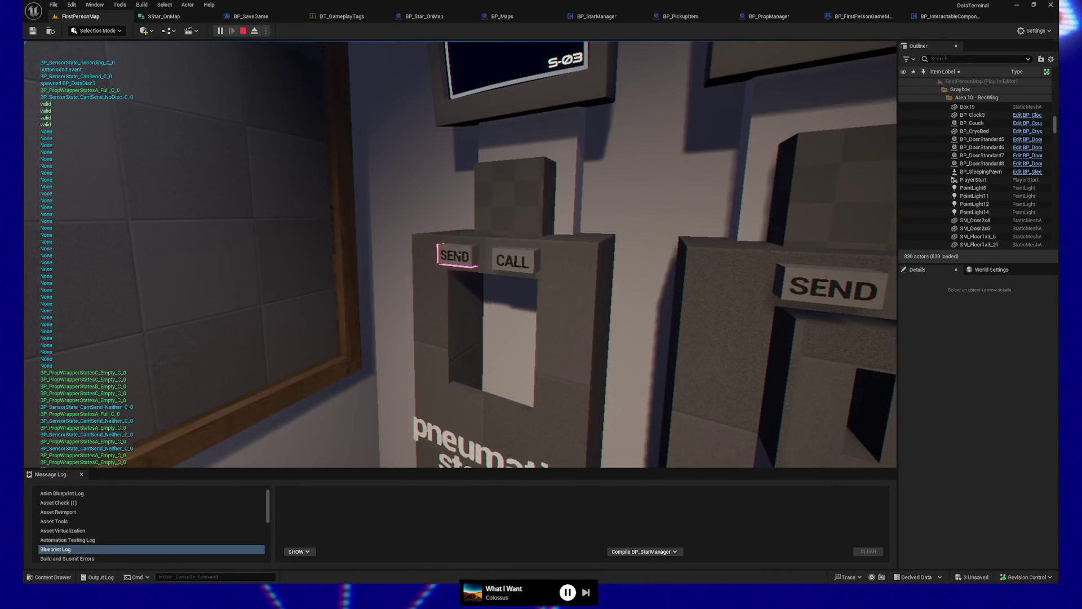
Save the game from the pause menu, then load the saved game
key("Escape")
key("Down")
key("Return")
key("Escape")
key("Down")
key("Return")
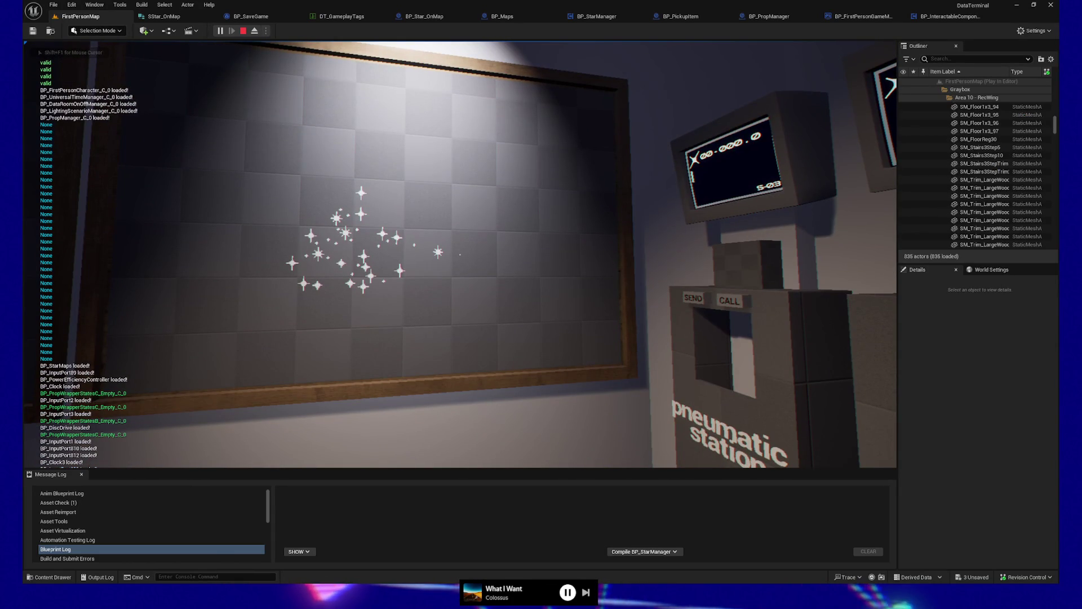
Quit the game to the editor and open the BP_Maps blueprint graph
key("Escape")
key("Down")
key("Return")
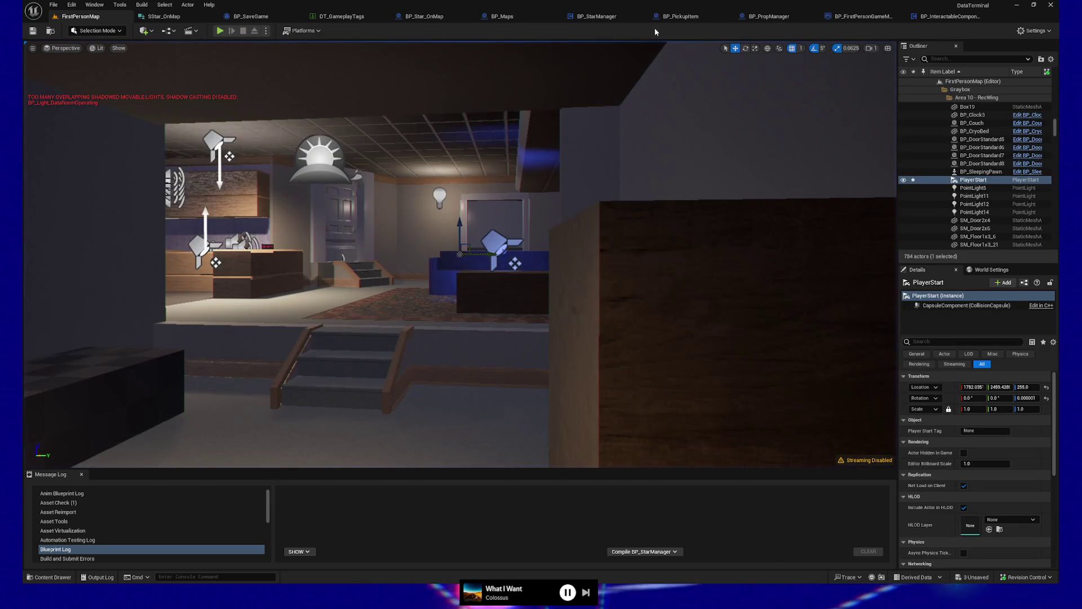
left_click(515, 20)
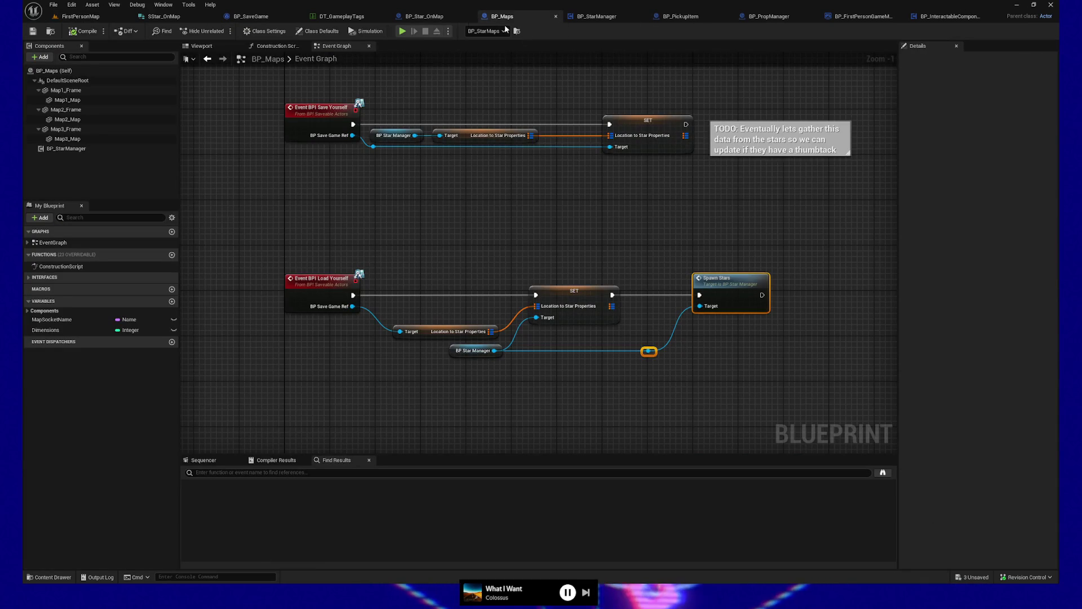
left_click(425, 16)
mouse_move(359, 182)
left_mouse_down()
mouse_move(438, 181)
mouse_move(638, 141)
left_mouse_up()
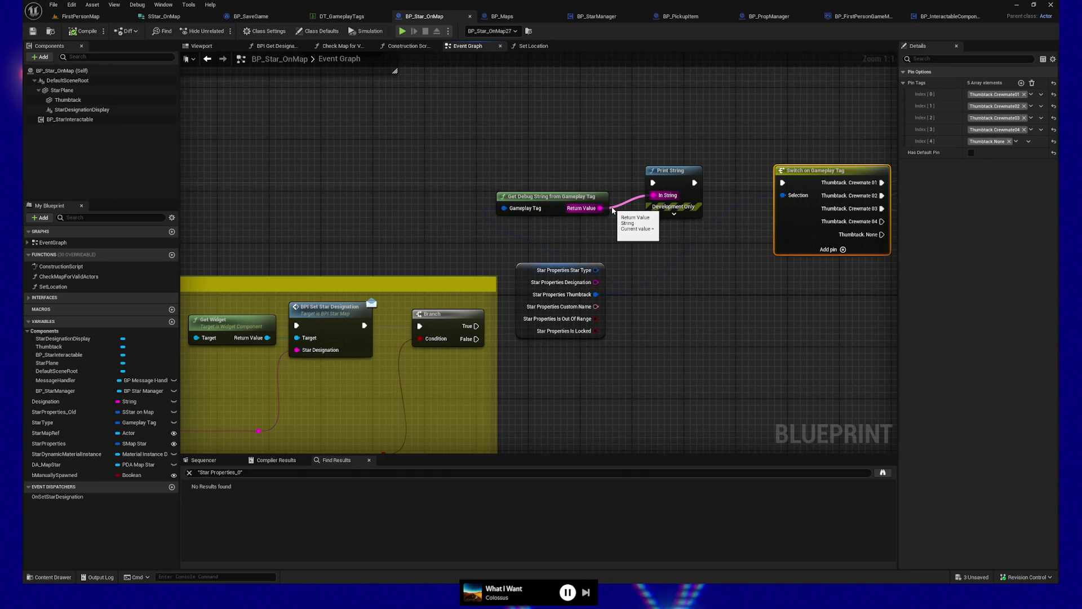
left_click(80, 17)
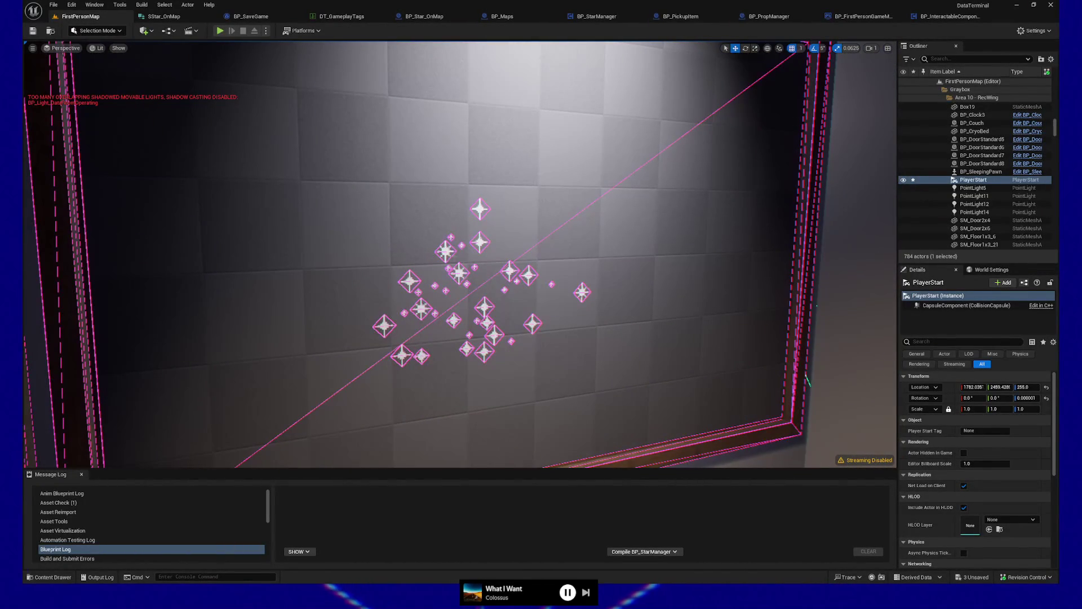
Check BP_Star_OnMap14's Star Properties, showing Thumbtack None, then return to BP_Star_OnMap
left_click(445, 249)
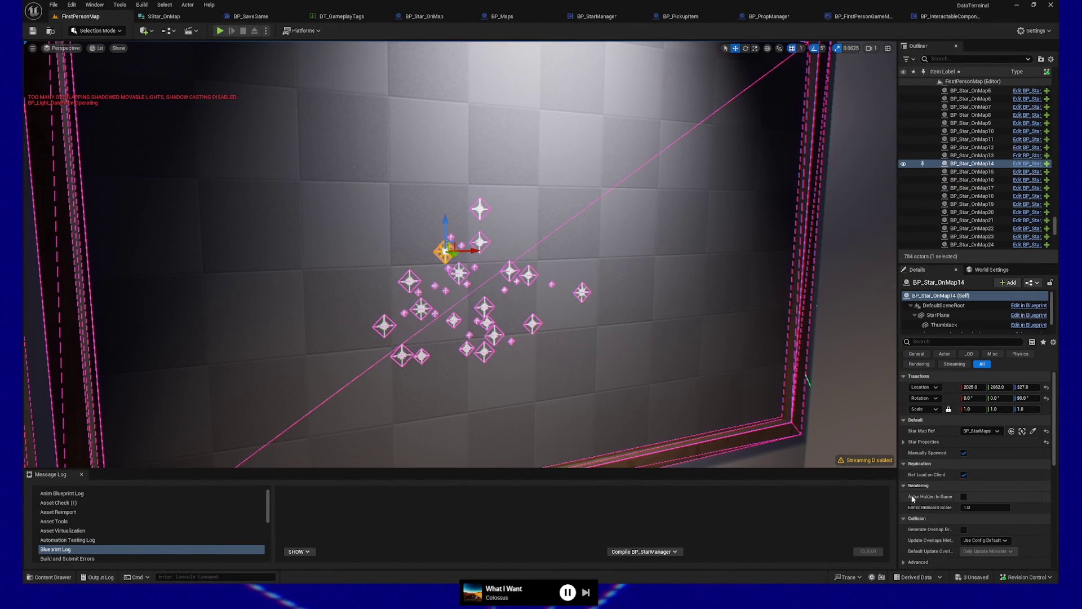
left_click(918, 442)
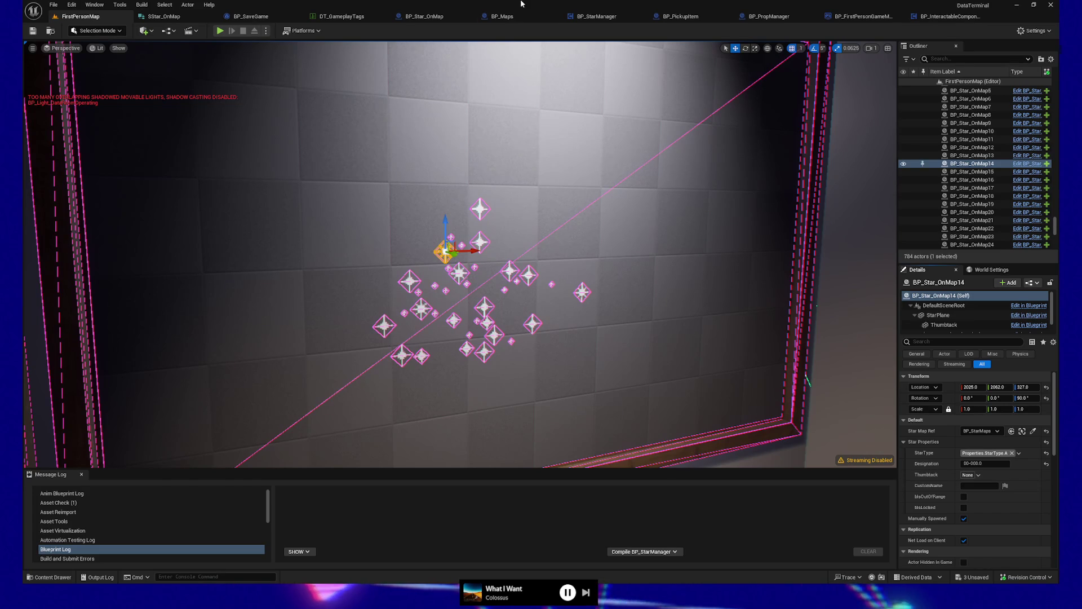
left_click(425, 17)
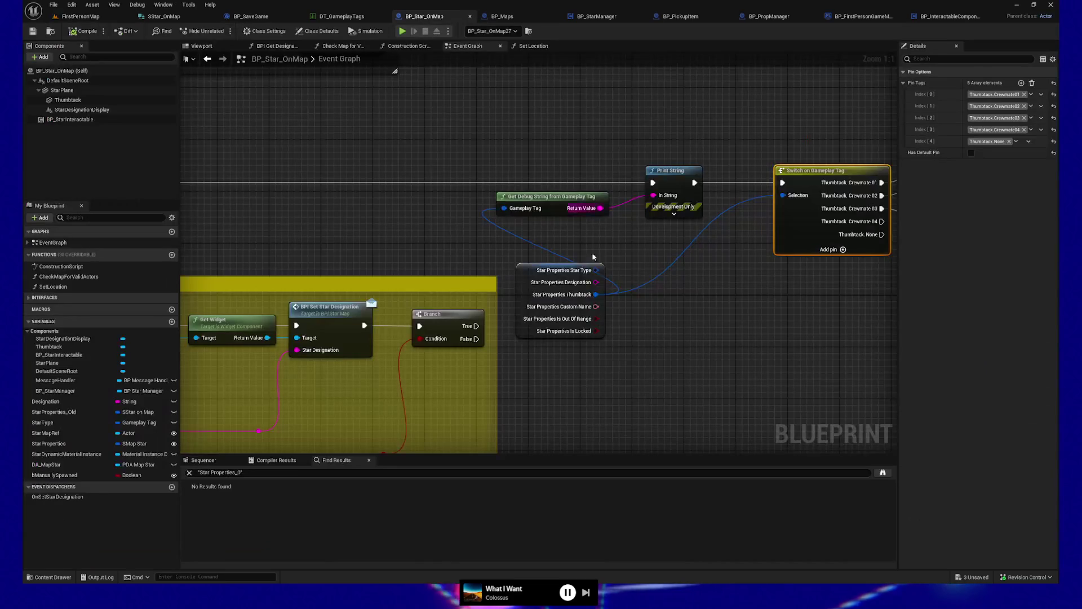
Pan to the Thumbtack placement section and open MakeThumbtackPermanent's context menu
scroll(714, 314, "down", 4)
left_click_drag(563, 391, 652, 169)
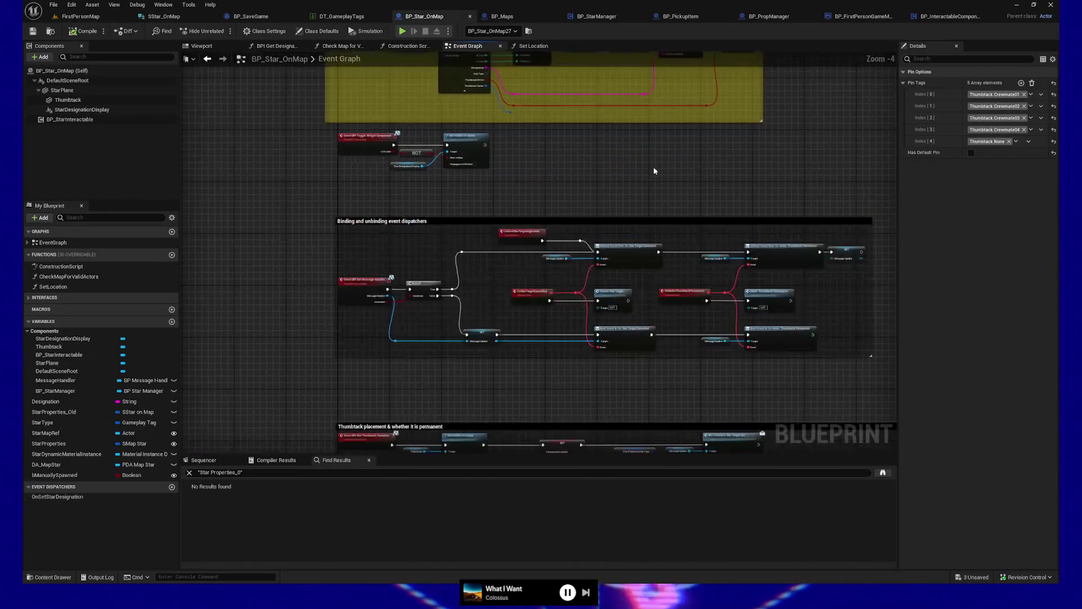
scroll(619, 274, "up", 2)
scroll(449, 343, "up", 2)
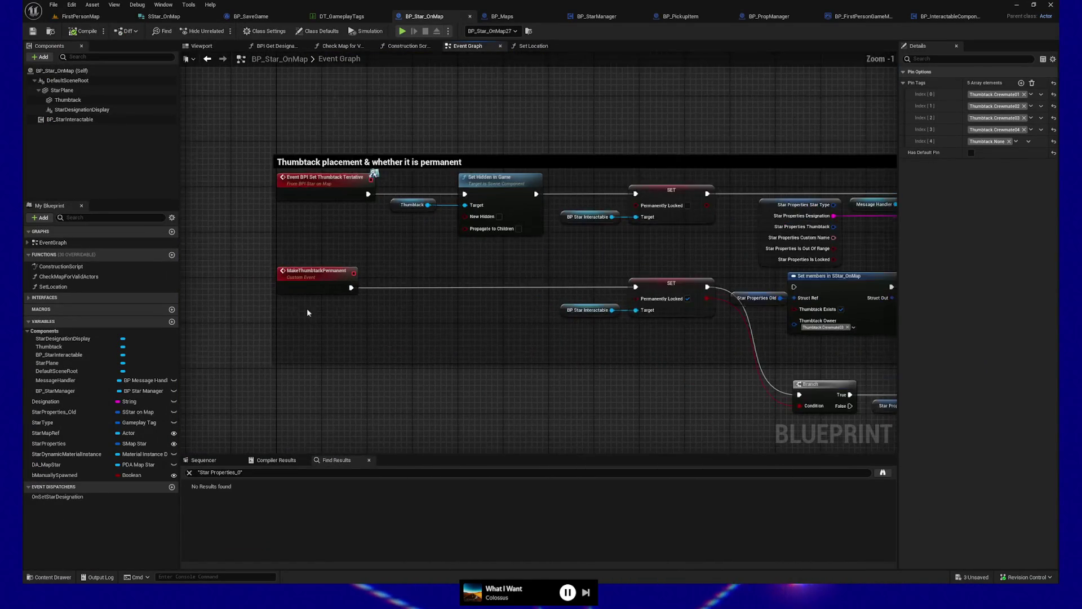
left_click(316, 280)
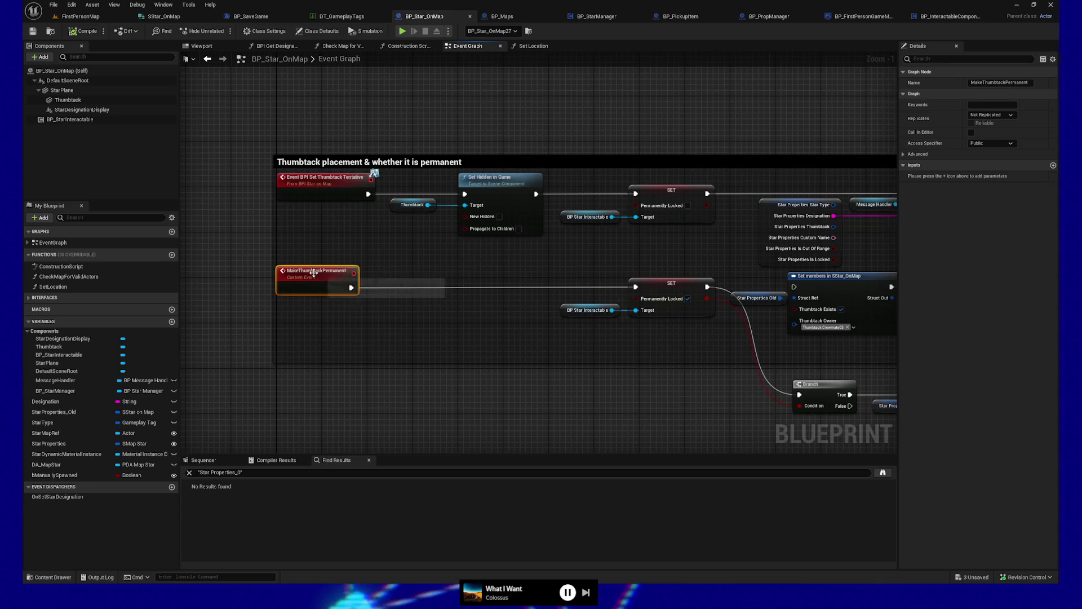
right_click(316, 276)
left_click(257, 311)
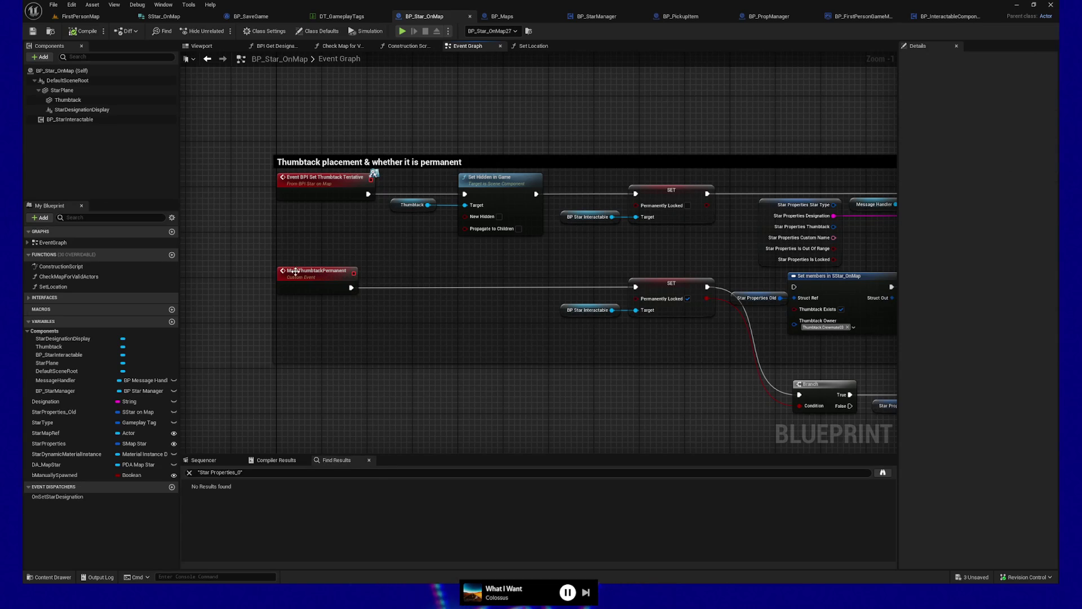
right_click(296, 272)
Find references to MakeThumbtackPermanent by name, then collapse the BPI_MessageHandler_SensorBundle results group
mouse_move(339, 357)
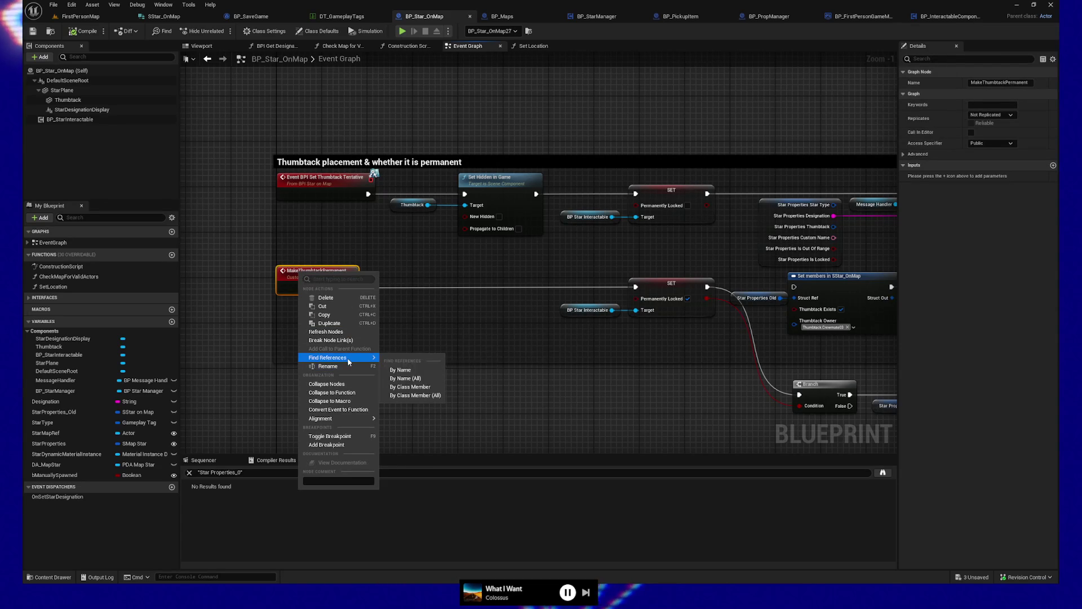
left_click(404, 382)
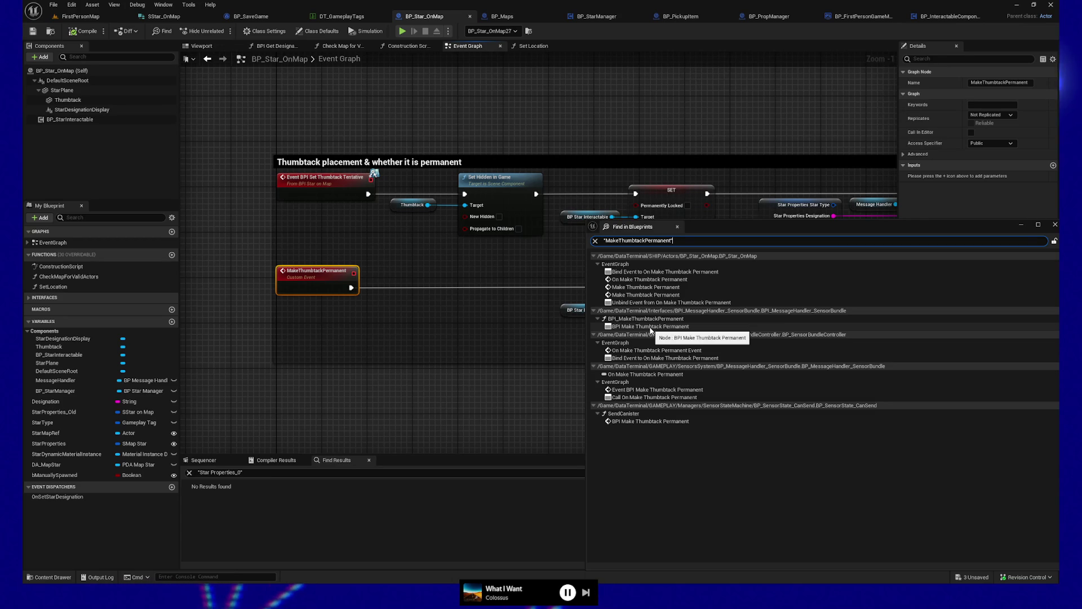
left_click(593, 311)
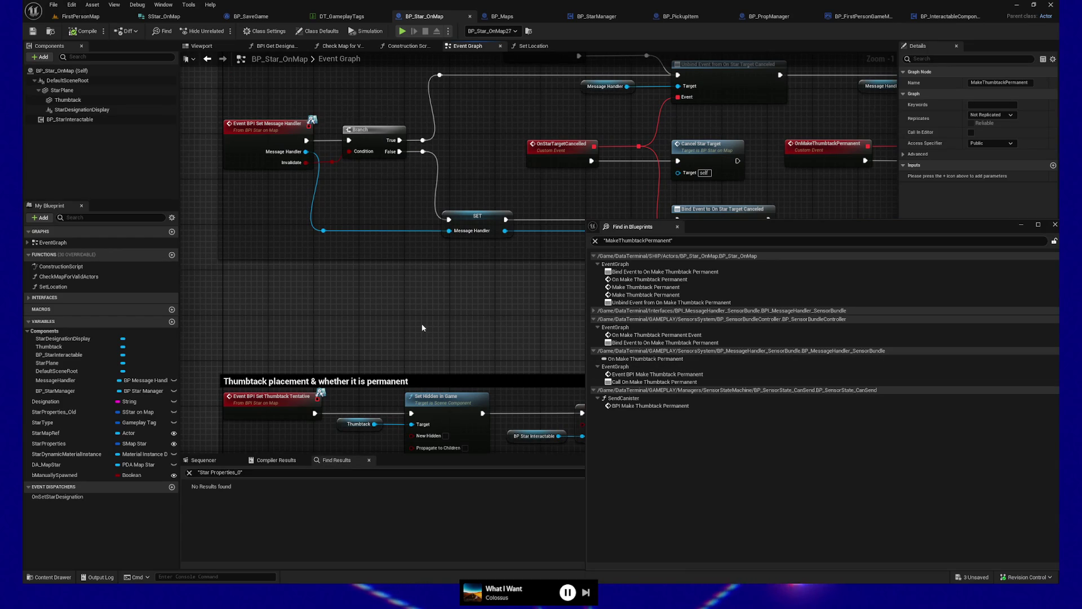
Put a breakpoint on the OnMakeThumbtackPermanent custom event and start a play-in-editor session
left_click_drag(422, 327, 456, 194)
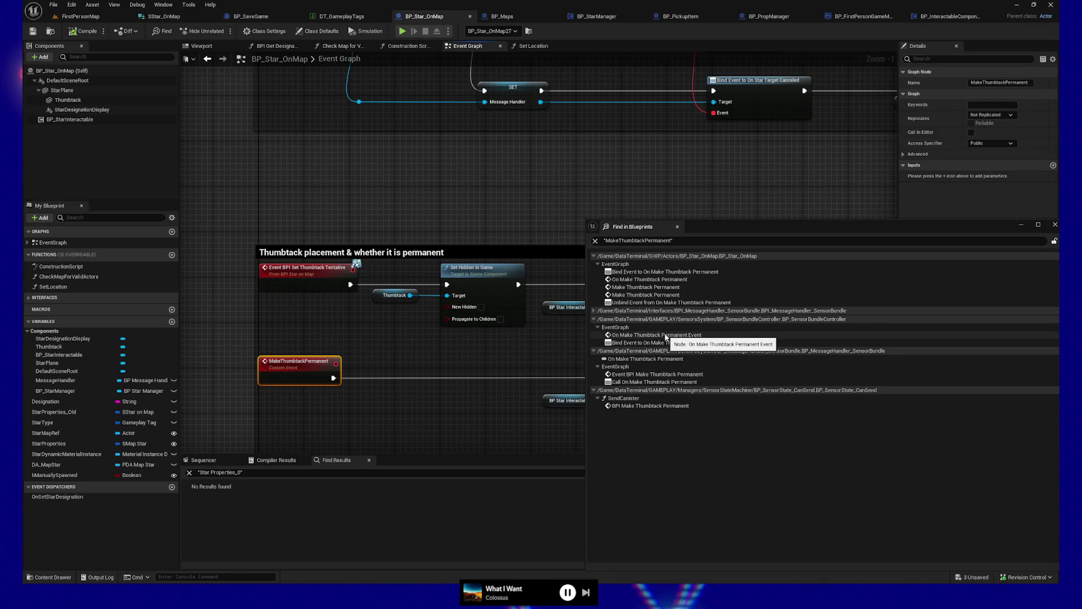
mouse_move(501, 206)
left_mouse_down()
mouse_move(443, 149)
mouse_move(299, 116)
mouse_move(295, 130)
mouse_move(389, 198)
mouse_move(489, 245)
mouse_move(441, 364)
mouse_move(288, 352)
left_mouse_up()
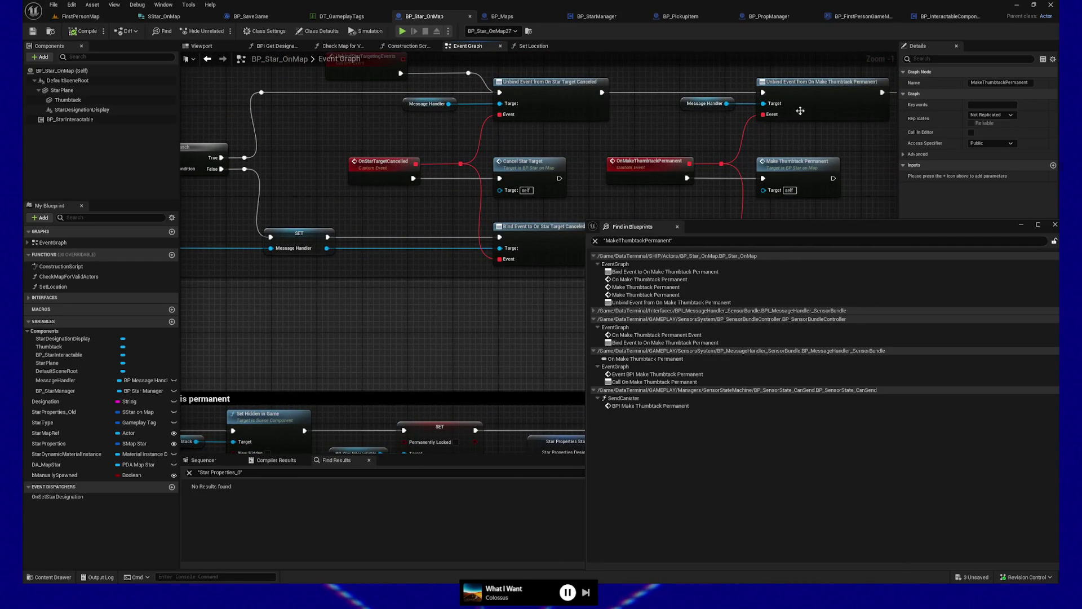
mouse_move(386, 337)
left_mouse_down()
mouse_move(506, 176)
mouse_move(415, 198)
mouse_move(423, 213)
mouse_move(561, 198)
mouse_move(416, 304)
left_mouse_up()
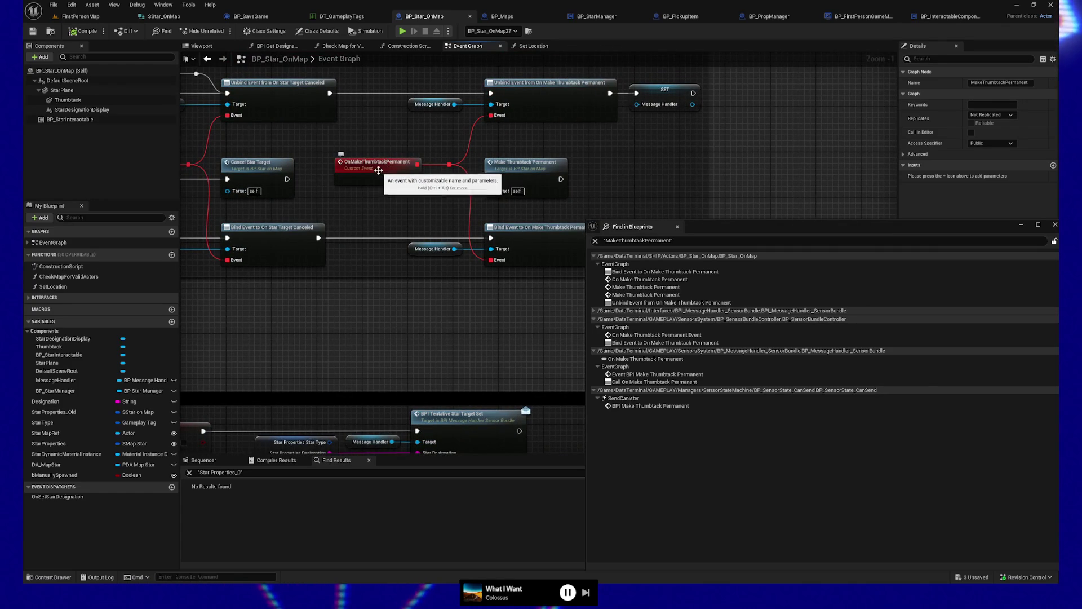
left_click(410, 173)
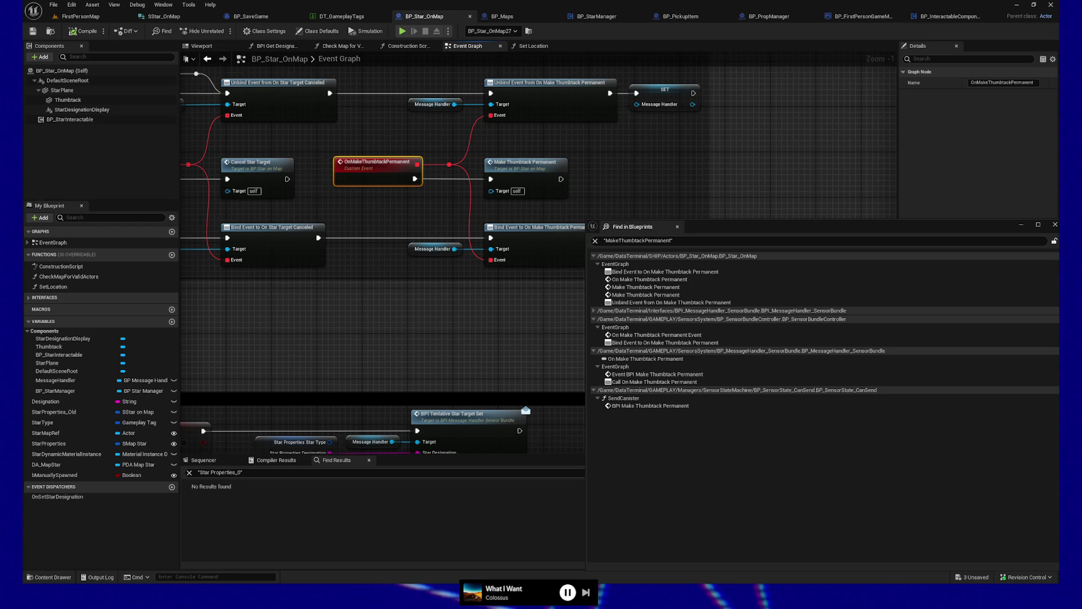
left_click_drag(408, 225, 439, 239)
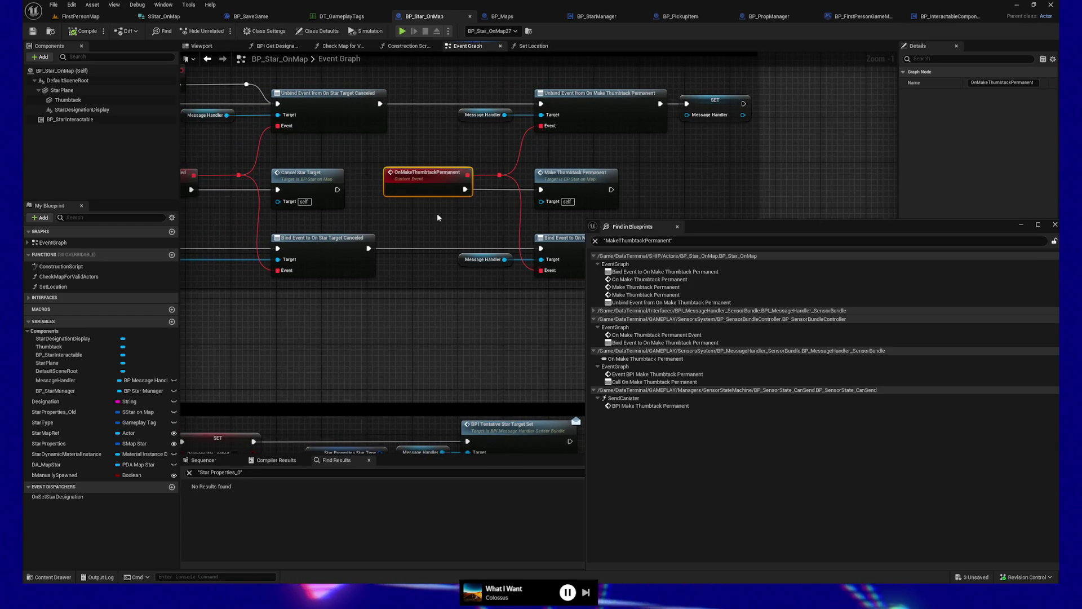
left_click_drag(360, 353, 405, 351)
left_click_drag(225, 342, 496, 353)
mouse_move(268, 293)
left_mouse_down()
mouse_move(346, 304)
mouse_move(254, 307)
mouse_move(253, 243)
mouse_move(215, 309)
mouse_move(401, 310)
mouse_move(271, 337)
left_mouse_up()
left_click(271, 337)
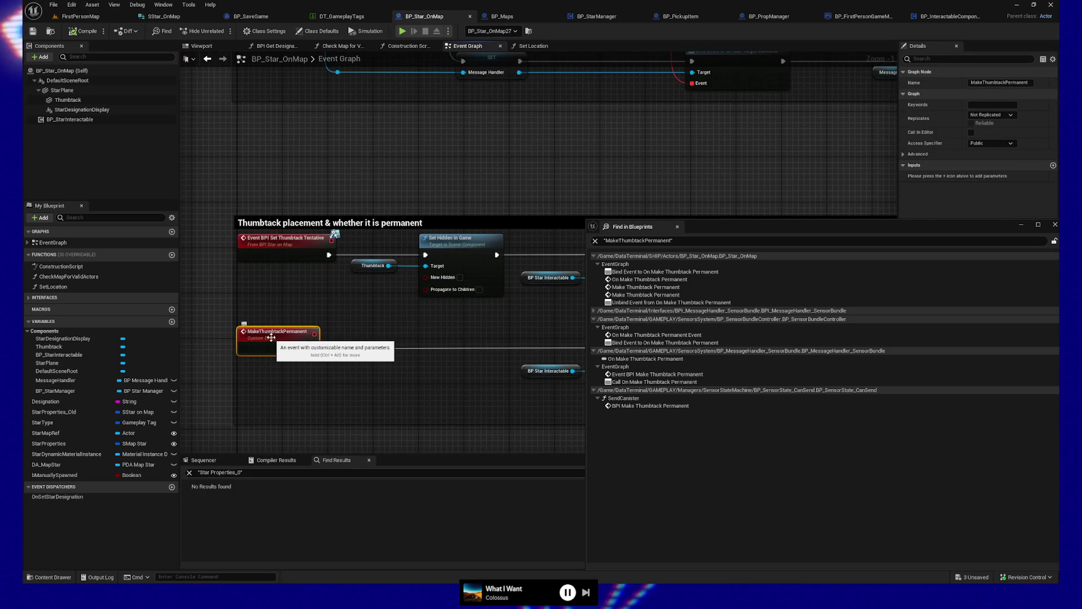
left_click(402, 32)
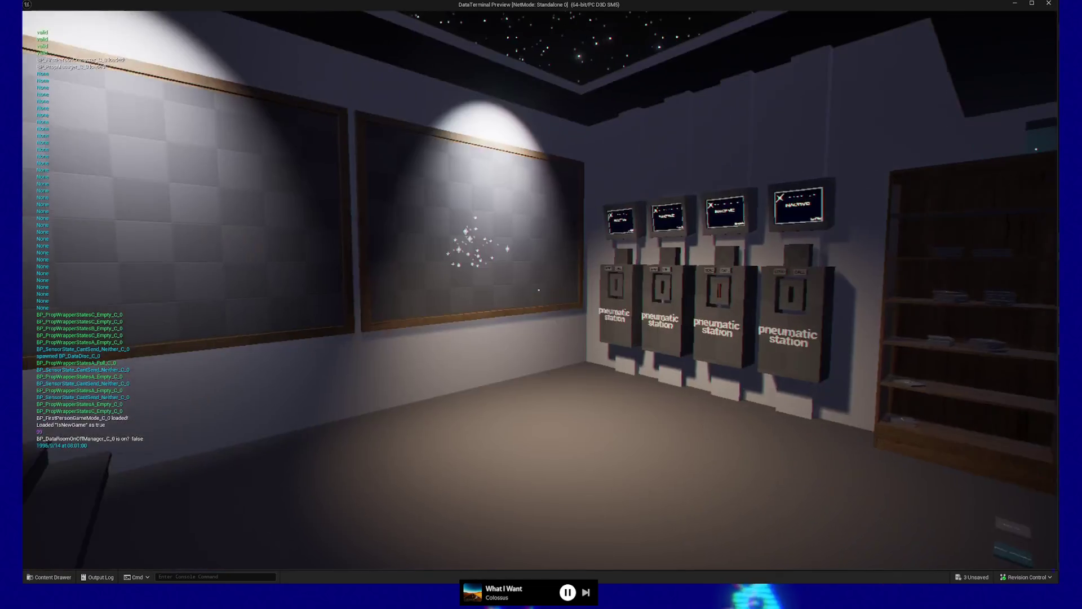
key("w")
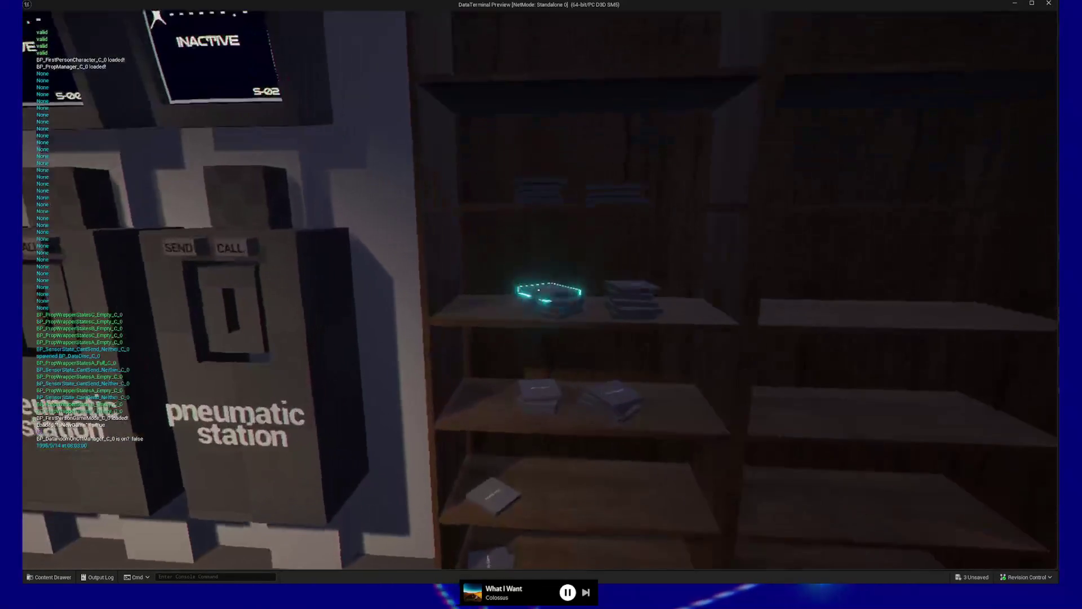
mouse_move(538, 290)
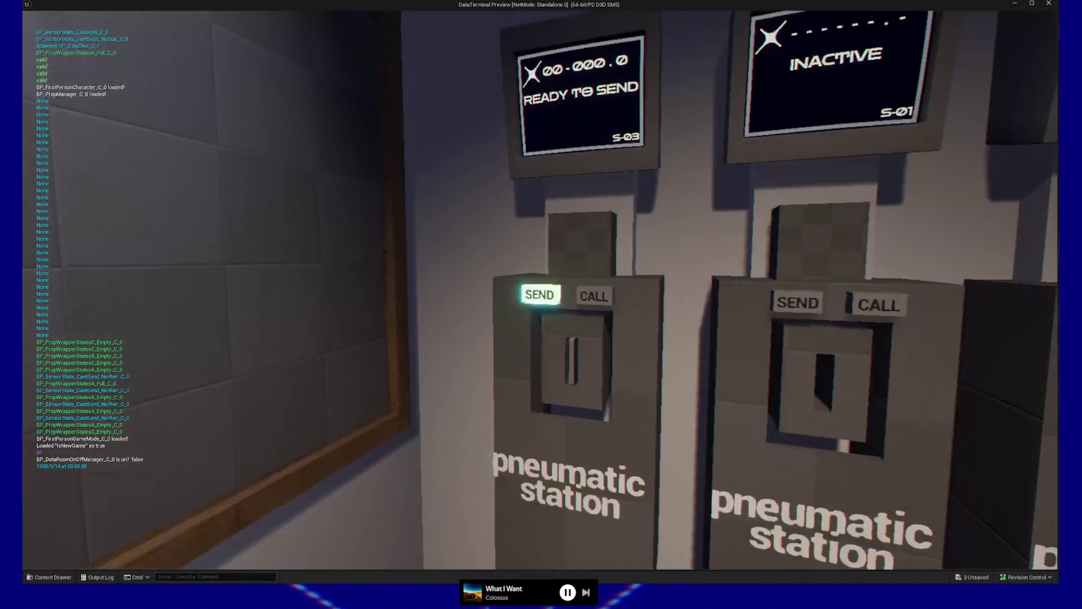
left_click(539, 290)
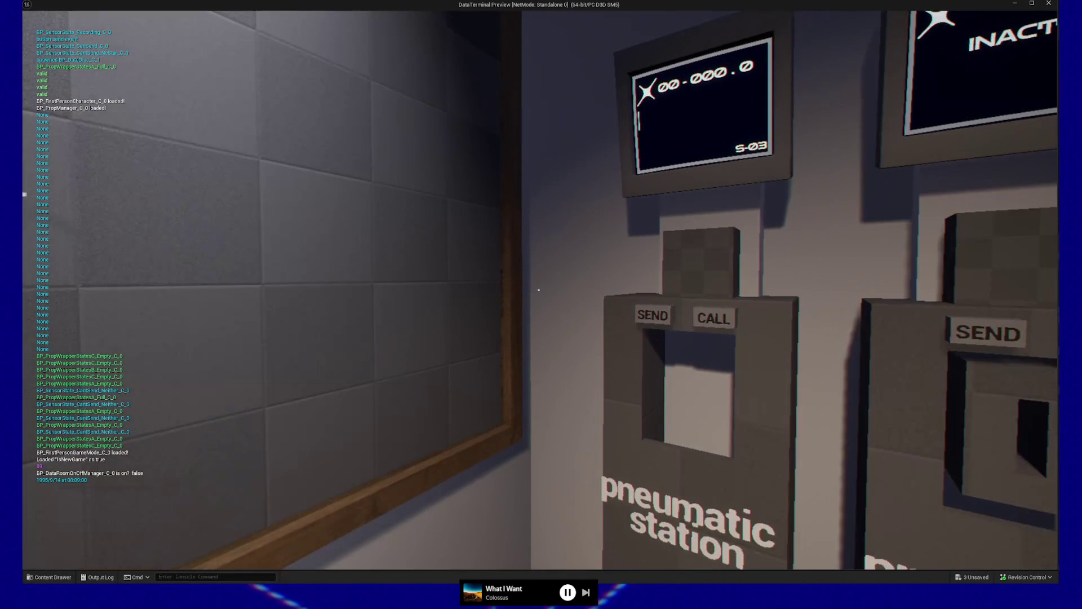
key("Escape")
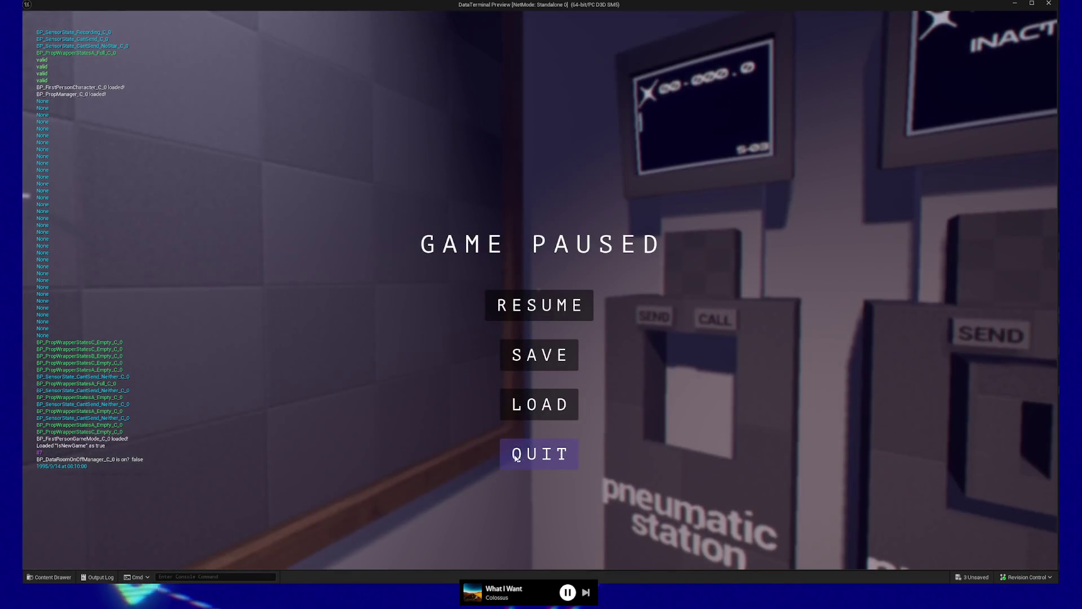
left_click(539, 453)
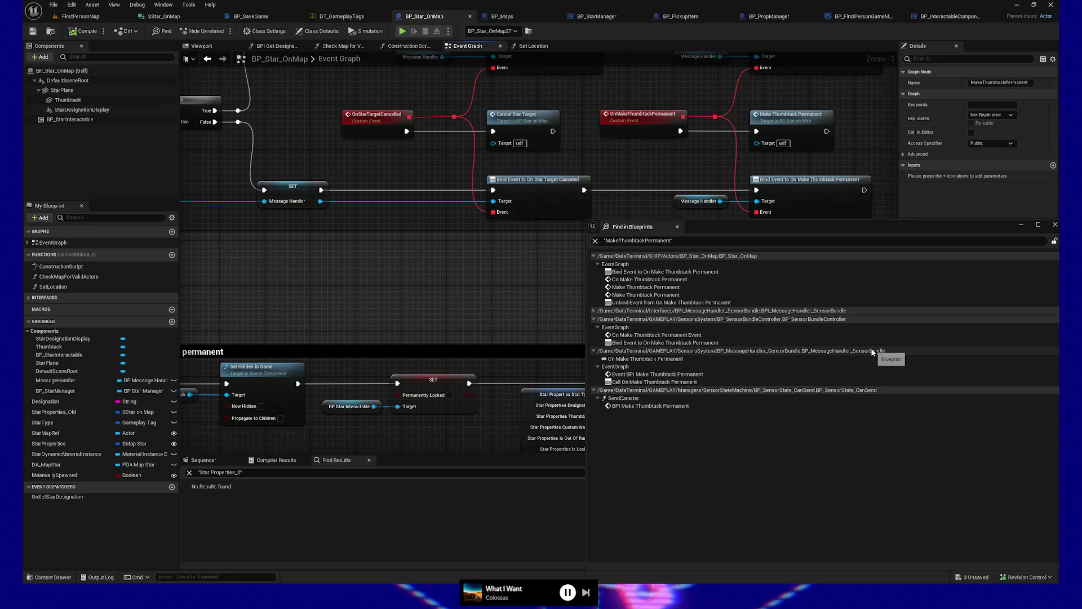
Open BP_MessageHandler_SensorBundle from the search results and dock it as a main editor tab
double_click(683, 374)
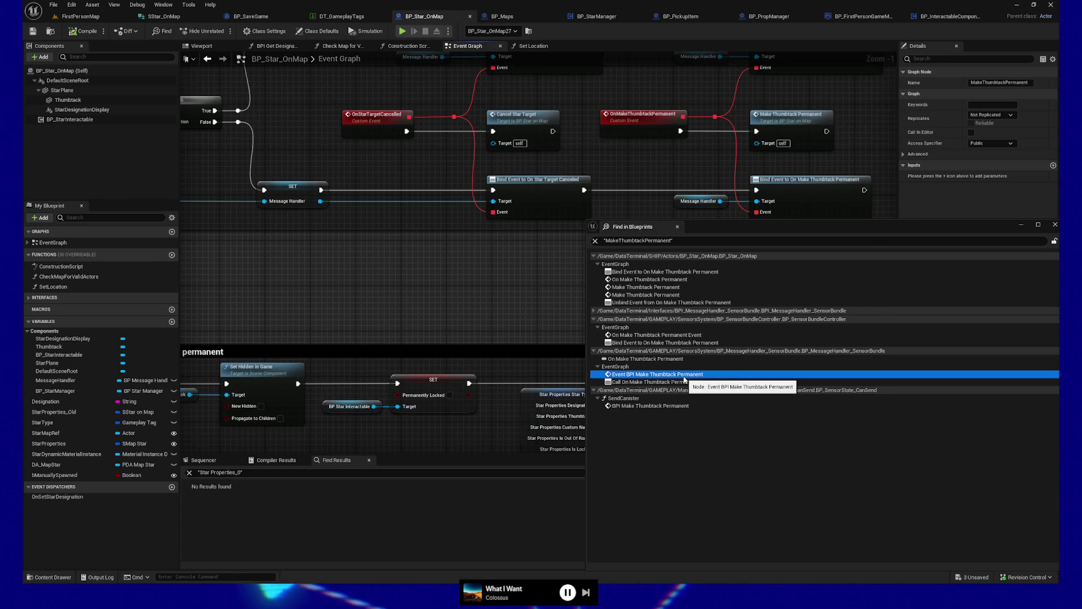
left_click_drag(102, 140, 308, 117)
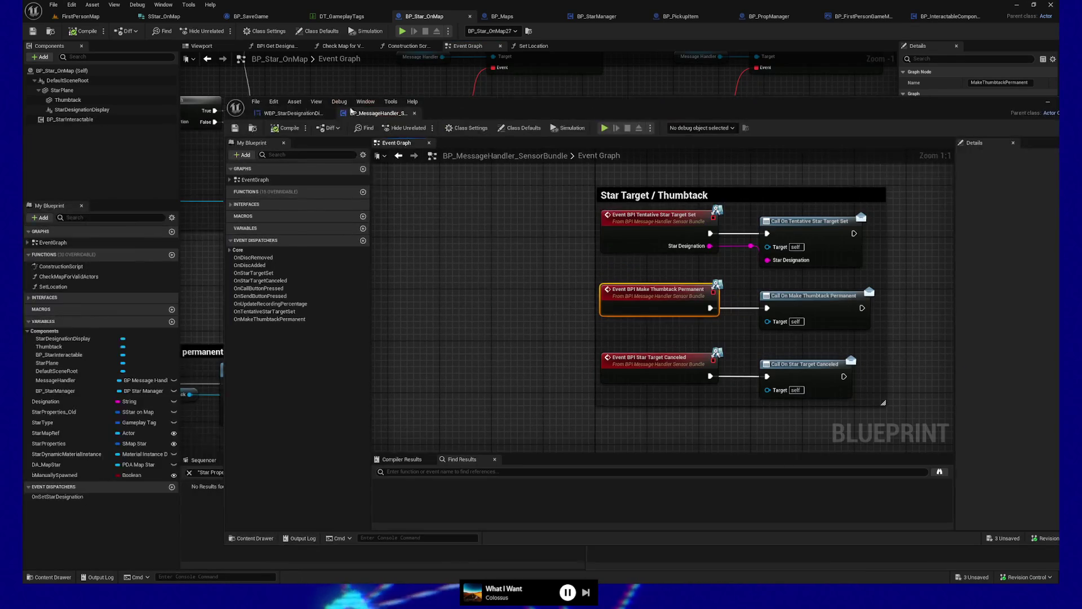
left_click(329, 114)
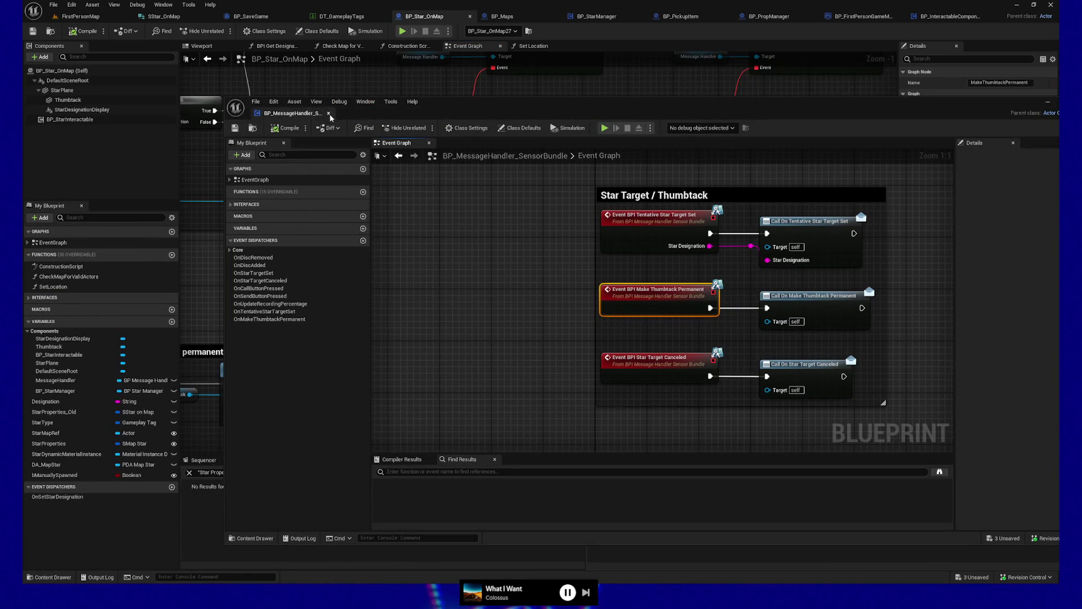
left_click_drag(312, 114, 934, 23)
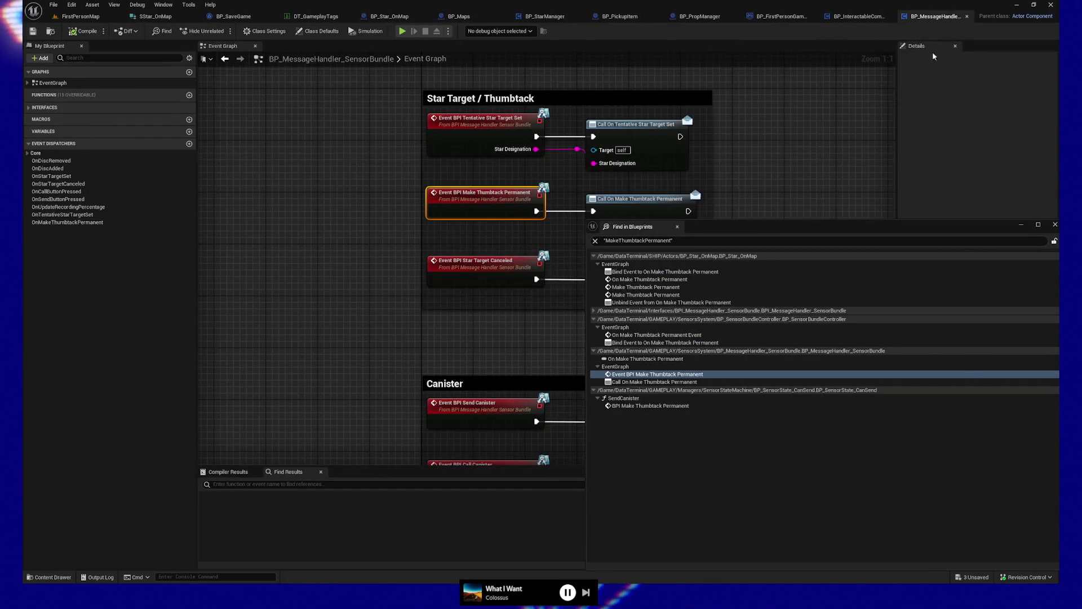
left_click_drag(961, 231, 920, 385)
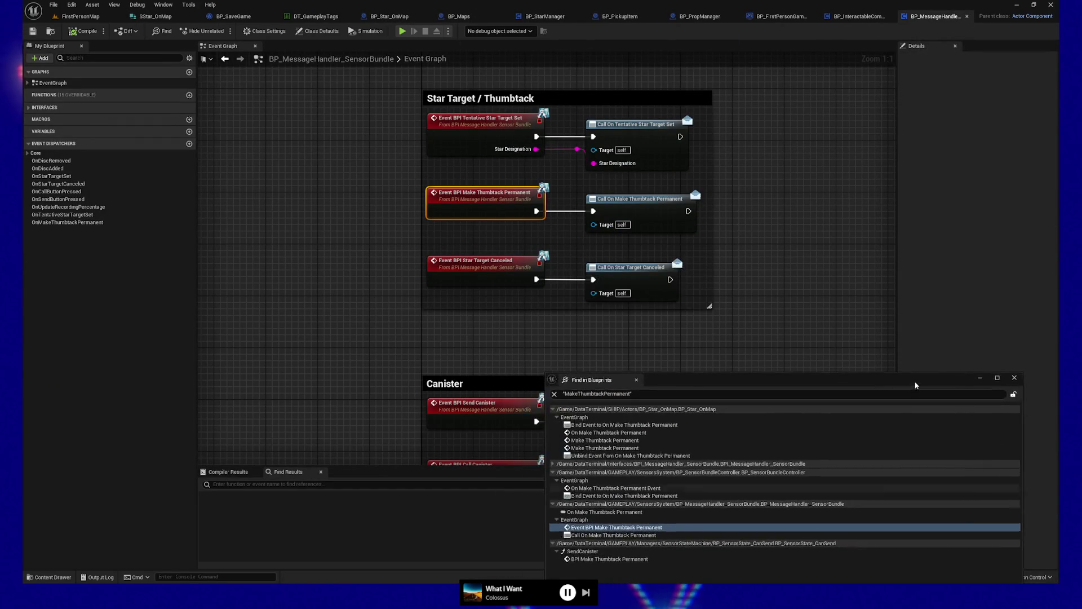
left_click_drag(785, 212, 699, 277)
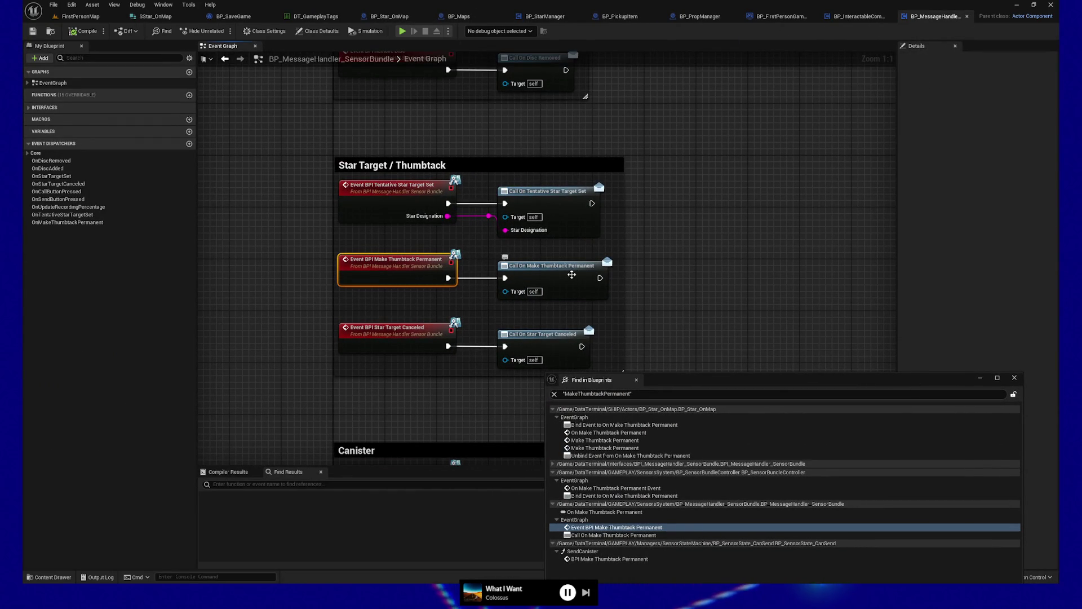
Add a breakpoint to Event BPI Make Thumbtack Permanent and launch a test session
right_click(383, 268)
mouse_move(412, 361)
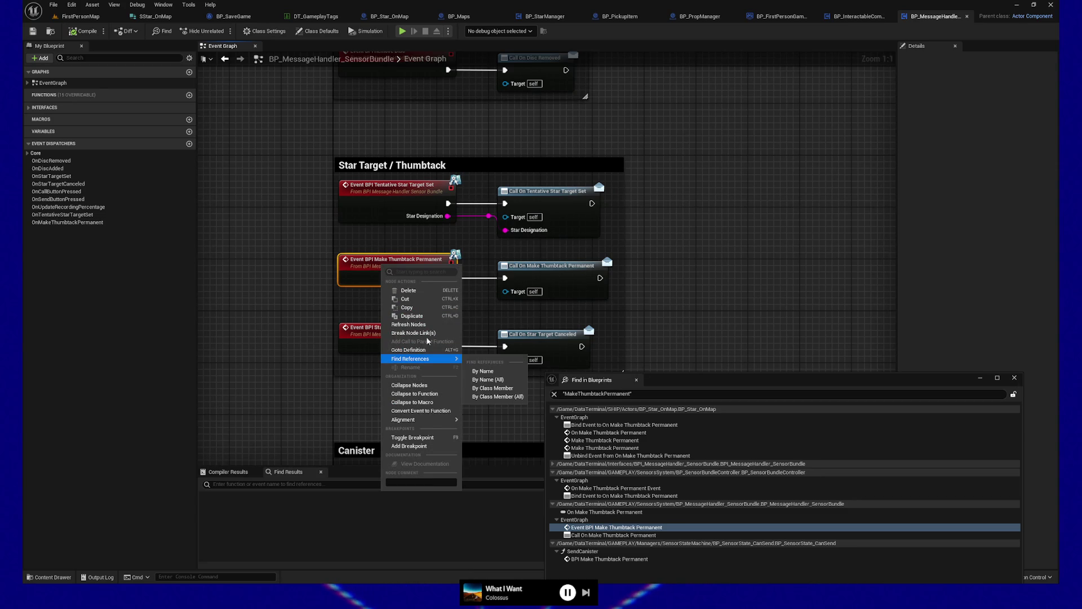
left_click(410, 446)
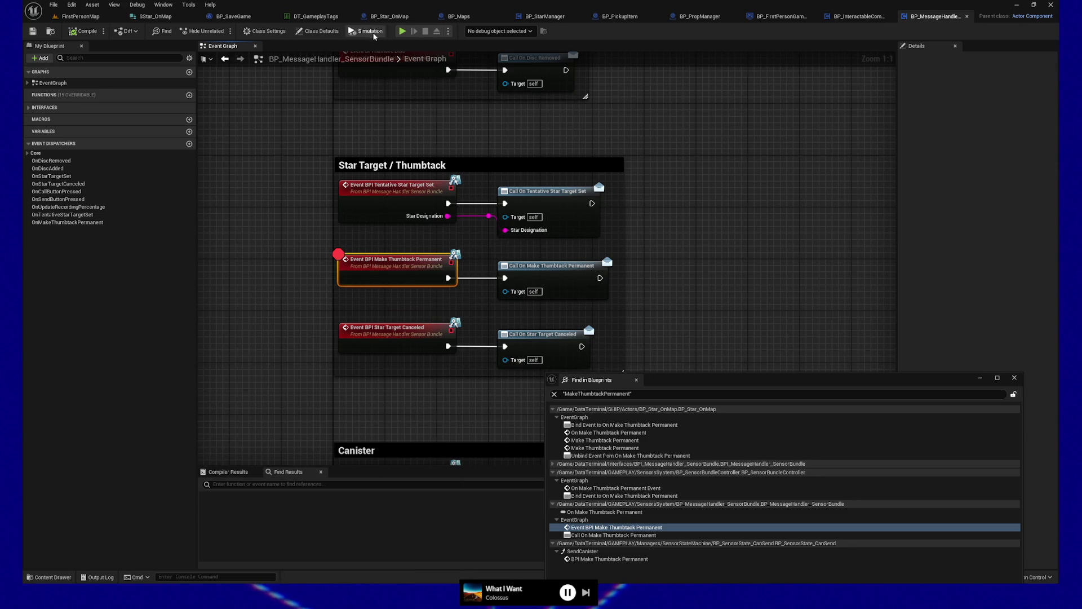
left_click(403, 31)
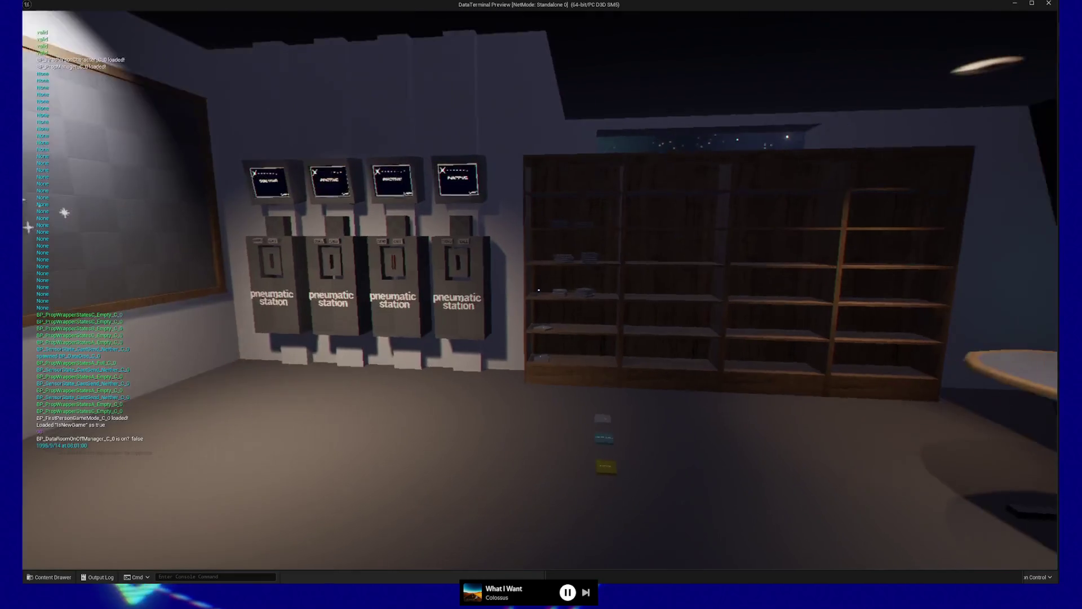
Walk up to pneumatic station S-03 and trigger the send to make the thumbtack permanent
key("w")
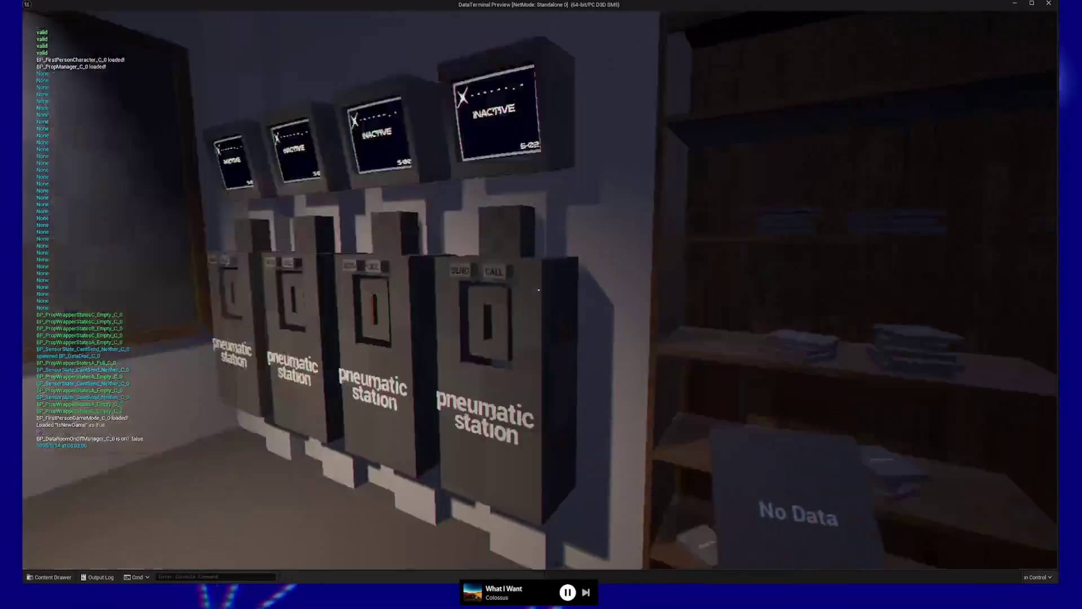
key("w")
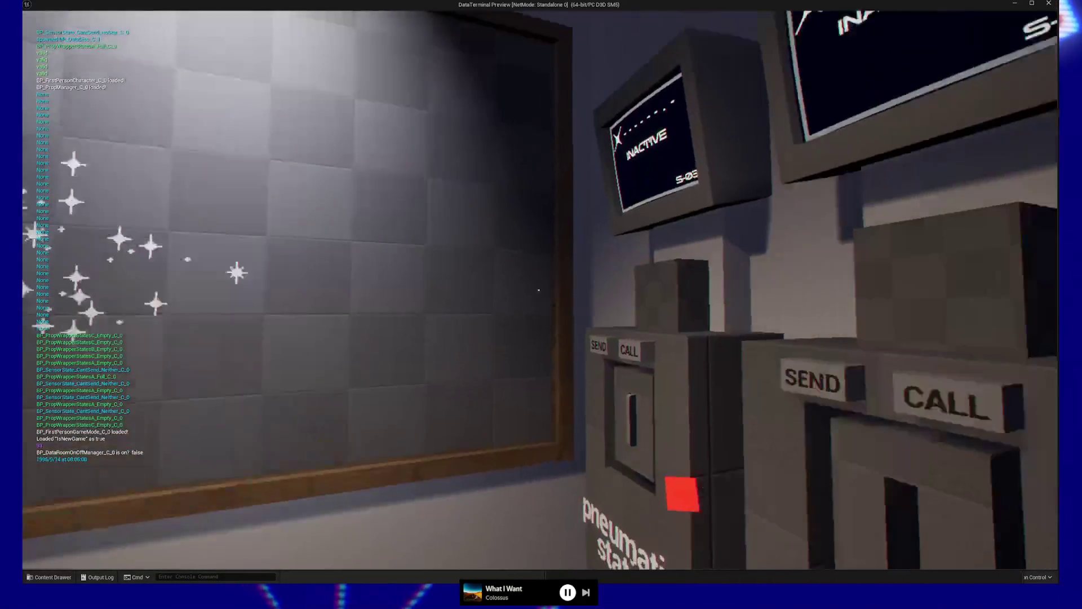
key("w")
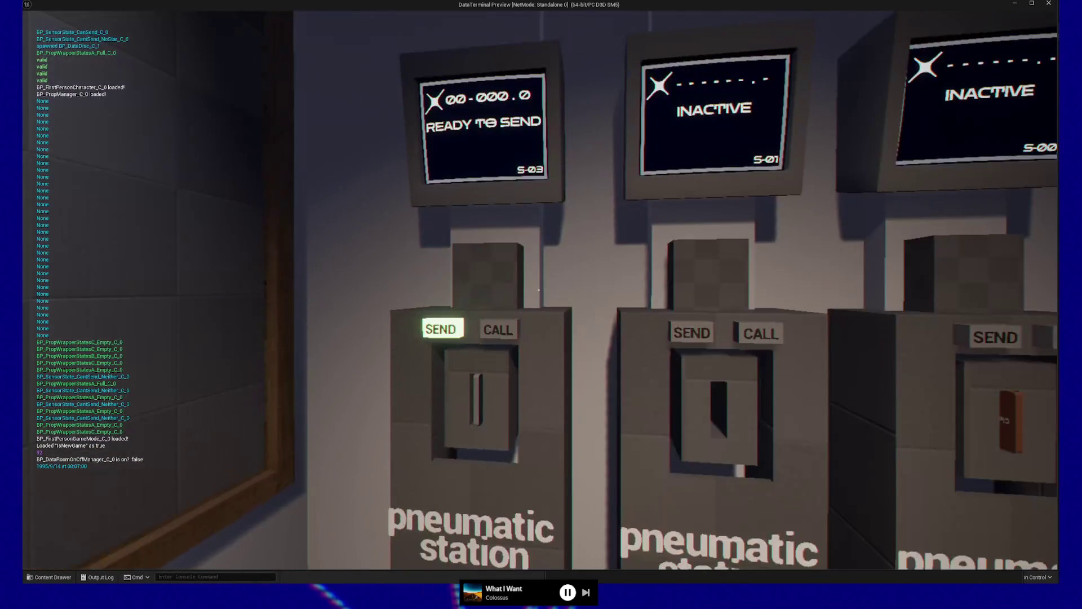
key("e")
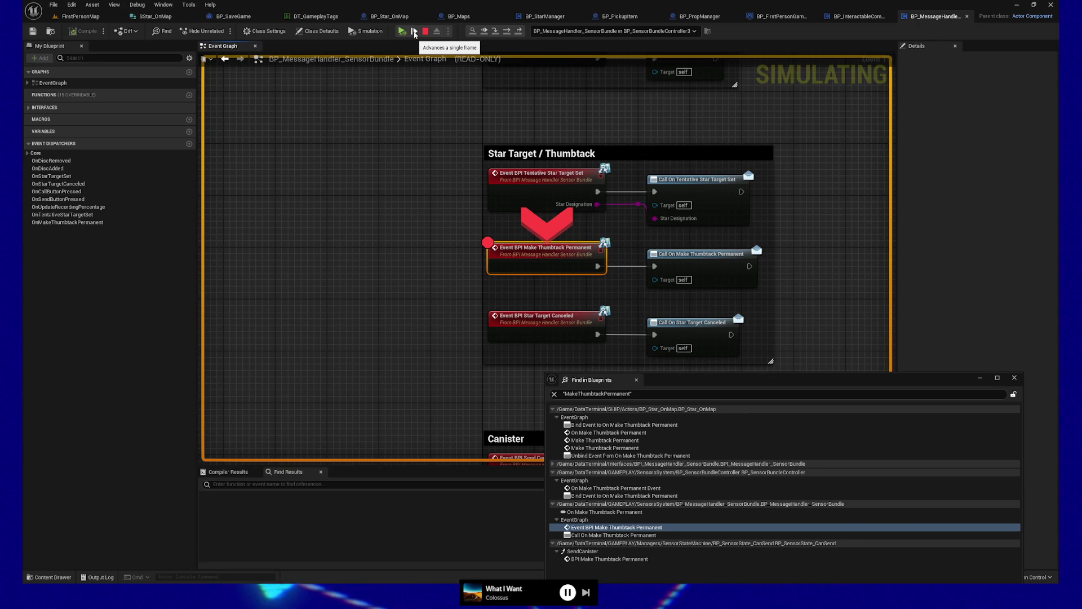
Step through Call On Make Thumbtack Permanent into BP_SensorBundleController's Make Star Target Permanent, reaching Set members
left_click(414, 32)
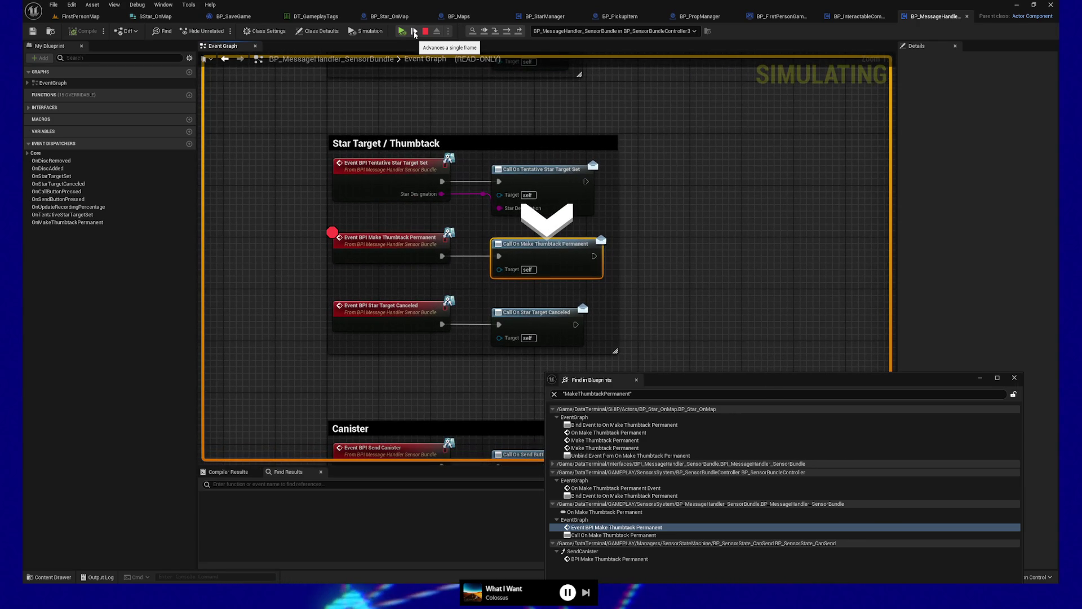
left_click(415, 32)
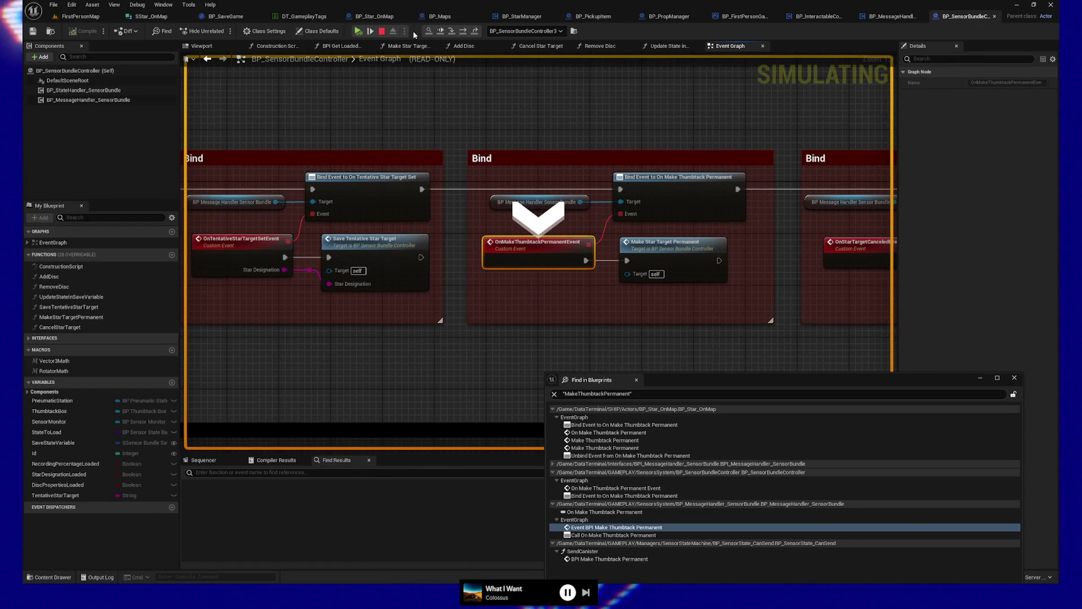
left_click(370, 32)
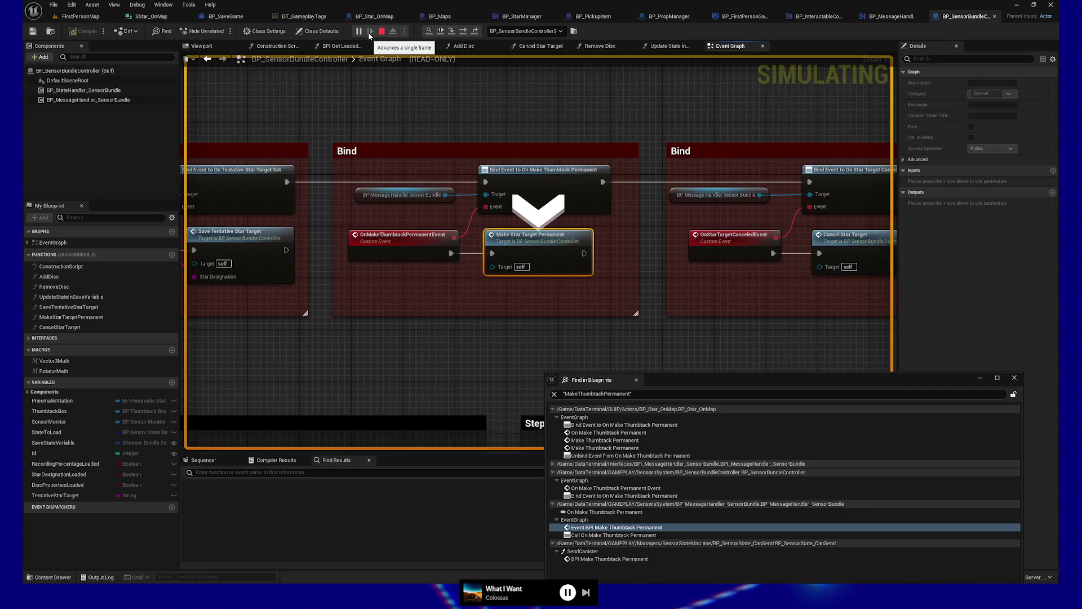
left_click(369, 32)
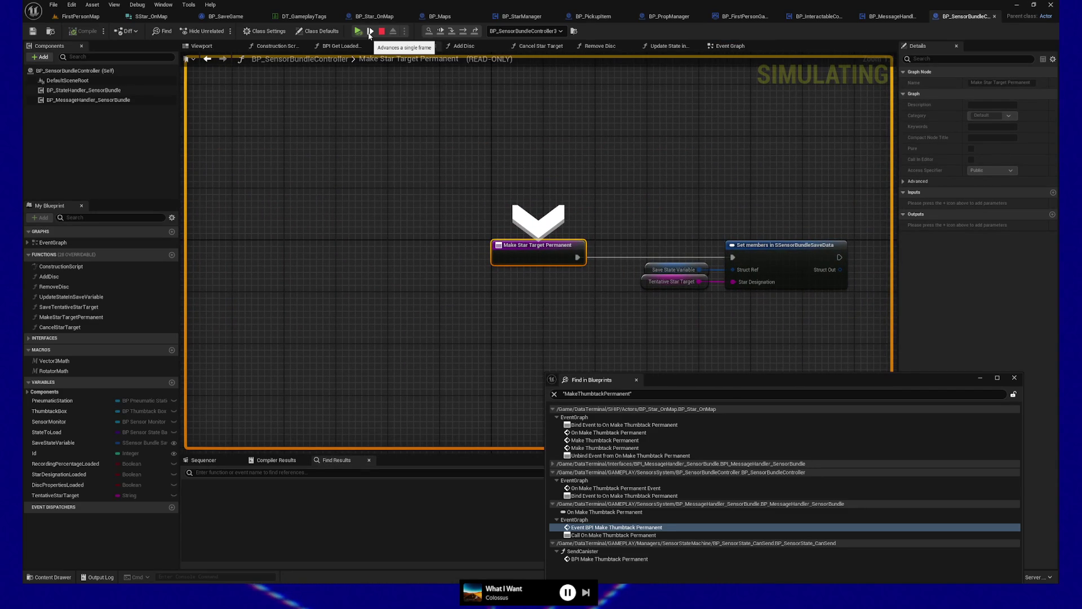
left_click(370, 32)
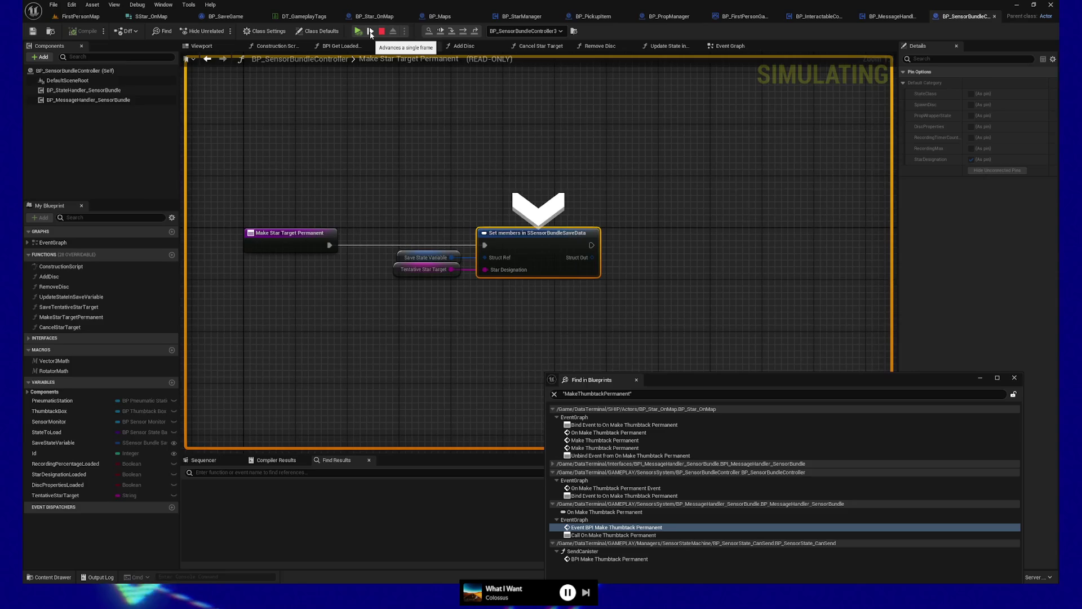
left_click(370, 32)
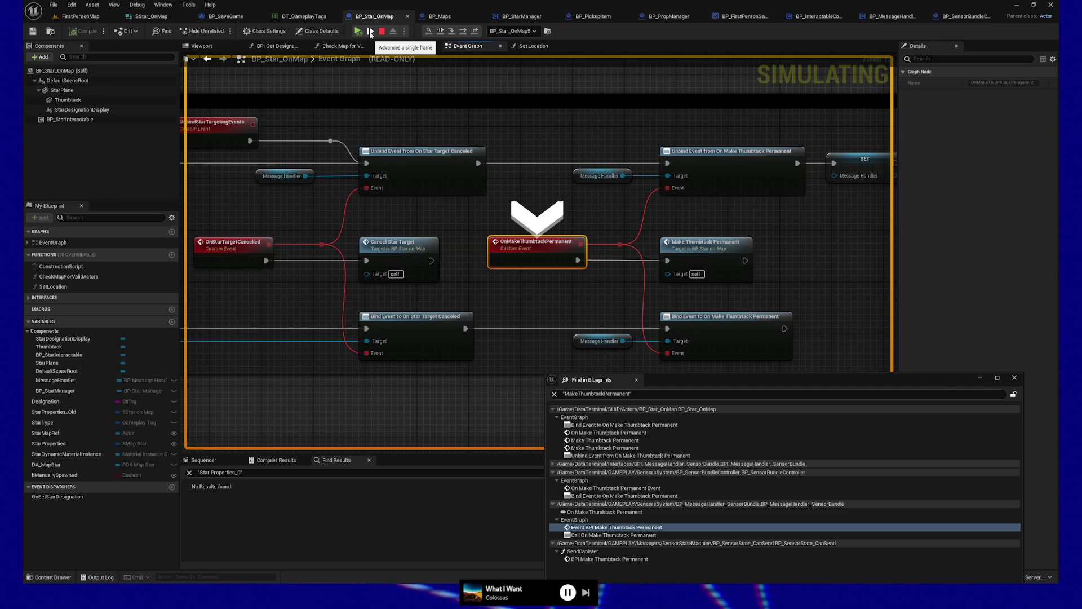
Advance from MakeThumbtackPermanent past the Permanently Locked setter and Branch into Set members in SMapStar
left_click(371, 32)
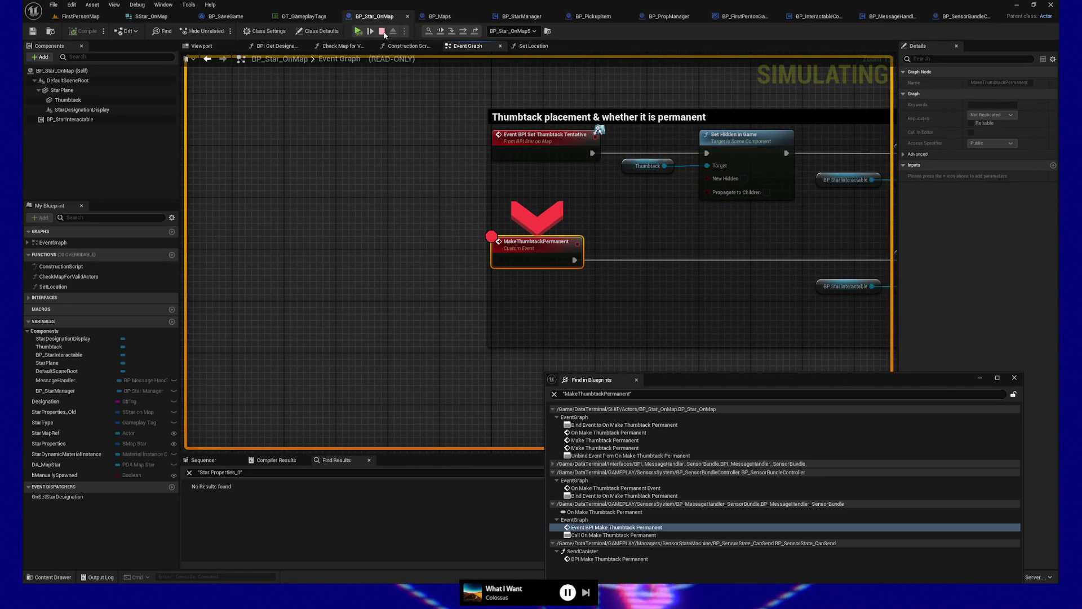
left_click(371, 33)
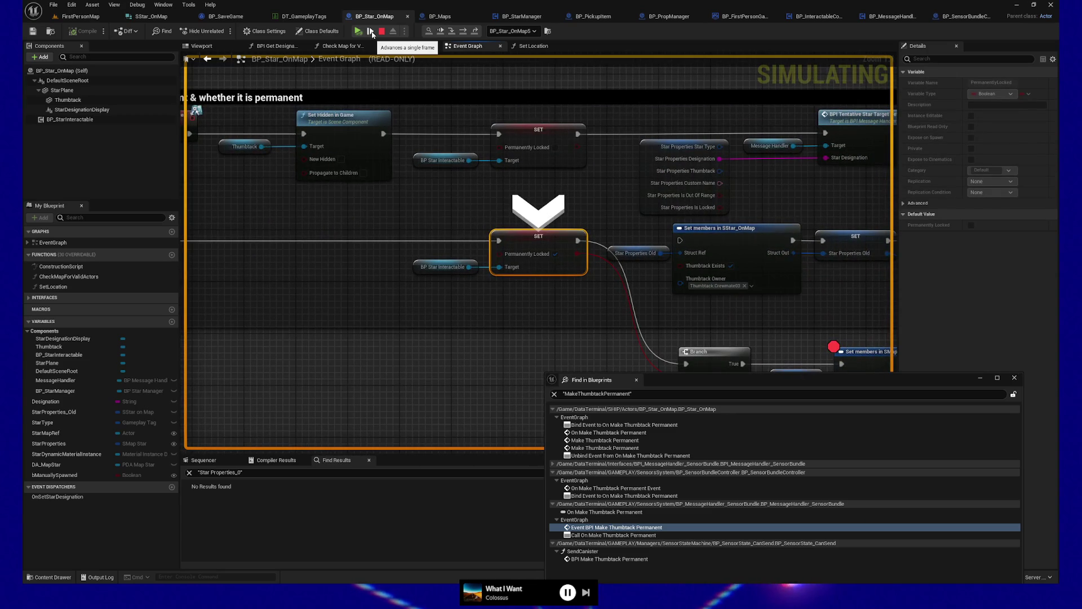
left_click(371, 32)
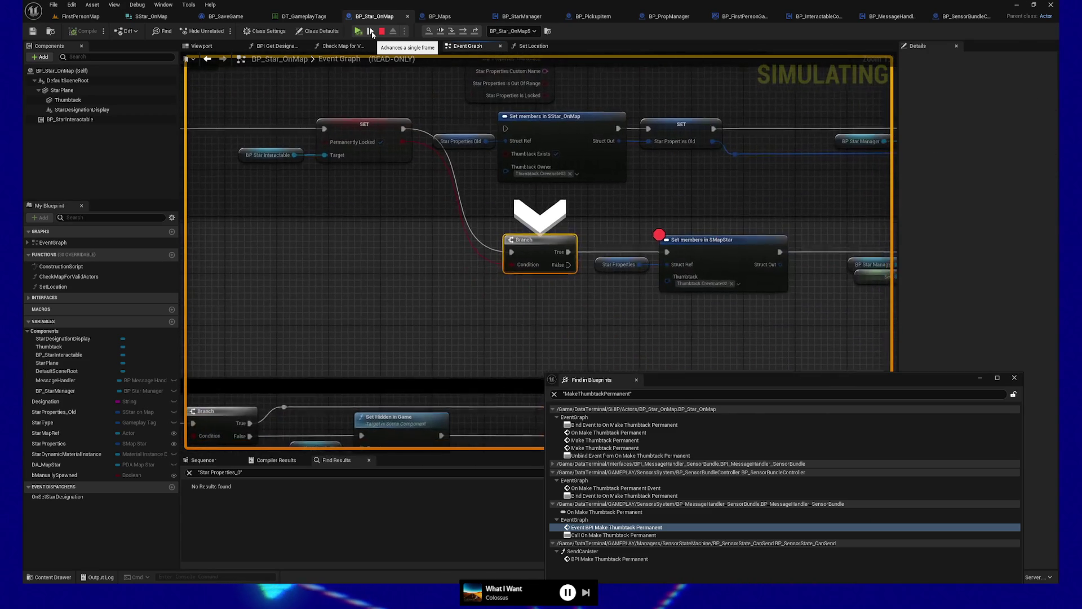
left_click(371, 31)
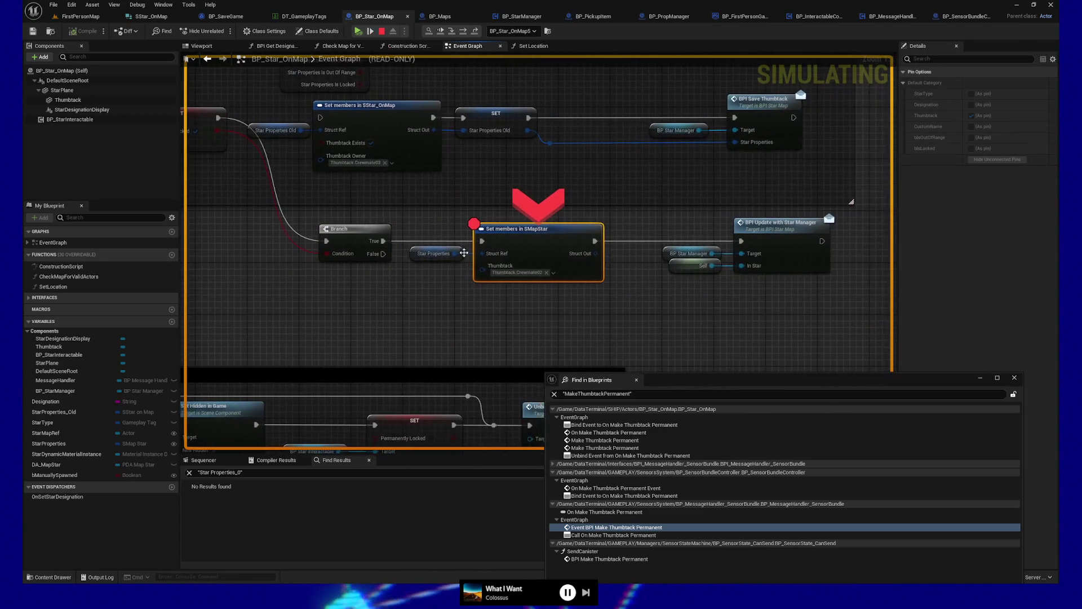
Inspect Star Properties' Thumbtack tag, then step to BPI Update with Star Manager and into Send Canister
mouse_move(447, 259)
left_click(469, 263)
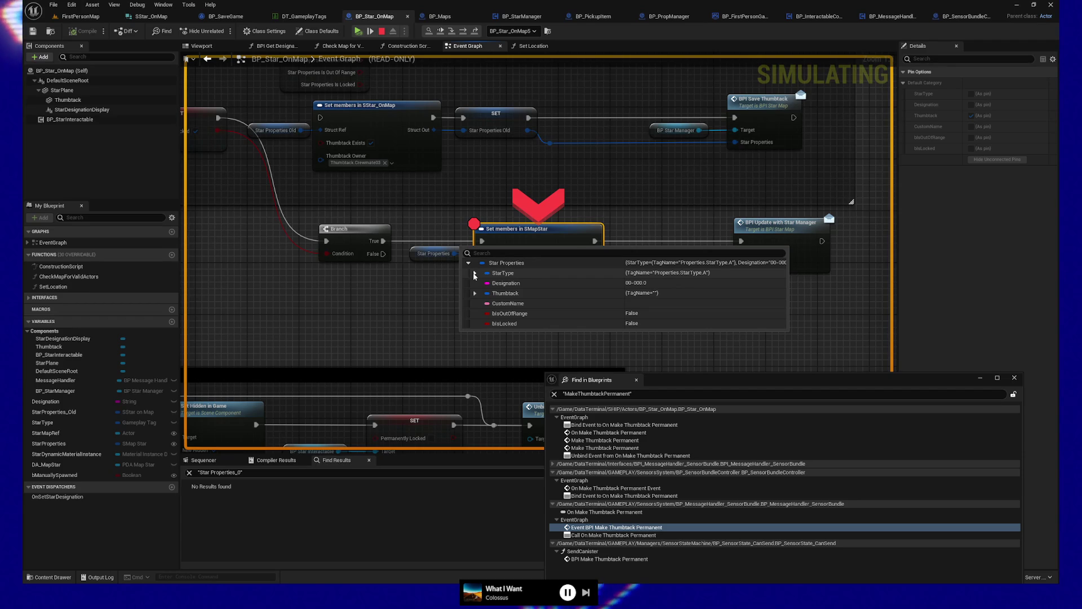
left_click(475, 293)
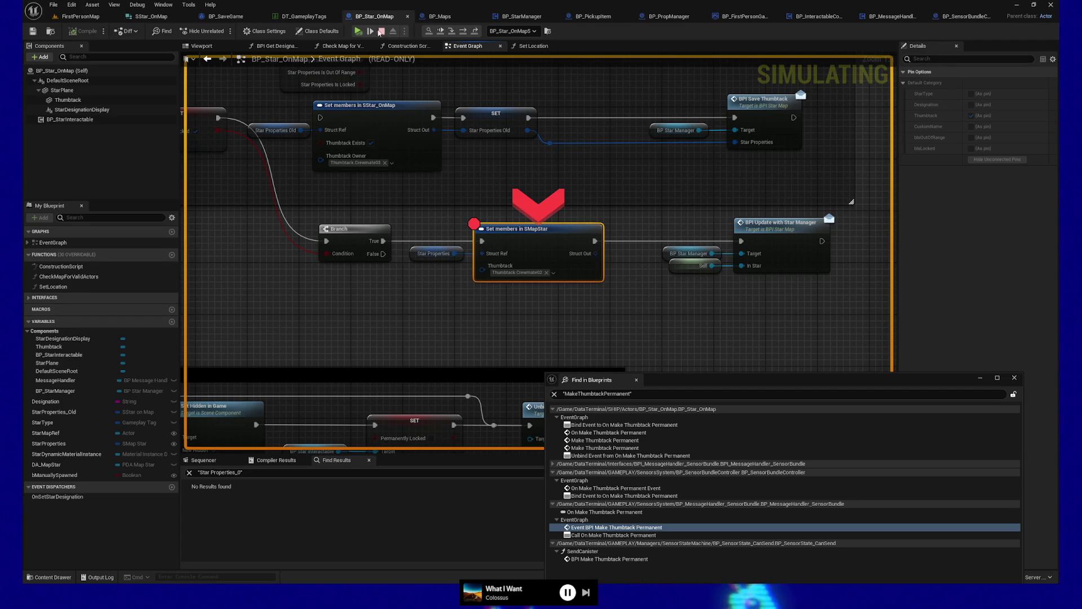
key("F10")
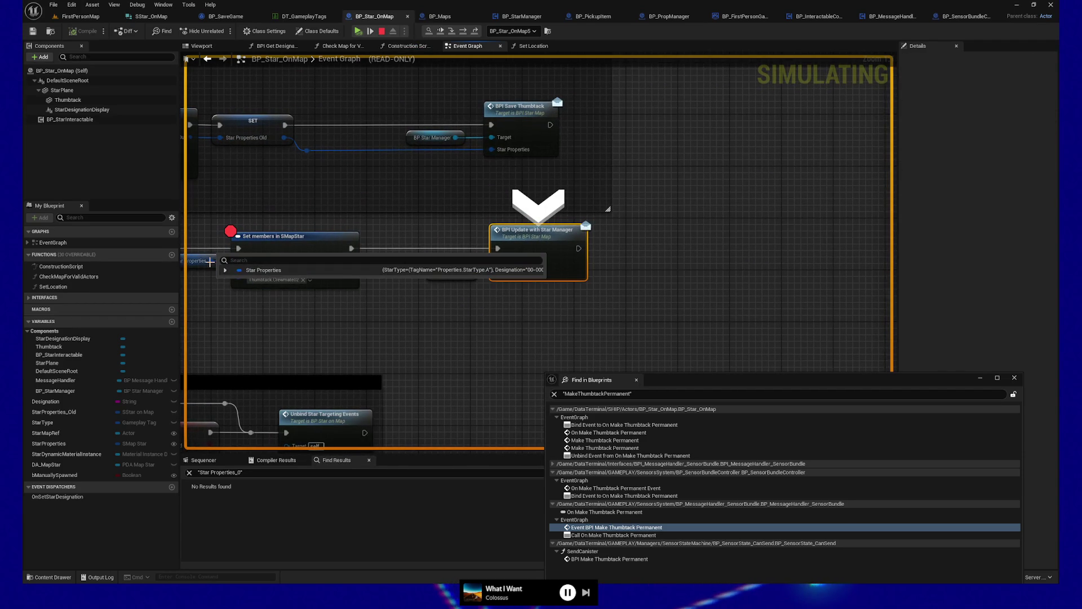
left_click(225, 270)
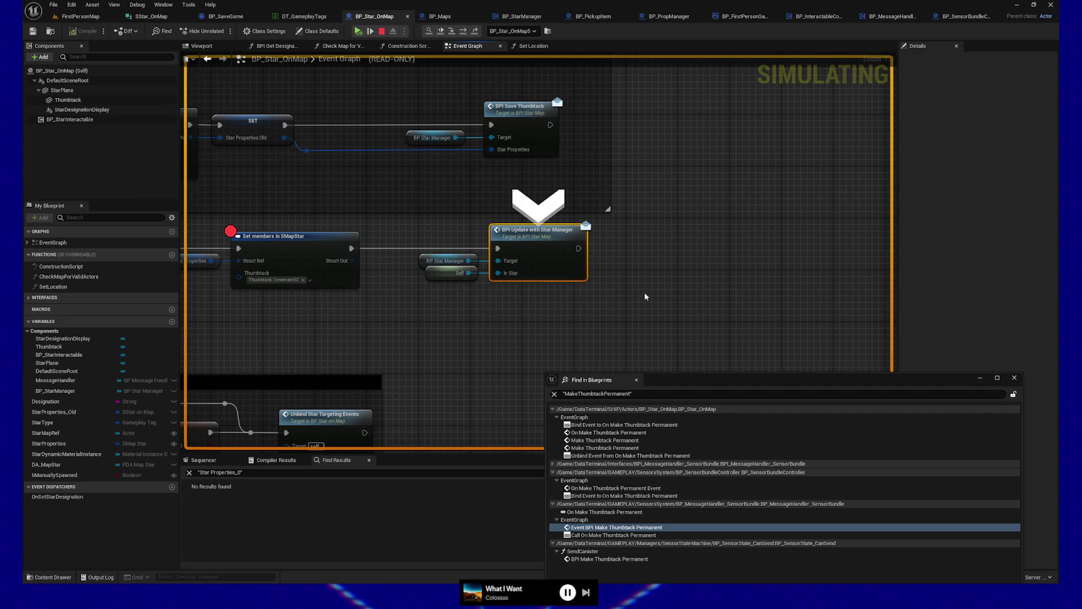
left_click(371, 31)
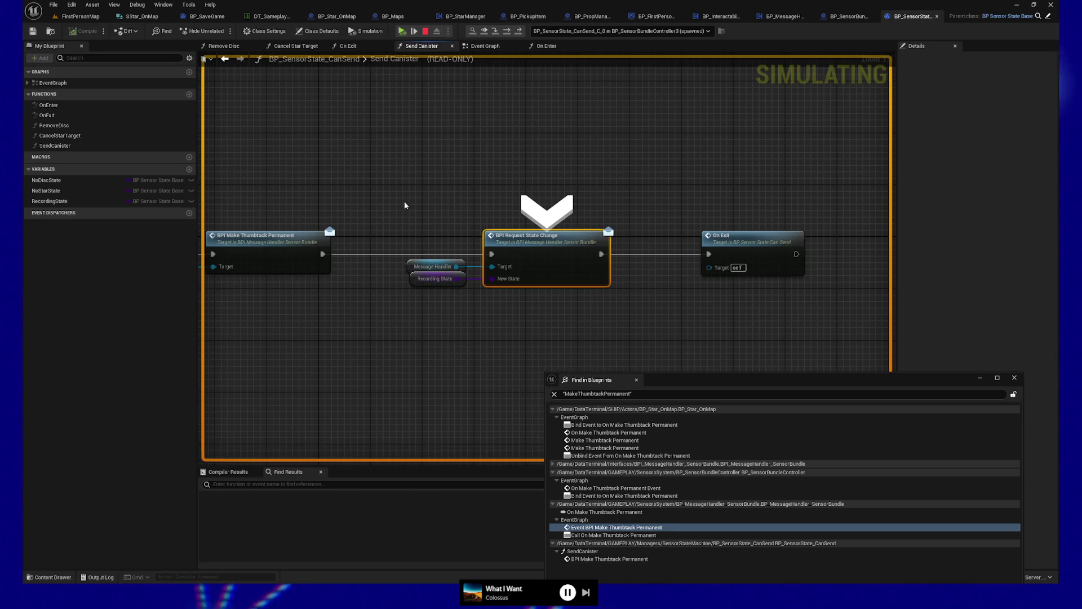
Check the BP Star Manager reference on BPI Update with Star Manager's Target, then stop the simulation
mouse_move(405, 154)
left_mouse_down()
mouse_move(547, 140)
mouse_move(469, 145)
left_mouse_up()
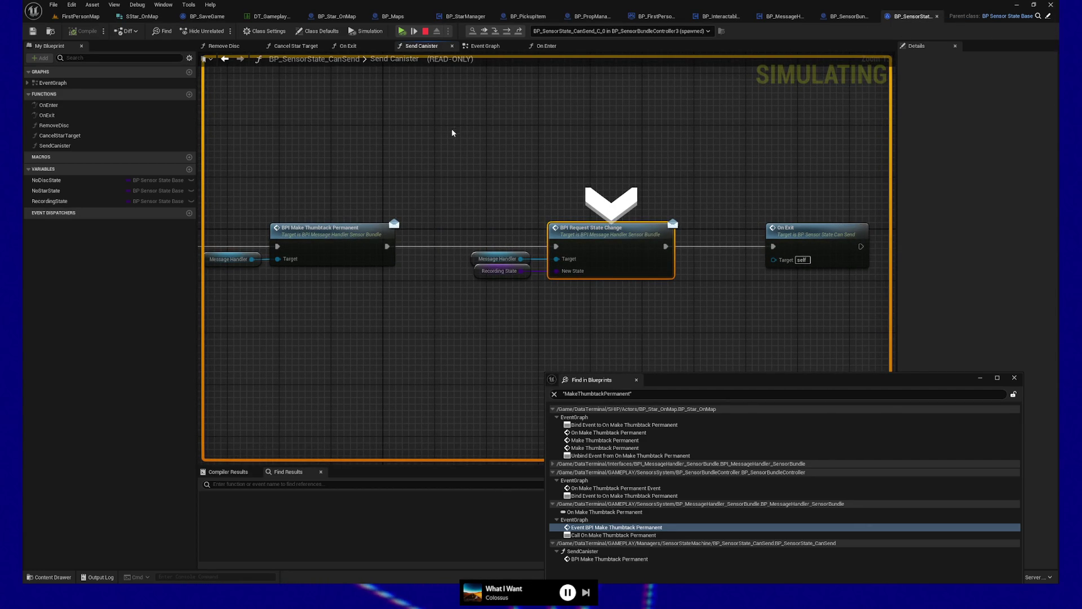
left_click(402, 31)
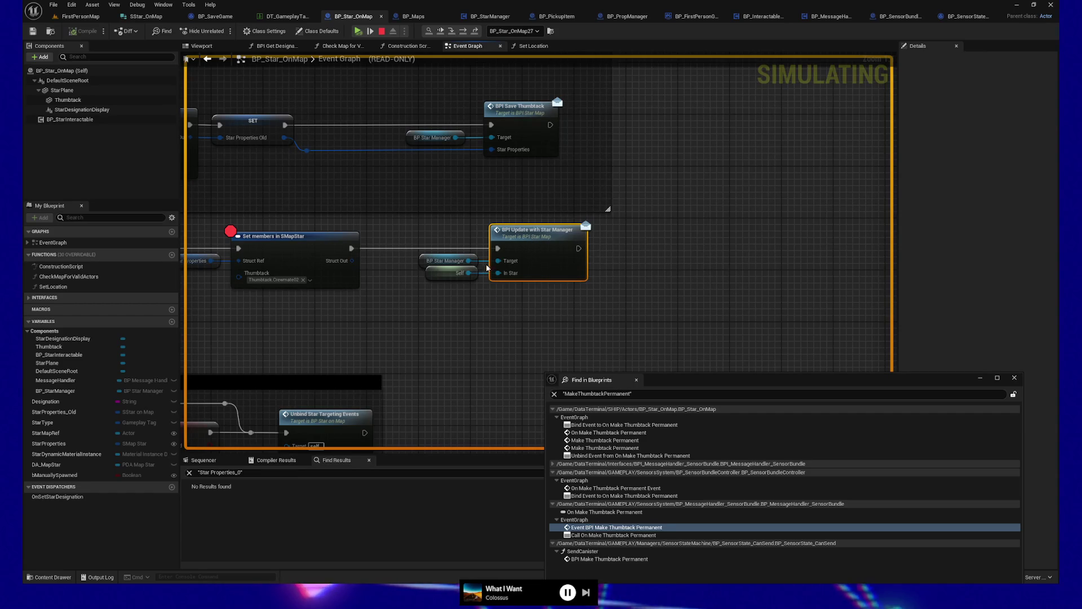
mouse_move(485, 263)
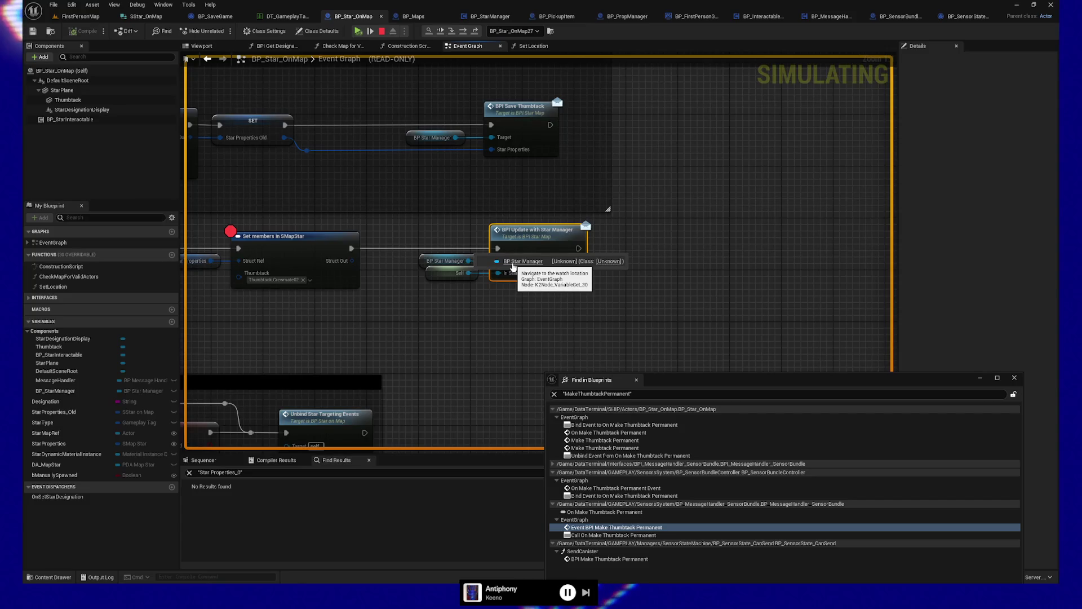
mouse_move(617, 105)
left_mouse_down()
mouse_move(641, 346)
mouse_move(616, 290)
mouse_move(600, 138)
mouse_move(606, 210)
left_mouse_up()
scroll(245, 265, "down", 3)
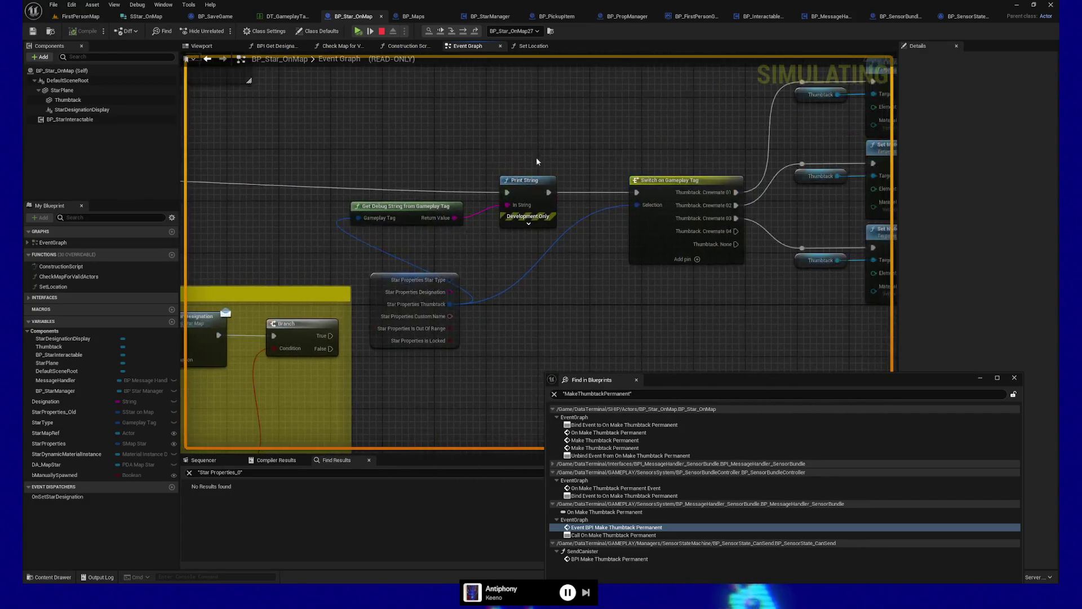
left_click(382, 31)
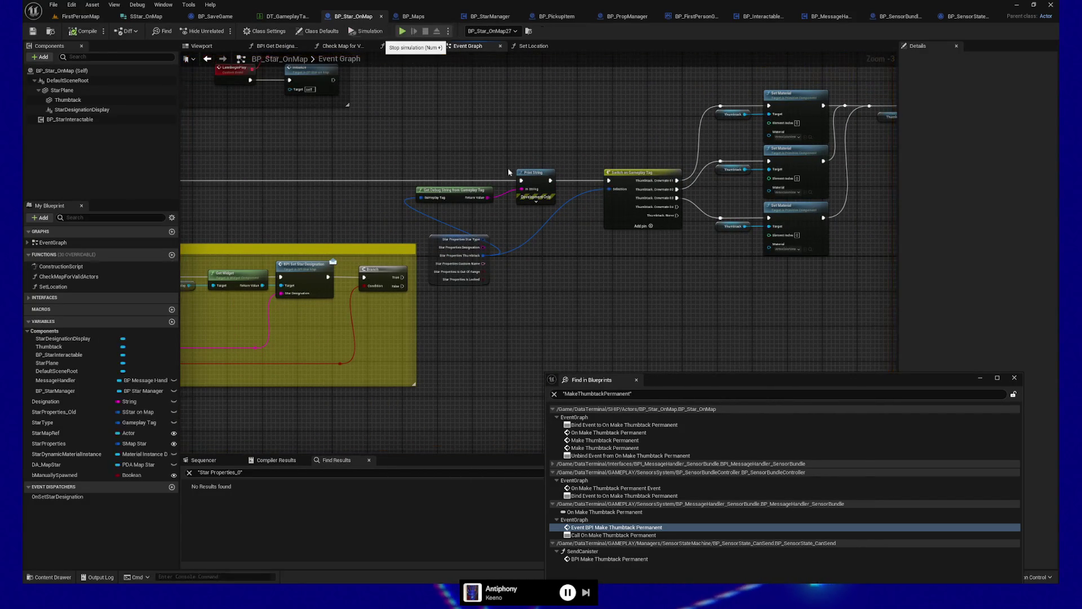
Close Find in Blueprints and frame the Switch on Gameplay Tag through Set Hidden in Game and SET chain
left_click(1019, 380)
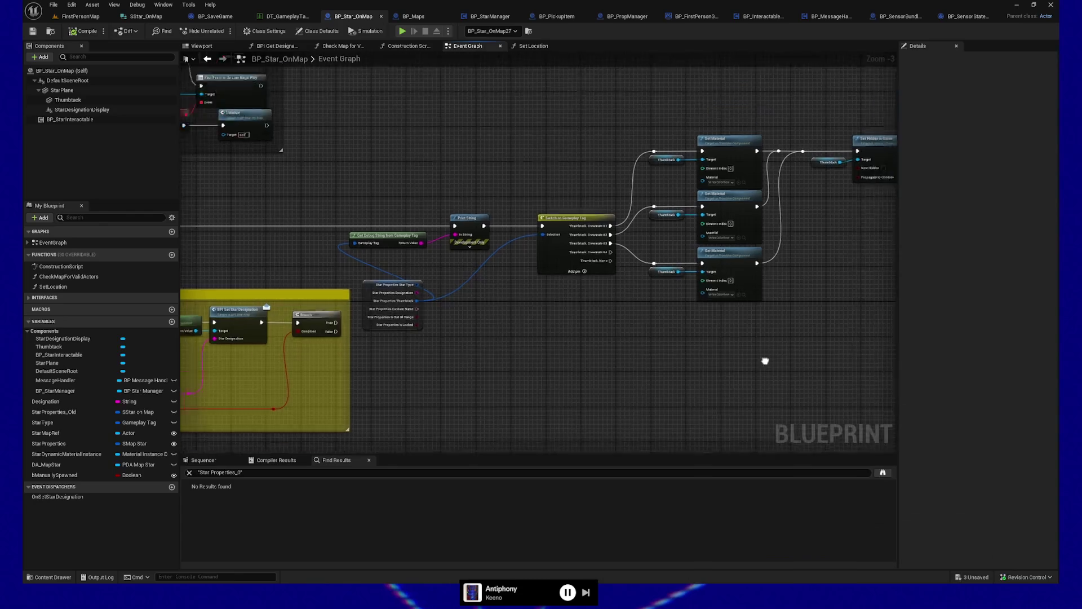
mouse_move(697, 320)
left_mouse_down()
mouse_move(728, 390)
mouse_move(617, 412)
mouse_move(458, 396)
left_mouse_up()
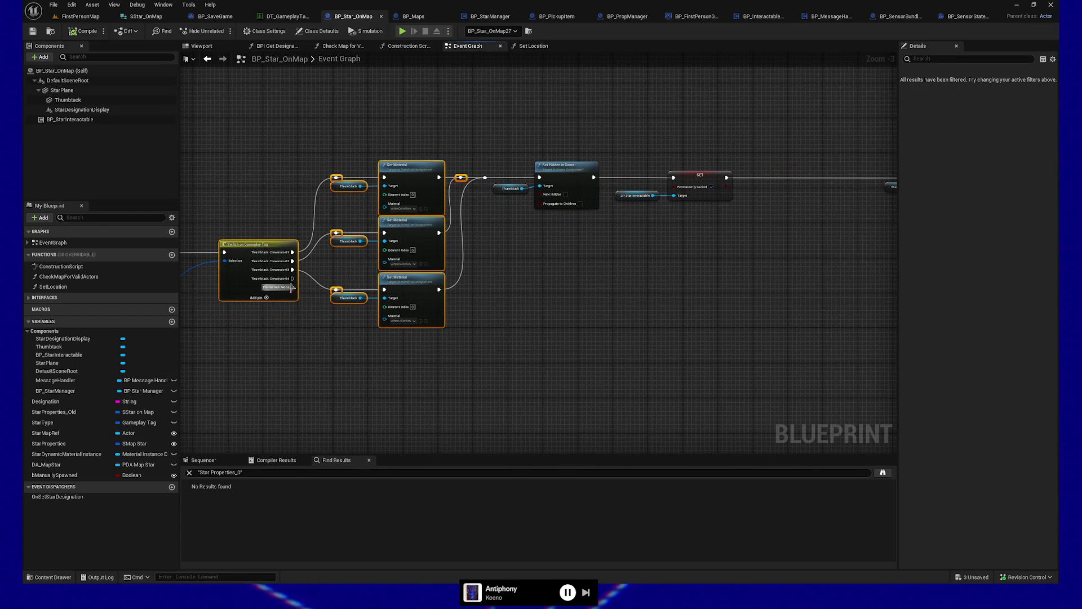
left_click_drag(659, 330, 439, 325)
mouse_move(566, 295)
left_mouse_down()
mouse_move(618, 302)
mouse_move(693, 353)
left_mouse_up()
mouse_move(438, 253)
left_mouse_down()
mouse_move(708, 236)
mouse_move(306, 237)
left_mouse_up()
mouse_move(676, 254)
left_mouse_down()
mouse_move(395, 243)
mouse_move(508, 254)
left_mouse_up()
scroll(585, 259, "up", 2)
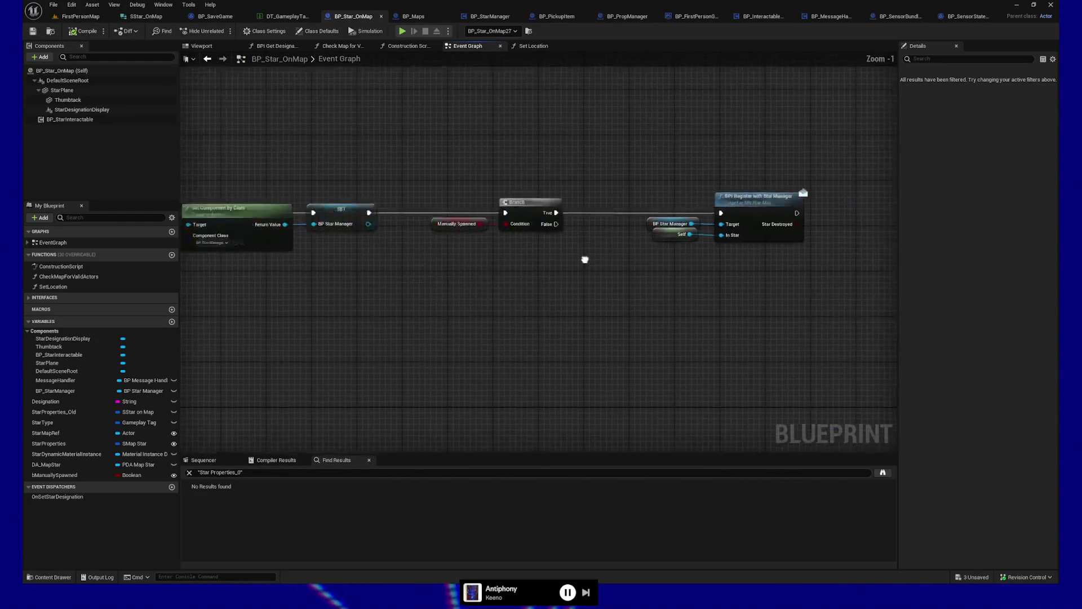
left_click_drag(585, 260, 527, 260)
mouse_move(592, 273)
left_mouse_down()
mouse_move(669, 273)
mouse_move(338, 337)
mouse_move(621, 331)
mouse_move(646, 299)
mouse_move(510, 299)
left_mouse_up()
scroll(653, 300, "down", 1)
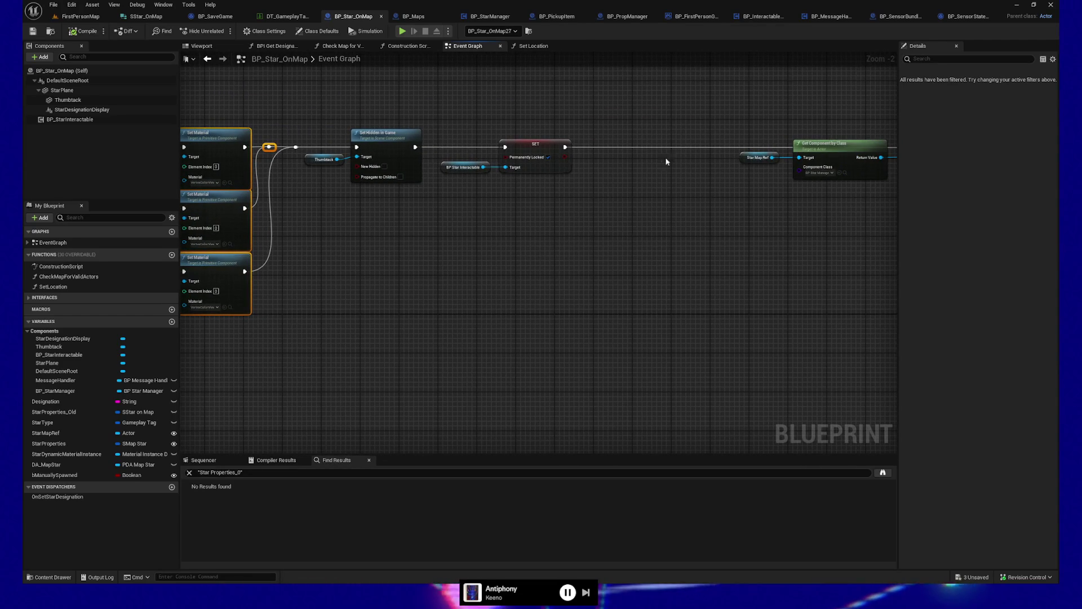
Add a reroute after the Permanently Locked SET, wire Thumbtack.None into it, and compile and save
double_click(682, 144)
left_click(535, 148)
left_click_drag(304, 226, 503, 183)
mouse_move(281, 216)
left_mouse_down()
mouse_move(363, 287)
mouse_move(695, 297)
mouse_move(880, 103)
left_mouse_up()
left_click_drag(278, 227, 285, 230)
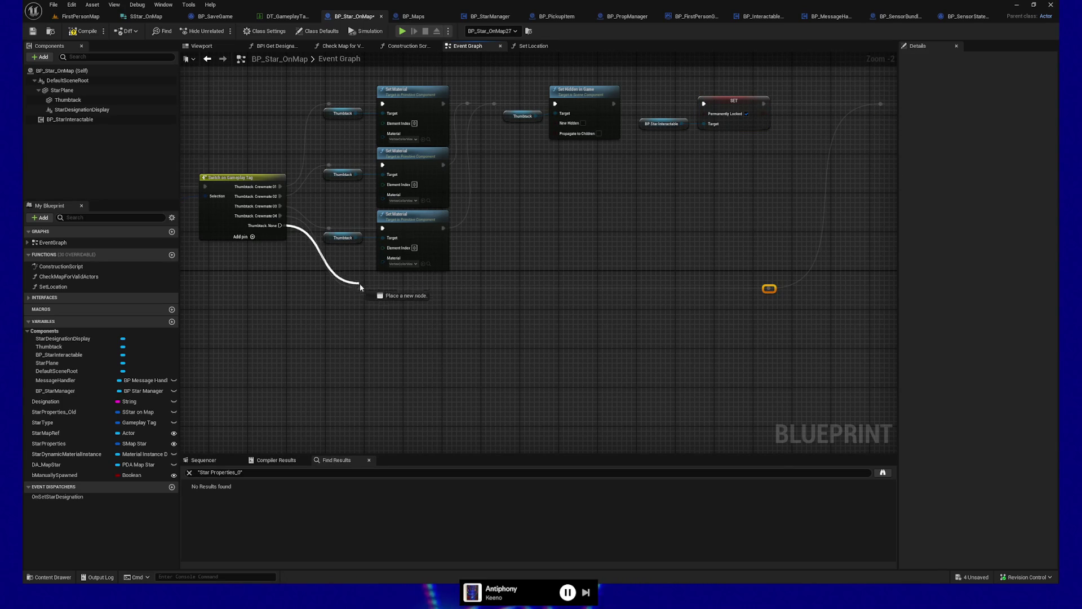
left_click_drag(360, 294, 360, 289)
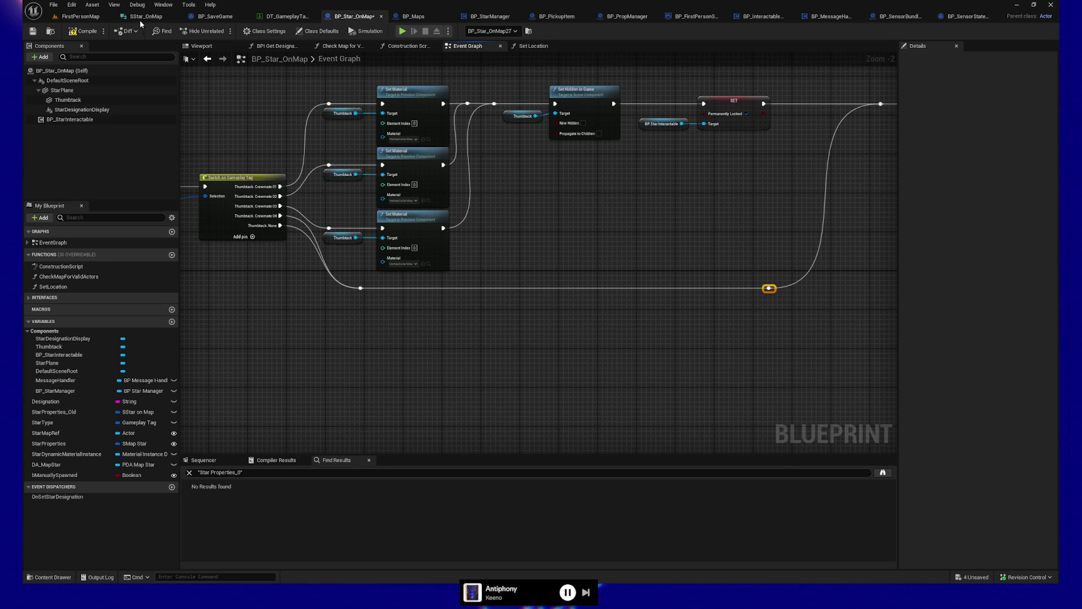
left_click(33, 31)
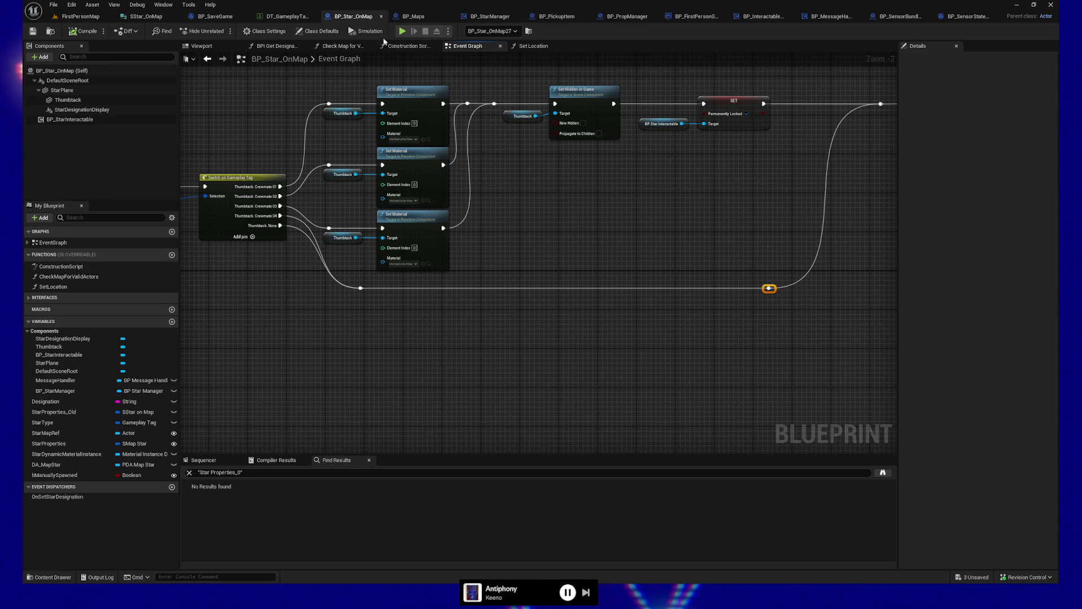
left_click(403, 35)
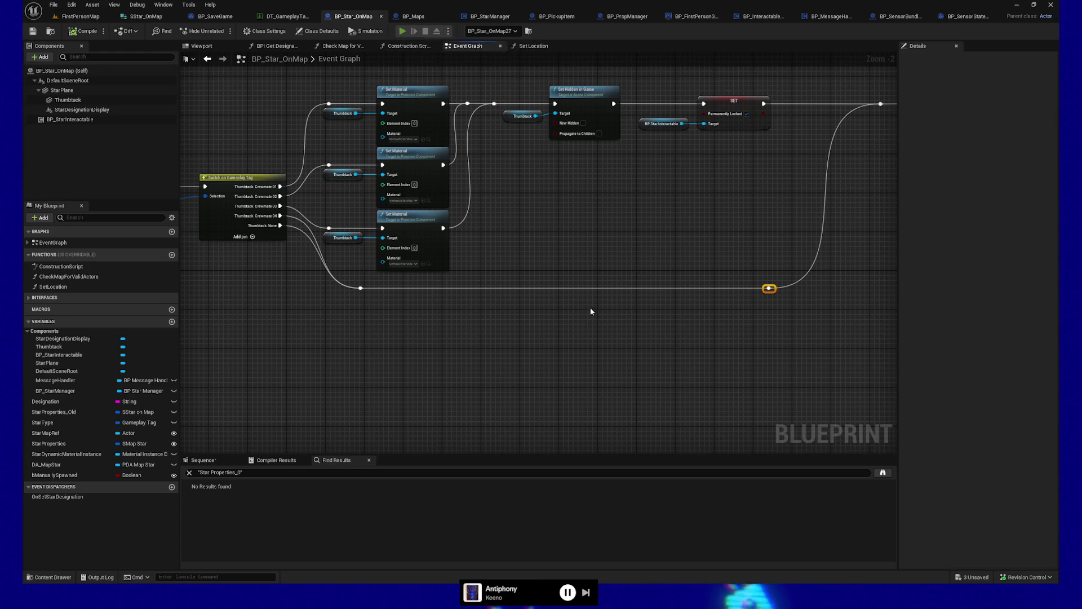
Play-test by walking to a pneumatic station, saving and loading the game, then quitting the preview
key("w")
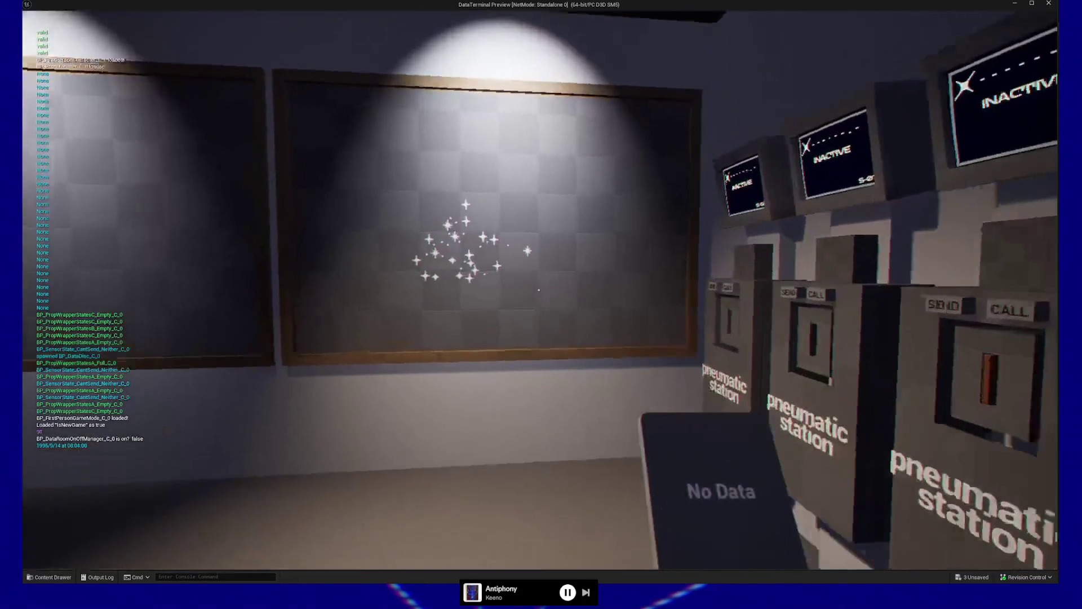
key("w")
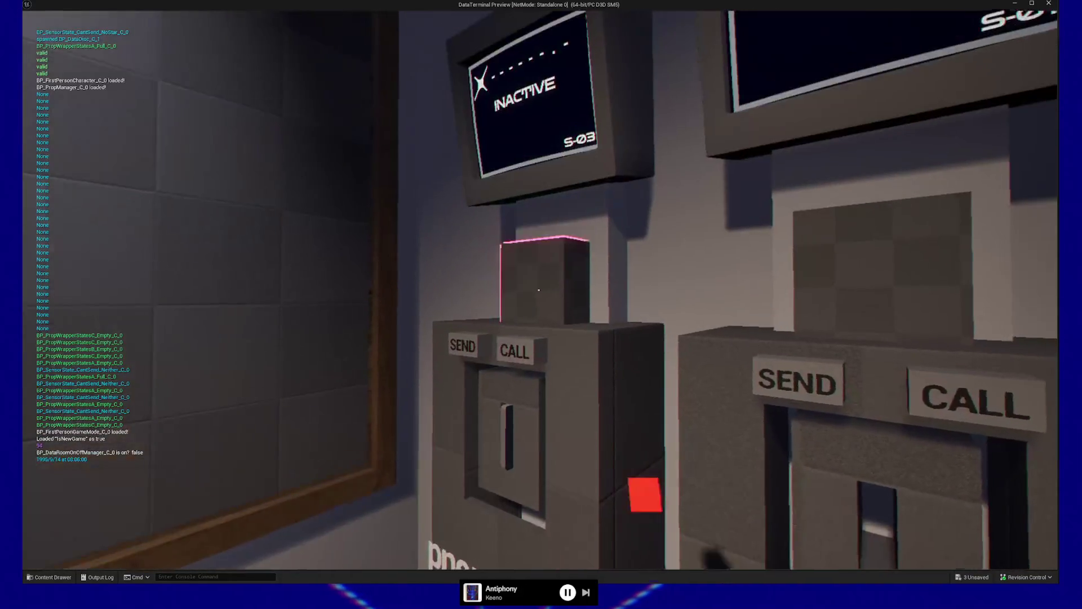
key("w")
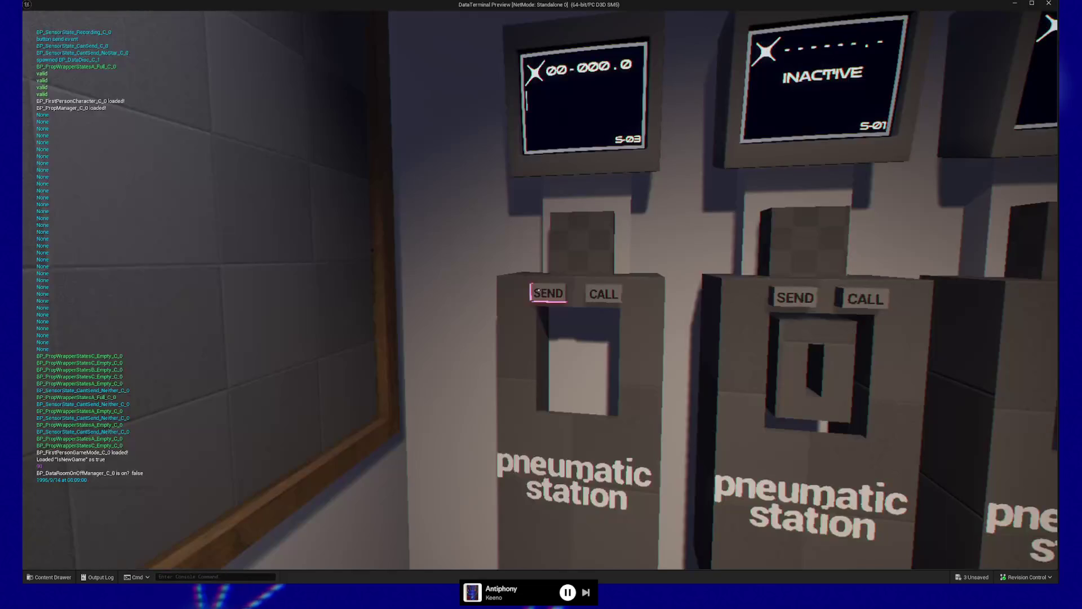
key("Escape")
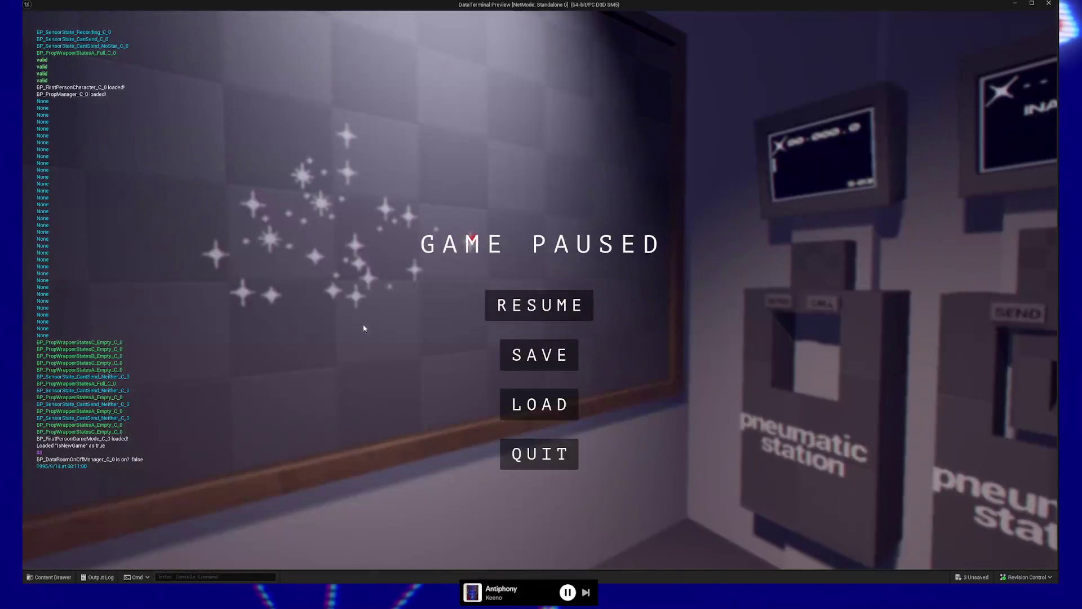
left_click(535, 360)
key("Escape")
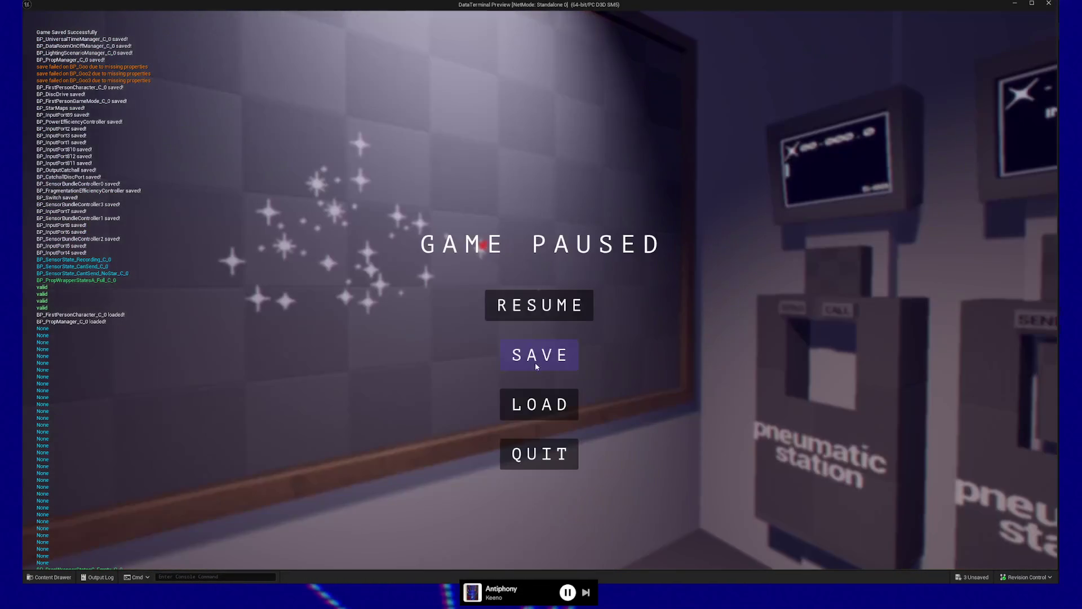
left_click(539, 406)
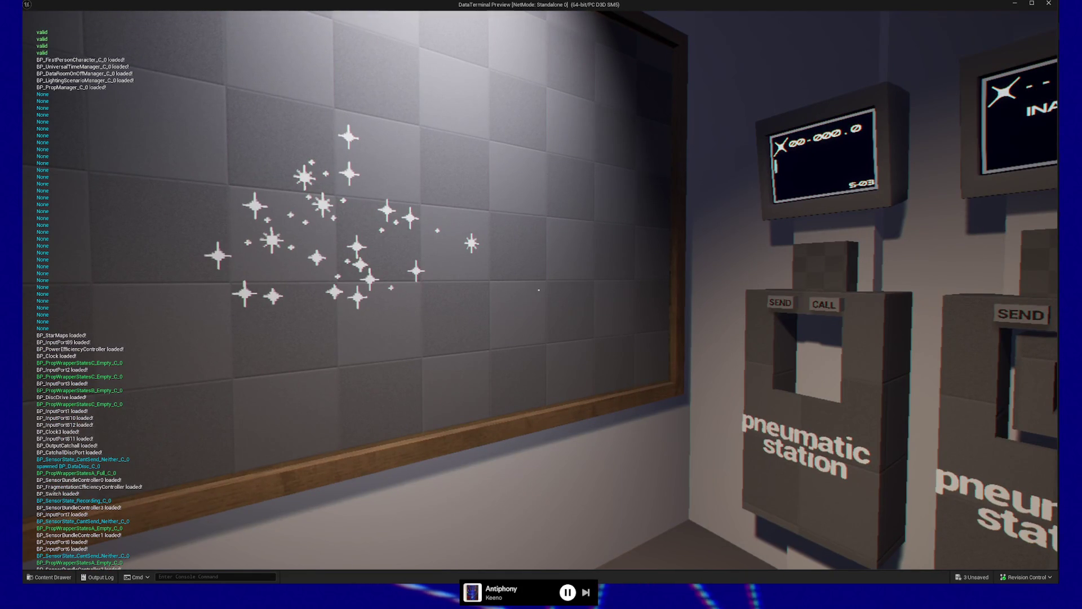
key("Escape")
left_click(541, 452)
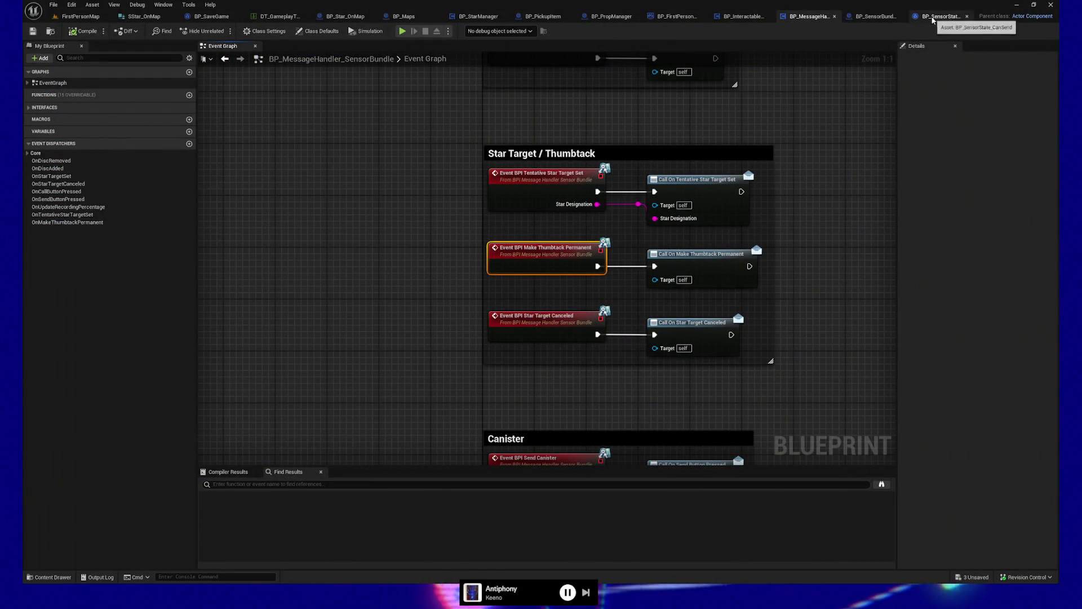
In BP_Star_OnMap, frame and select the SET BP Star Manager node, then quit the play session
left_click(346, 15)
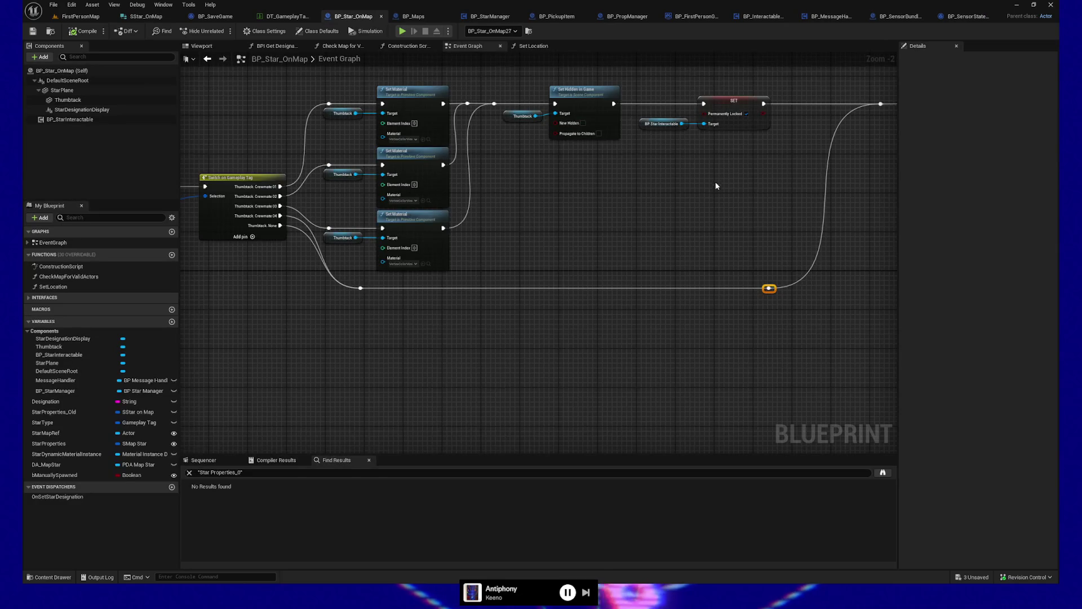
left_click_drag(716, 185, 534, 239)
left_click_drag(831, 242, 471, 259)
mouse_move(705, 271)
left_mouse_down()
mouse_move(540, 292)
mouse_move(617, 299)
left_mouse_up()
scroll(540, 292, "up", 1)
left_click_drag(329, 270, 440, 274)
left_click(594, 203)
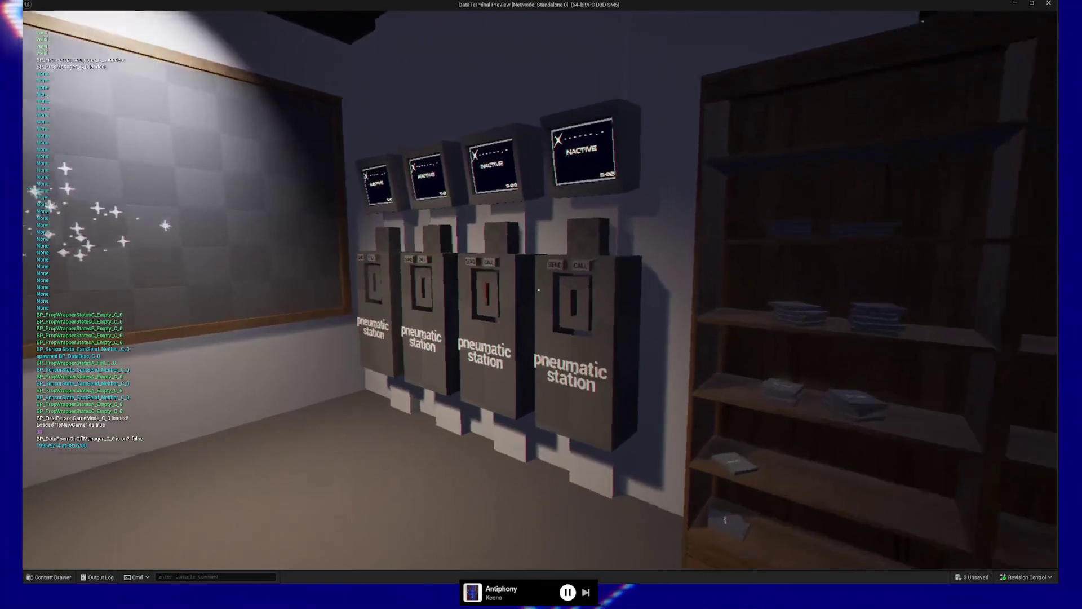
key("Escape")
left_click(530, 454)
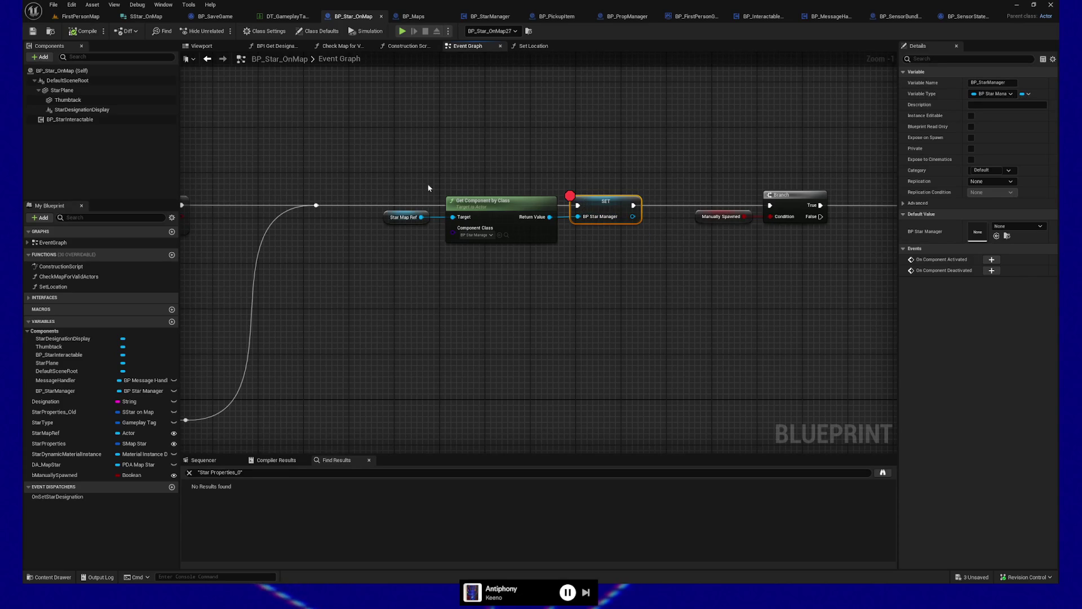
mouse_move(417, 184)
left_mouse_down()
mouse_move(421, 248)
mouse_move(404, 304)
left_mouse_up()
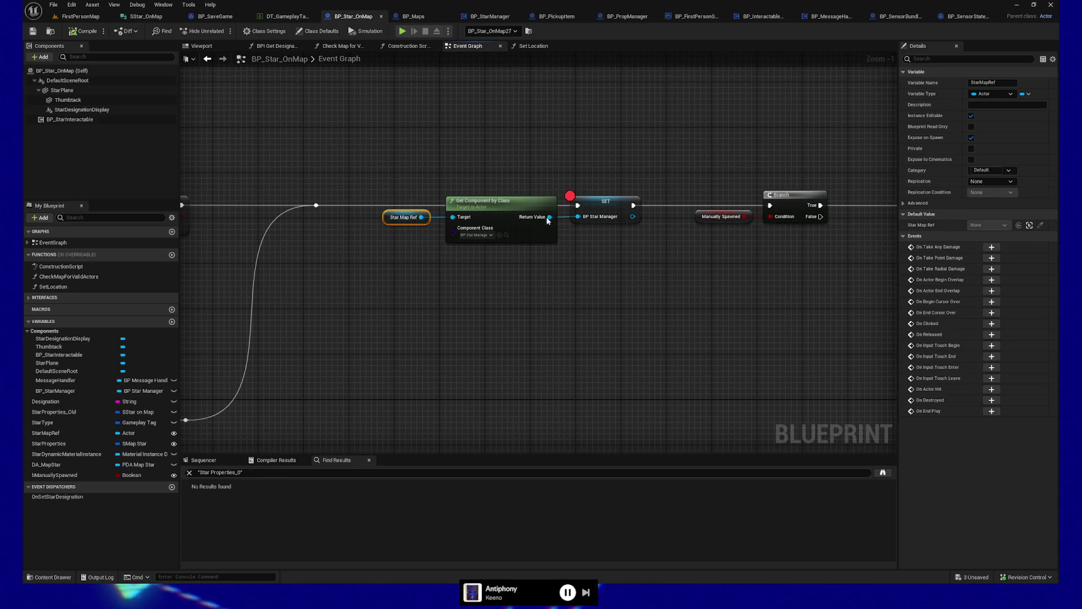
scroll(459, 321, "down", 4)
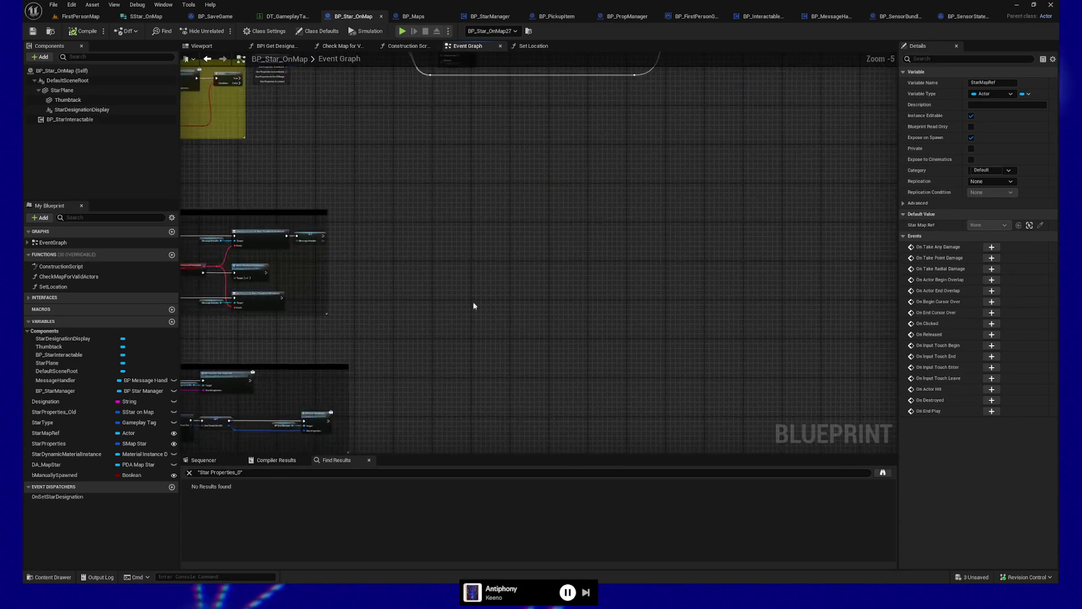
scroll(473, 306, "up", 3)
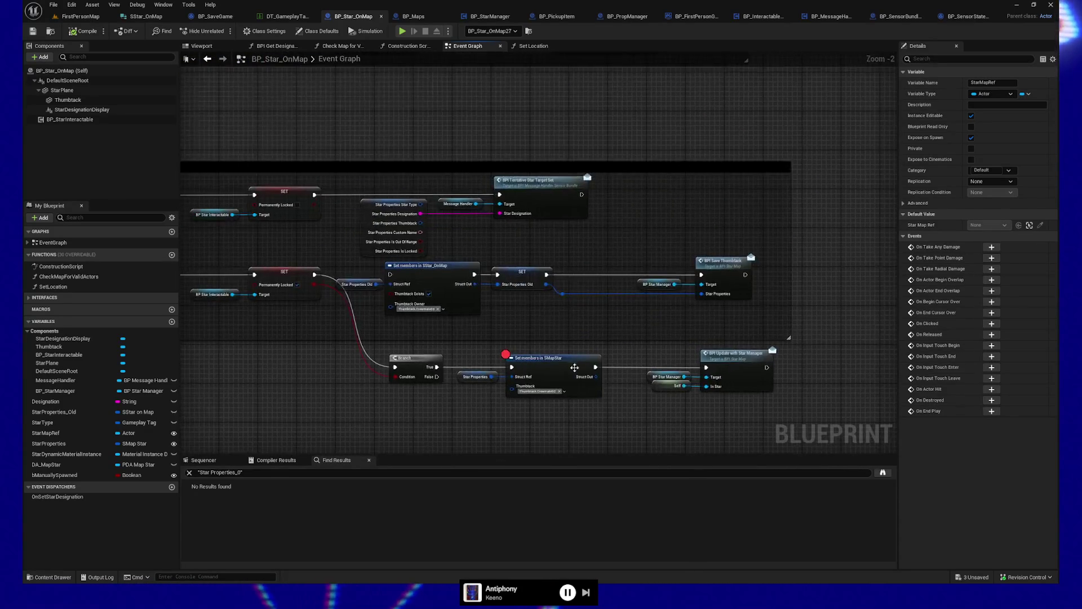
scroll(574, 367, "up", 2)
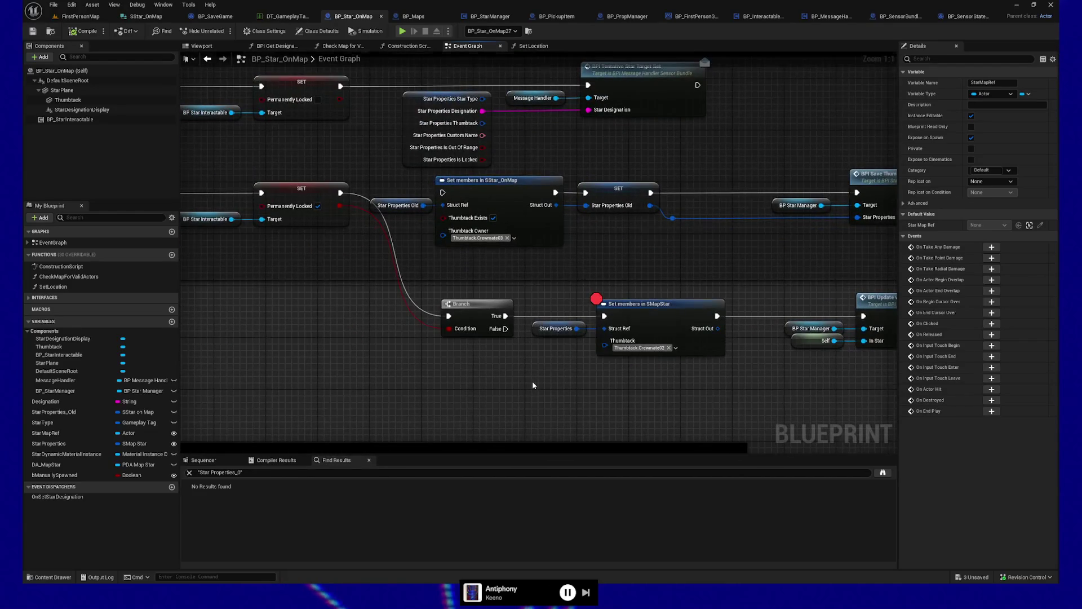
scroll(533, 385, "down", 5)
scroll(628, 279, "up", 3)
left_click(522, 302)
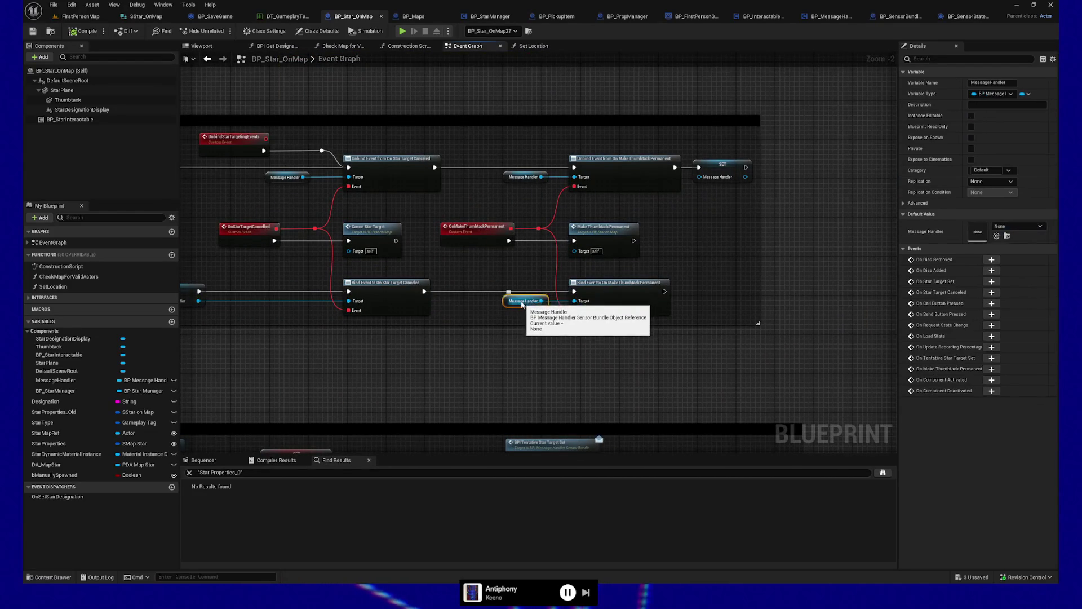
scroll(594, 231, "down", 2)
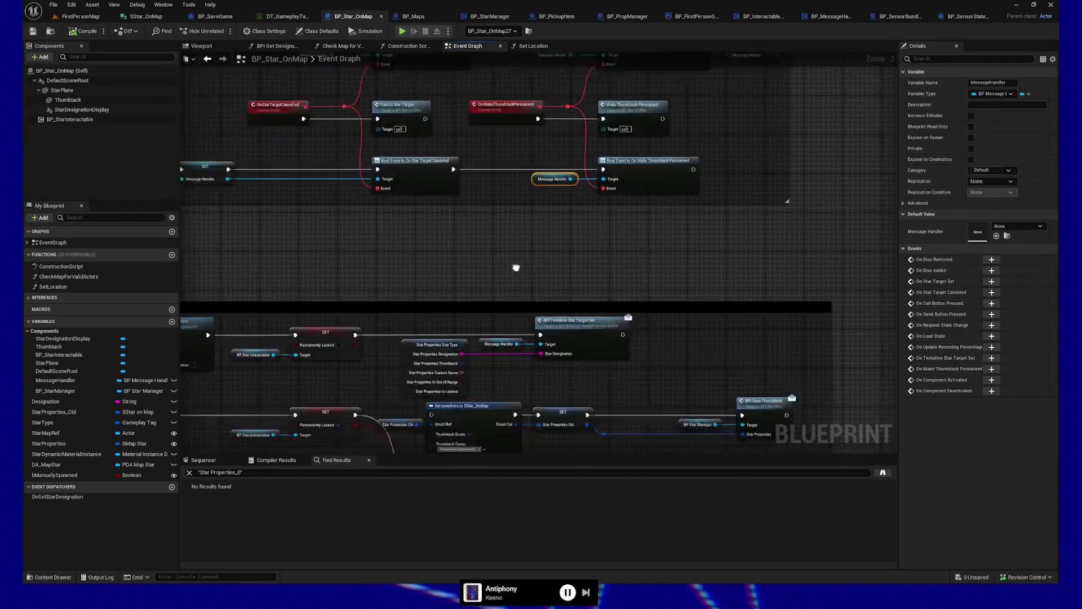
scroll(608, 345, "up", 2)
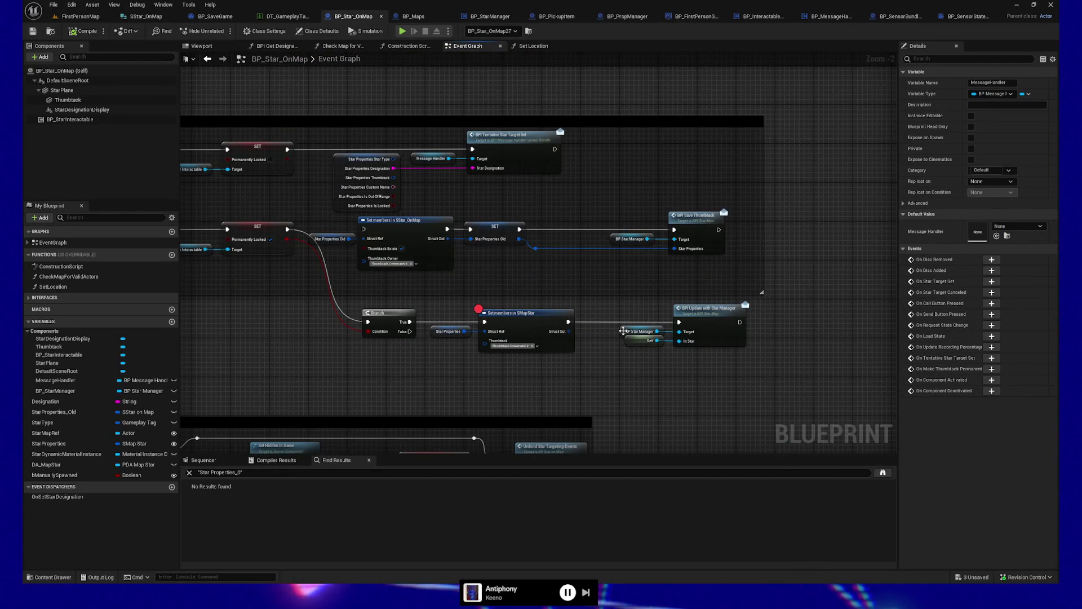
left_click(627, 331)
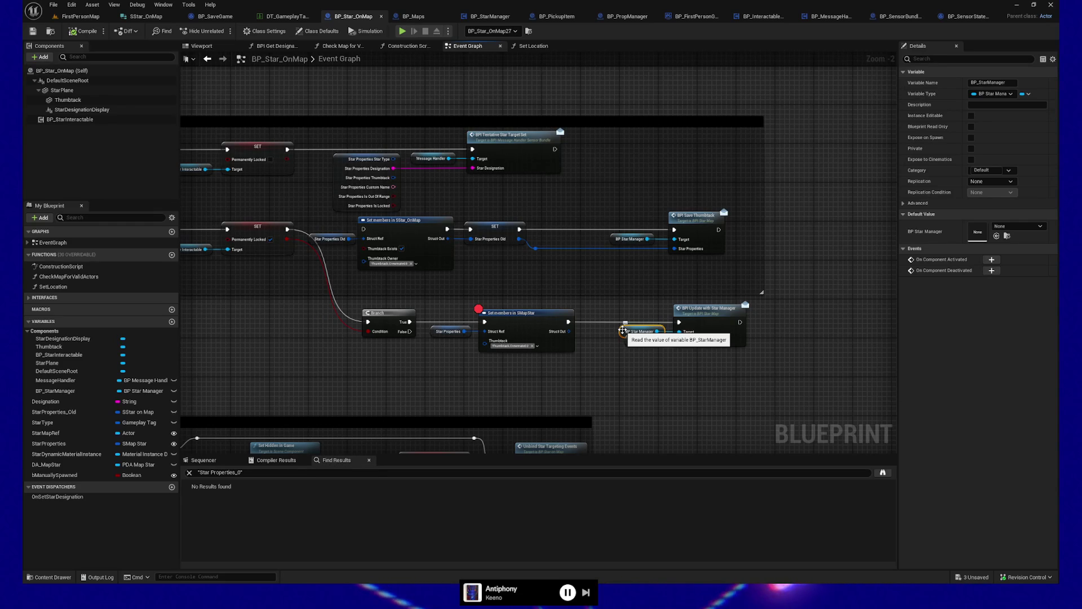
scroll(613, 389, "up", 2)
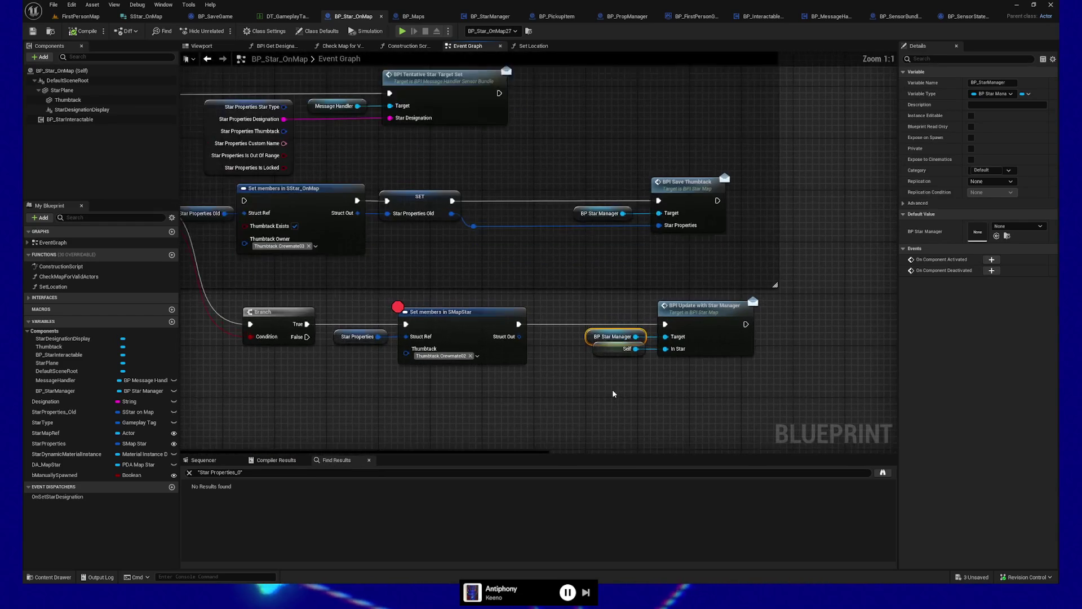
left_click_drag(533, 375, 529, 391)
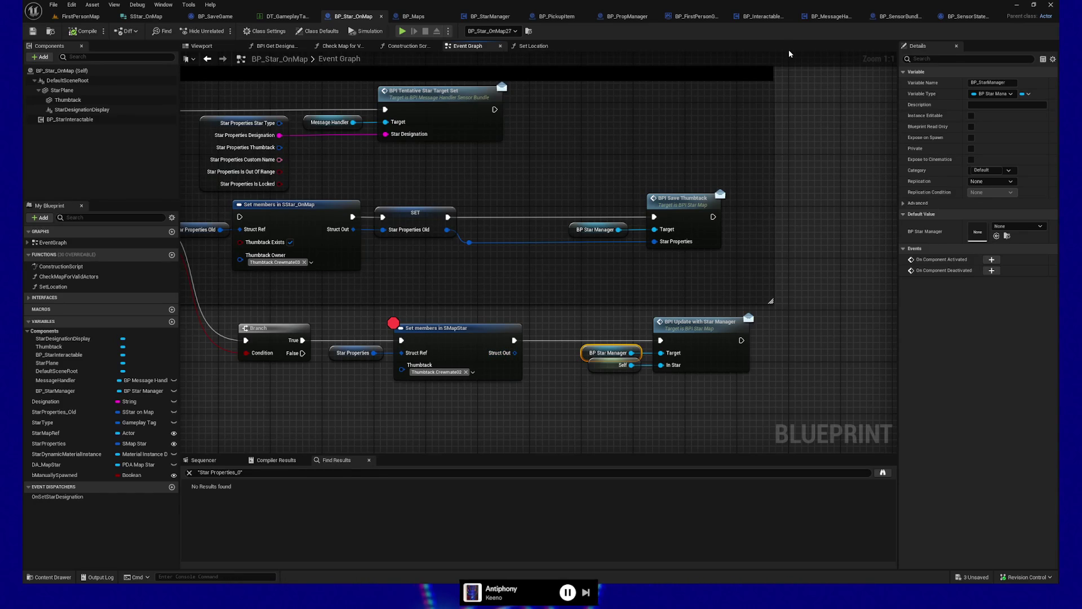
scroll(708, 140, "down", 4)
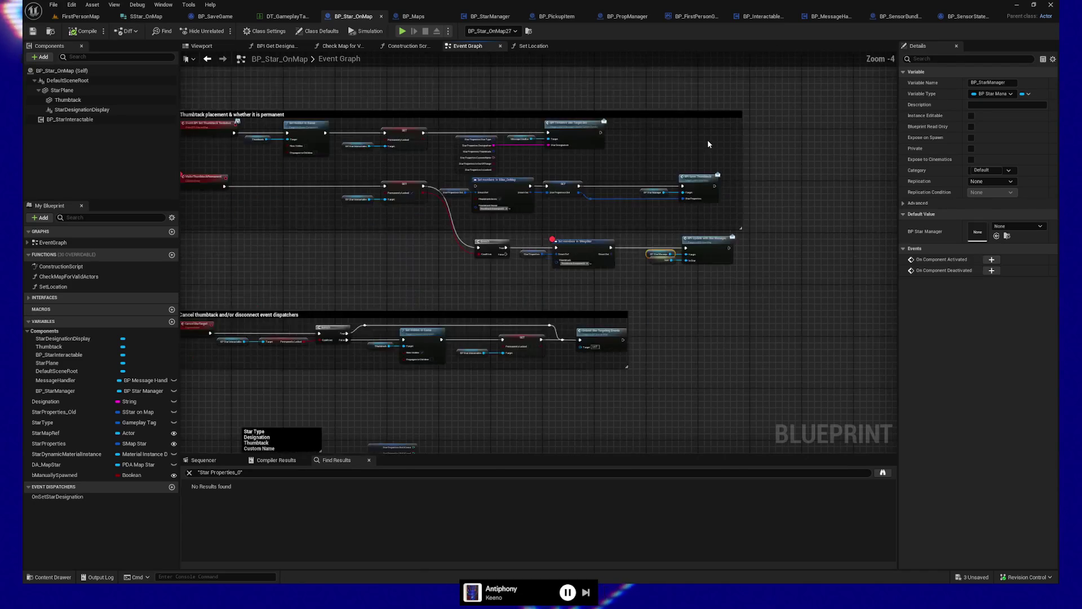
Select the Switch on Gameplay Tag node and the three Set Material thumbtack nodes
mouse_move(615, 404)
left_mouse_down()
mouse_move(679, 307)
mouse_move(648, 331)
mouse_move(599, 338)
left_mouse_up()
scroll(600, 338, "up", 2)
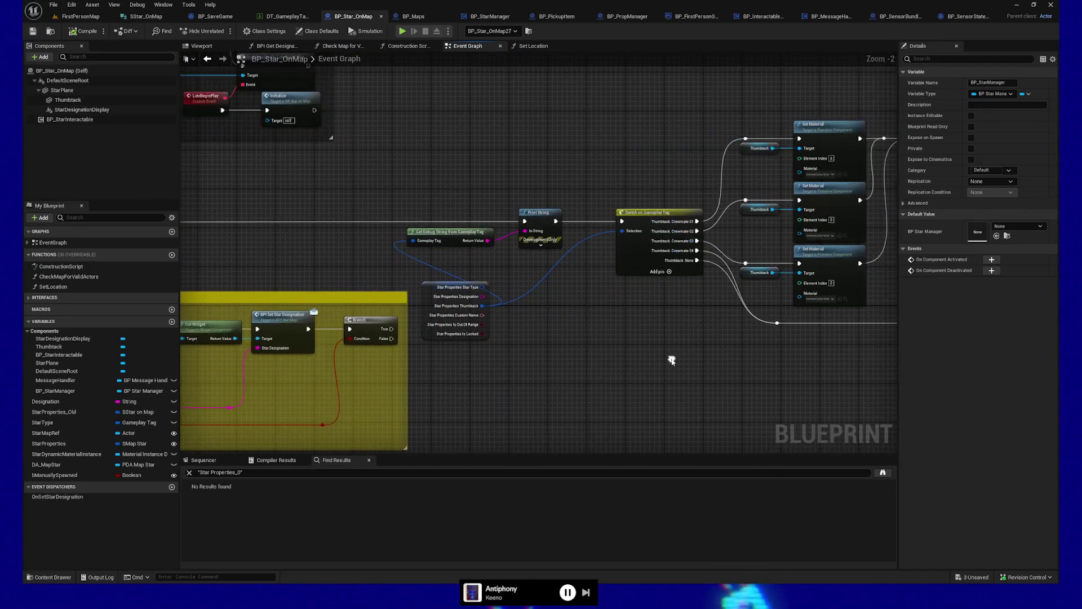
scroll(574, 353, "up", 2)
left_click_drag(526, 110, 551, 222)
mouse_move(553, 340)
left_mouse_down()
mouse_move(580, 360)
mouse_move(617, 354)
left_mouse_up()
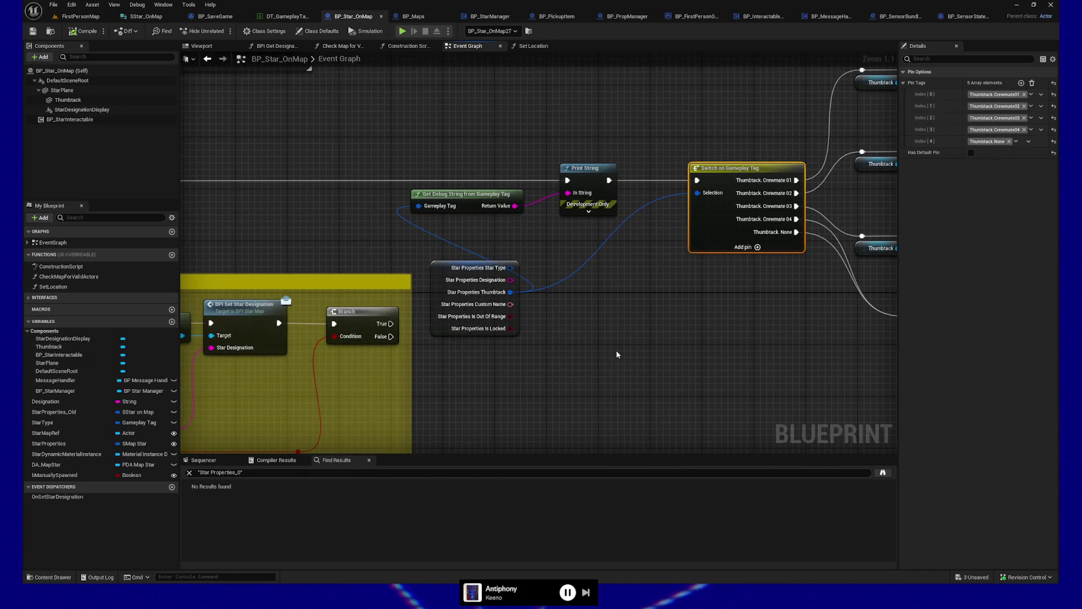
mouse_move(770, 297)
left_mouse_down()
mouse_move(522, 331)
mouse_move(430, 262)
left_mouse_up()
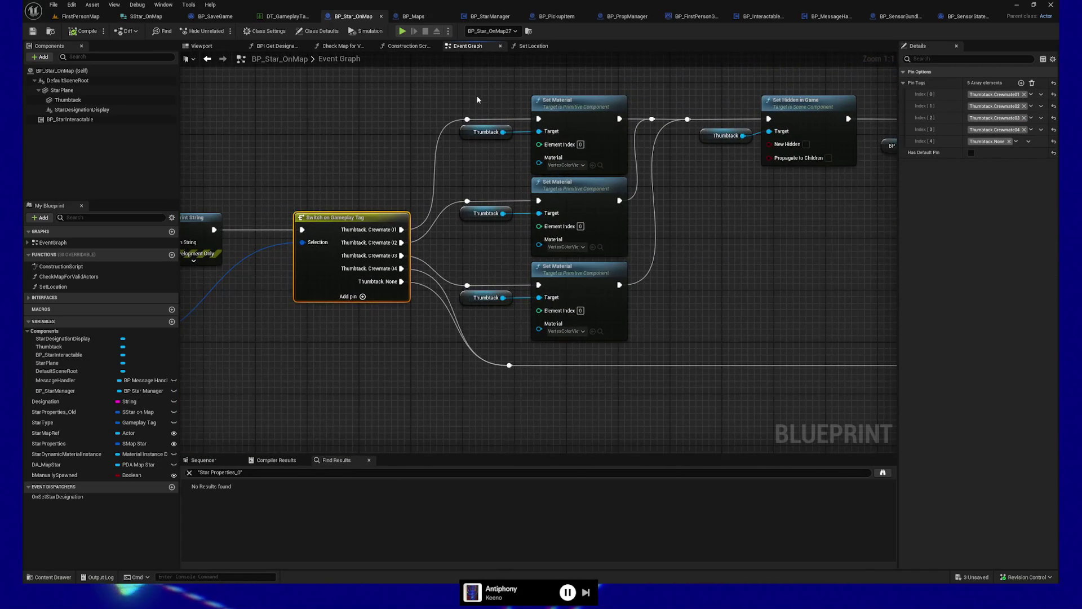
left_click_drag(477, 100, 592, 332)
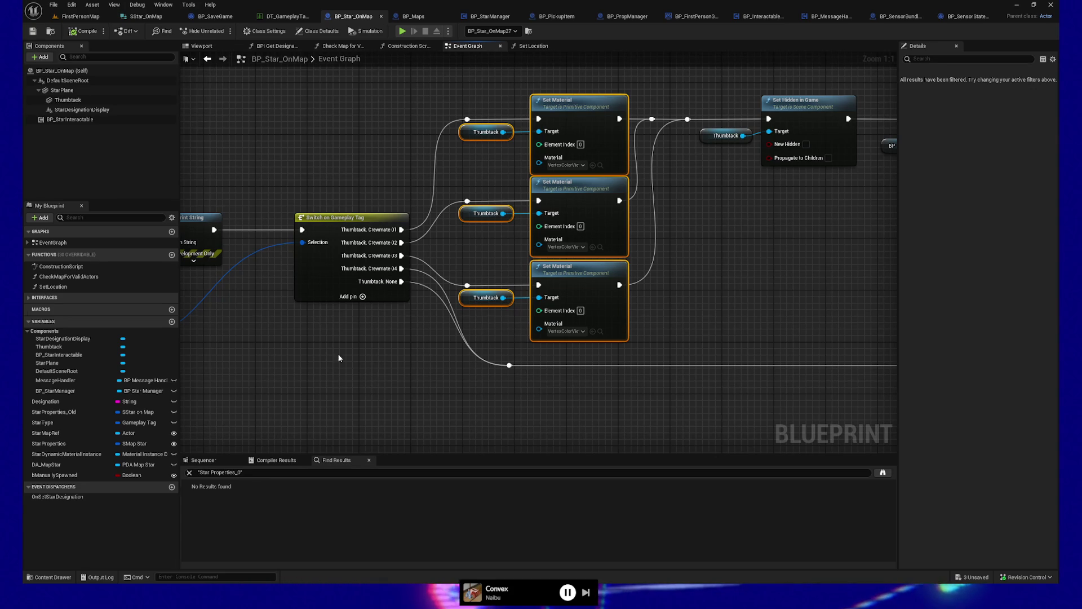
Move the Break Star Properties node and marquee-select Print String, Switch, Set Material, Star Interactable and SET nodes
mouse_move(373, 370)
left_mouse_down()
mouse_move(420, 368)
mouse_move(237, 327)
mouse_move(333, 209)
mouse_move(384, 219)
left_mouse_up()
scroll(420, 368, "down", 2)
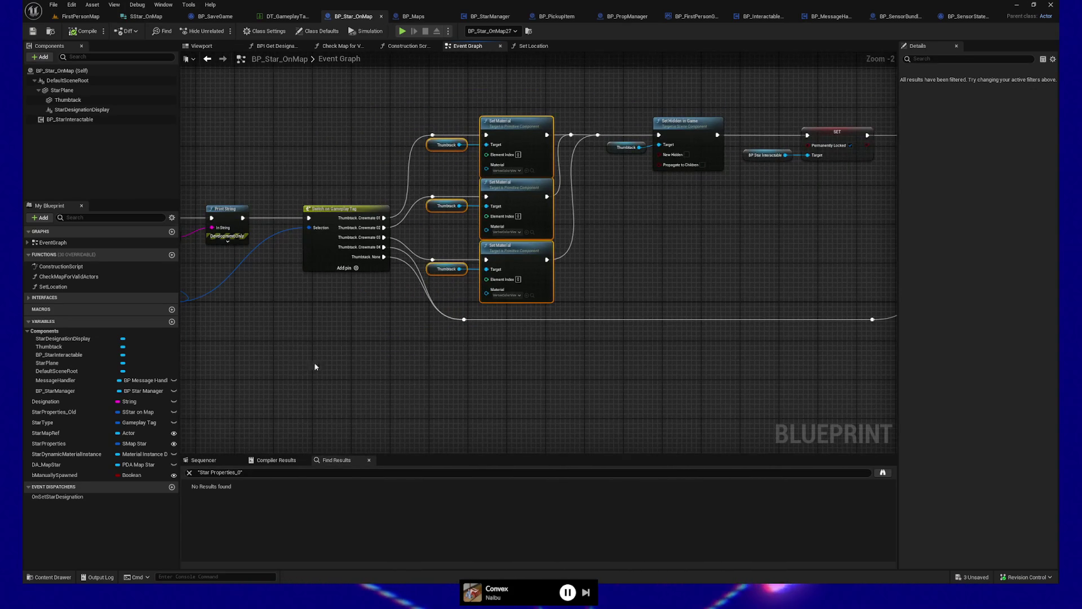
left_click_drag(246, 327, 365, 324)
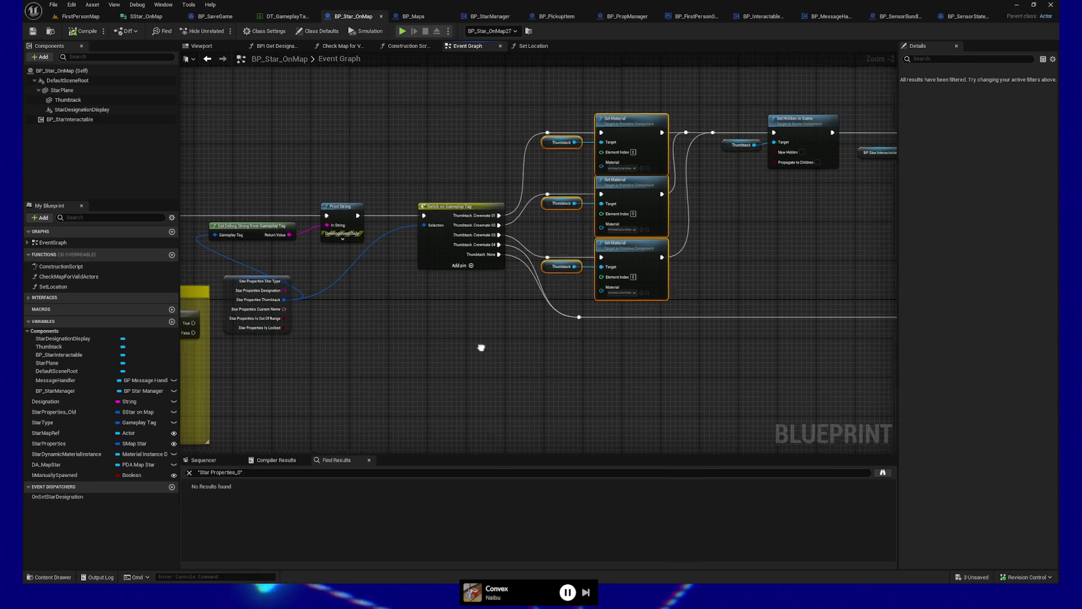
left_click_drag(481, 345, 496, 352)
mouse_move(274, 290)
left_mouse_down()
mouse_move(291, 285)
mouse_move(293, 269)
left_mouse_up()
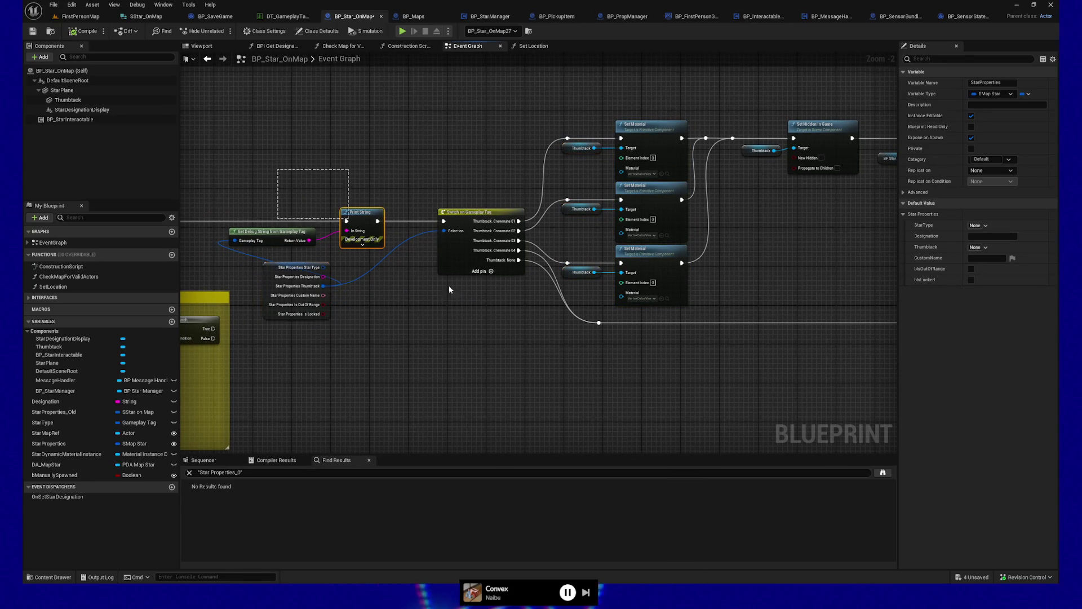
left_click_drag(450, 290, 451, 291)
mouse_move(445, 107)
left_mouse_down()
mouse_move(648, 310)
mouse_move(763, 382)
left_mouse_up()
mouse_move(539, 115)
left_mouse_down()
mouse_move(724, 333)
mouse_move(773, 363)
left_mouse_up()
left_click_drag(637, 363, 677, 359)
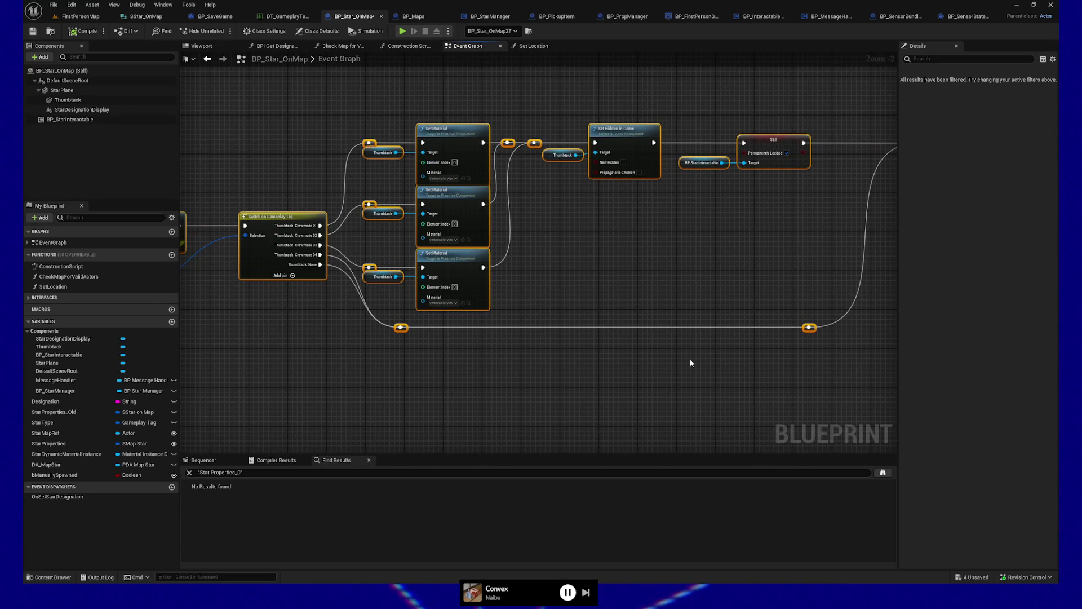
right_click(279, 220)
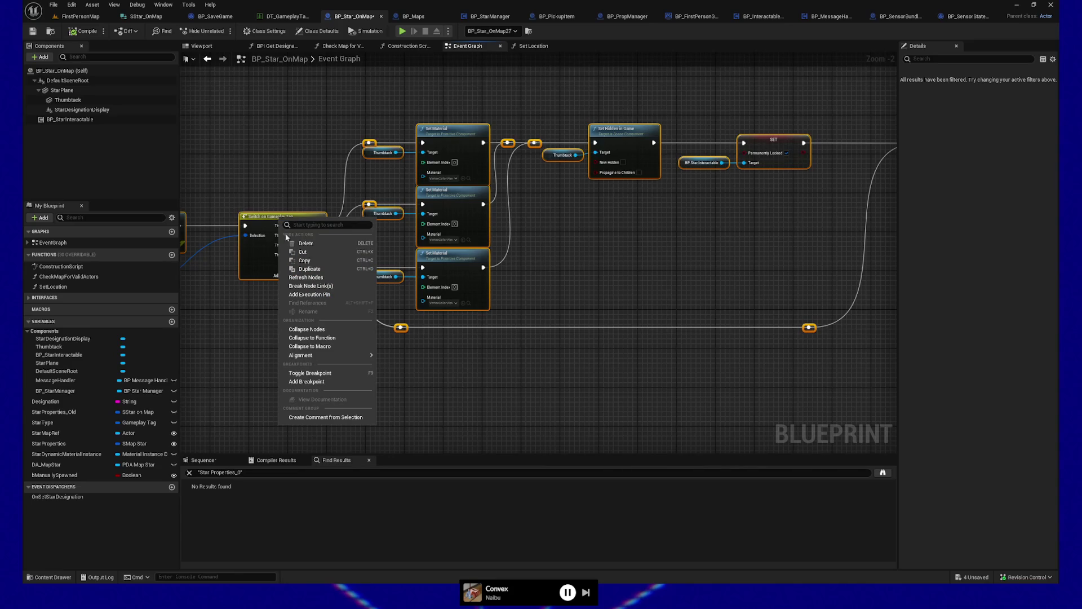
left_click(329, 340)
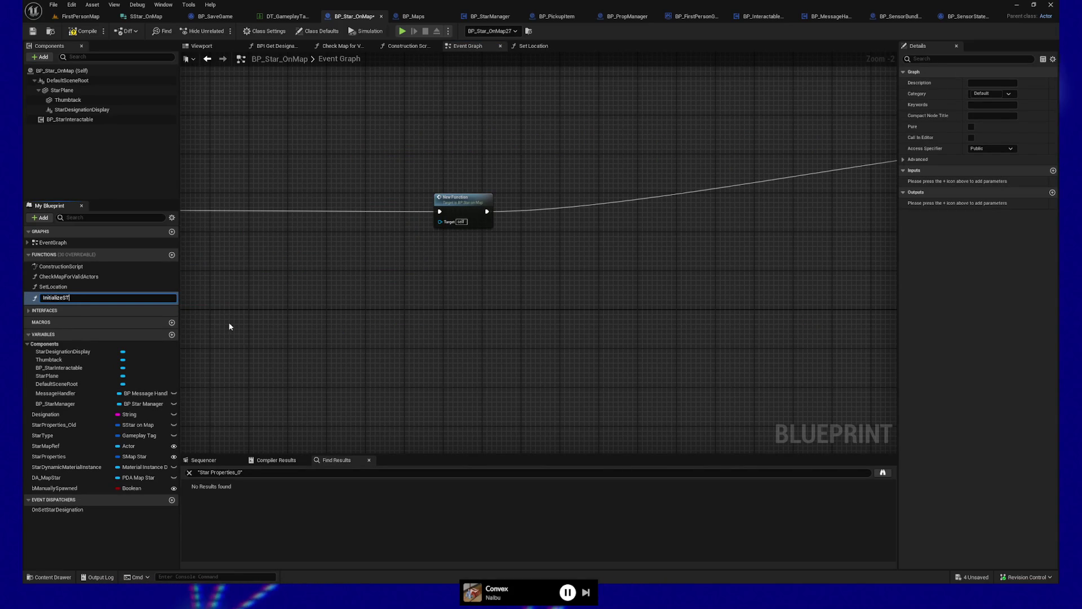
type("Thumbtack")
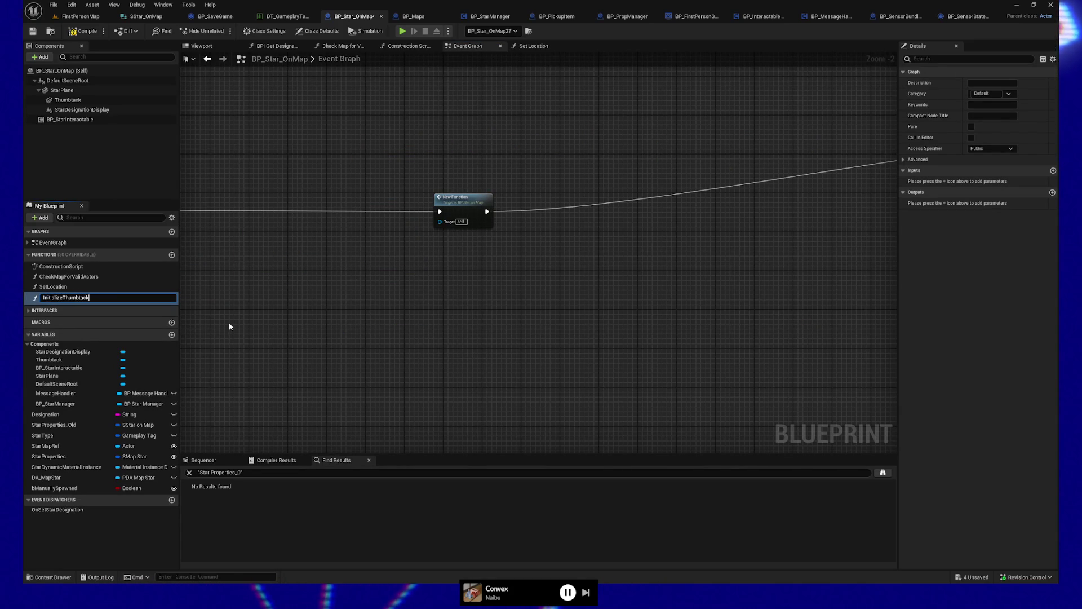
key("Return")
left_click_drag(368, 146, 506, 151)
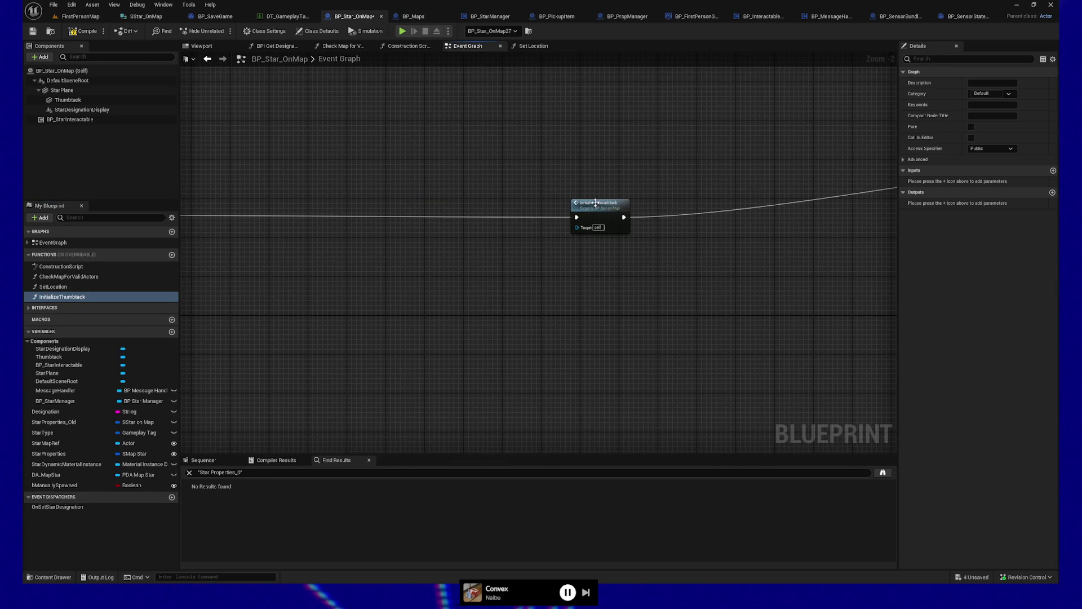
left_click_drag(596, 203, 442, 204)
scroll(473, 172, "down", 1)
left_click_drag(653, 189, 357, 204)
mouse_move(360, 243)
left_mouse_down()
mouse_move(538, 241)
mouse_move(494, 208)
left_mouse_up()
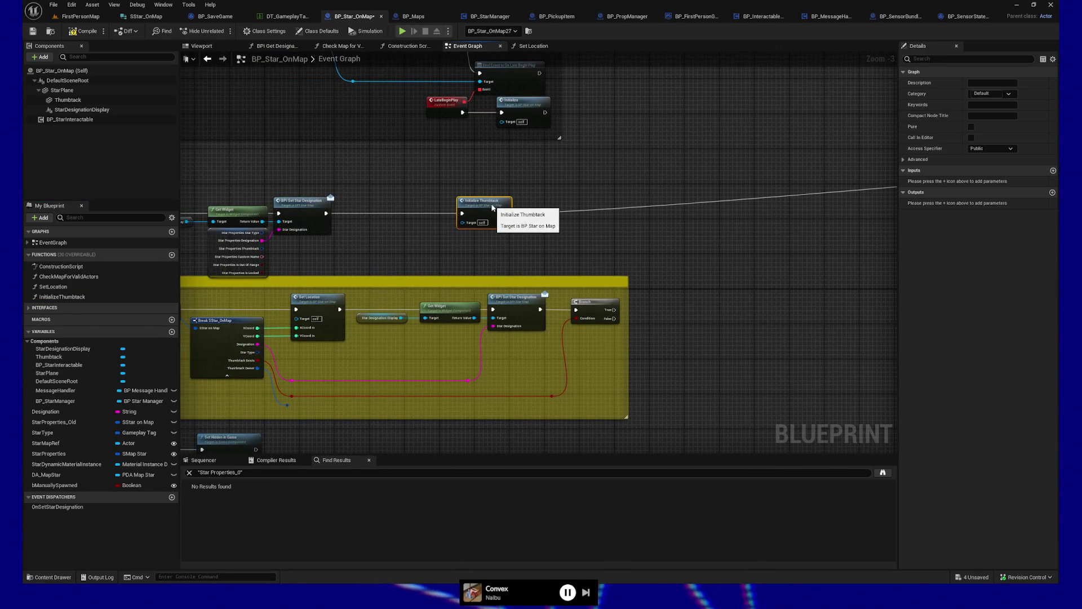
scroll(492, 207, "down", 2)
scroll(604, 184, "down", 1)
left_click_drag(604, 184, 824, 210)
mouse_move(706, 196)
left_mouse_down()
mouse_move(394, 213)
mouse_move(331, 206)
left_mouse_up()
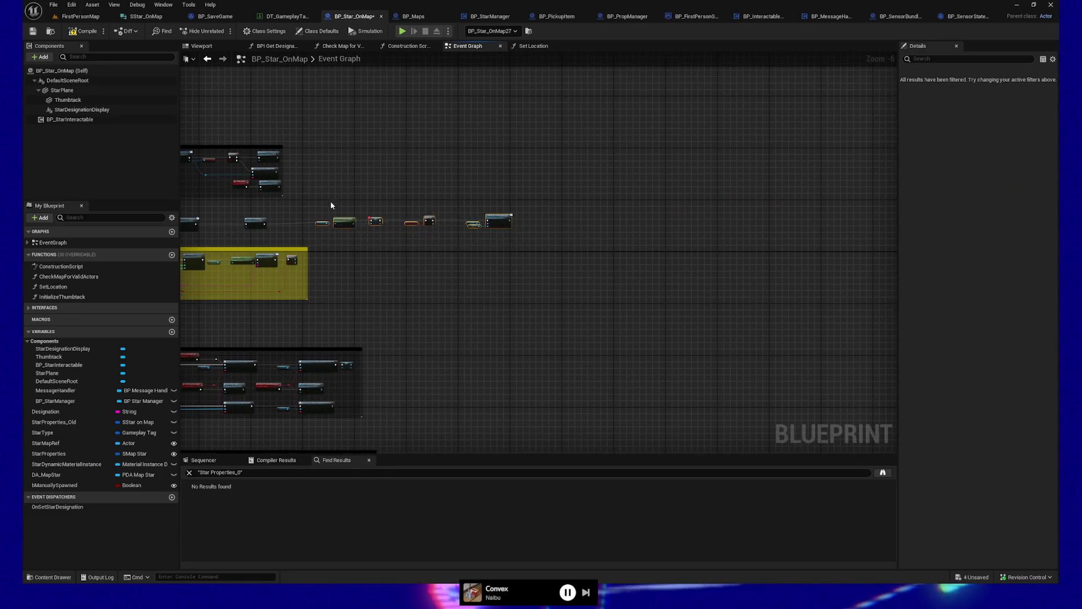
scroll(533, 202, "up", 3)
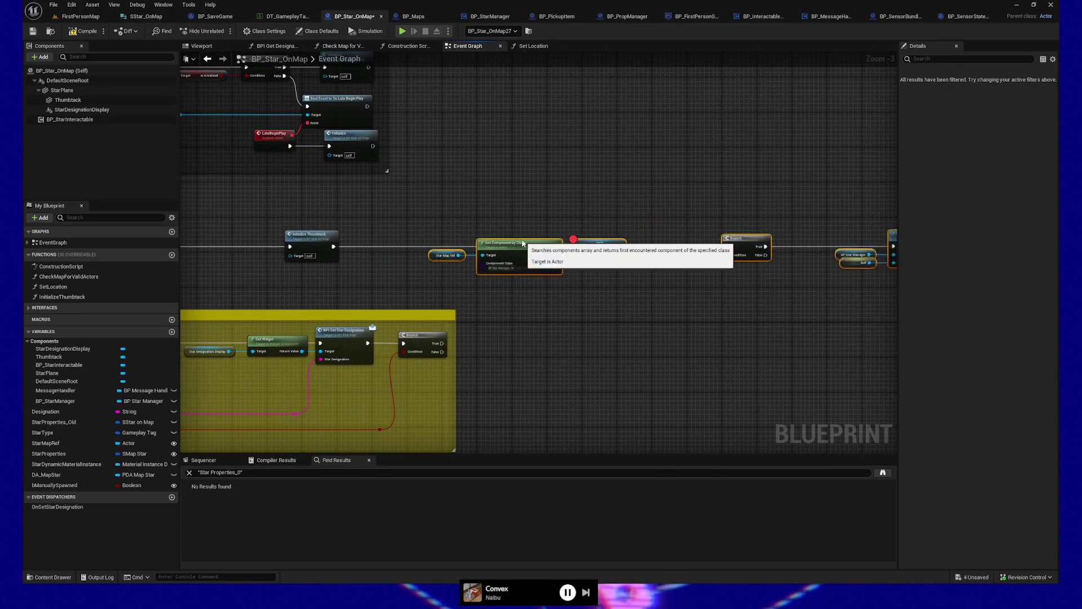
left_click_drag(391, 212, 853, 289)
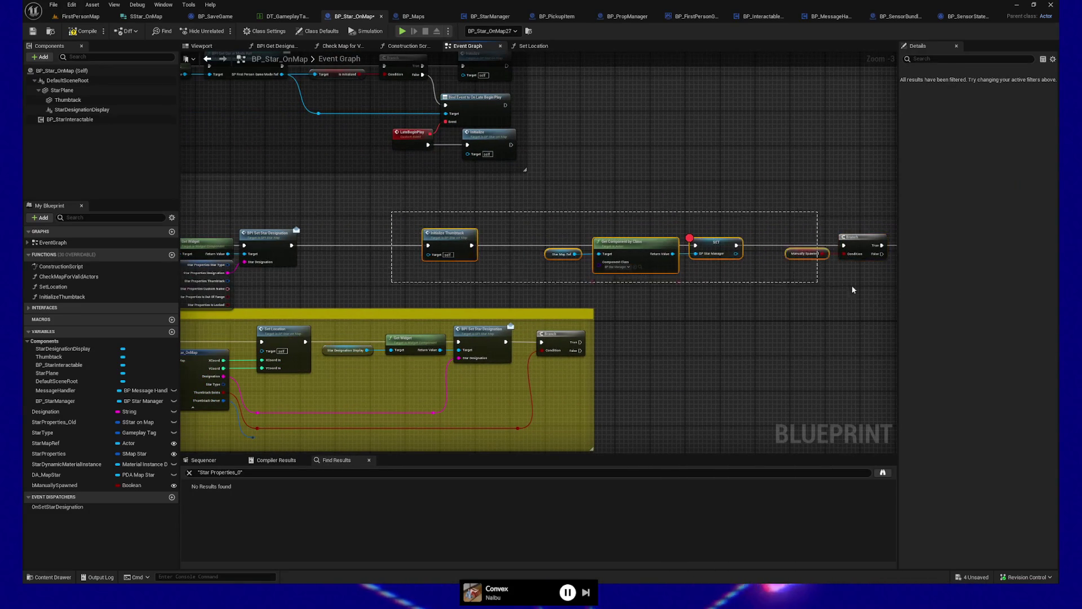
scroll(817, 293, "down", 2)
scroll(541, 271, "up", 2)
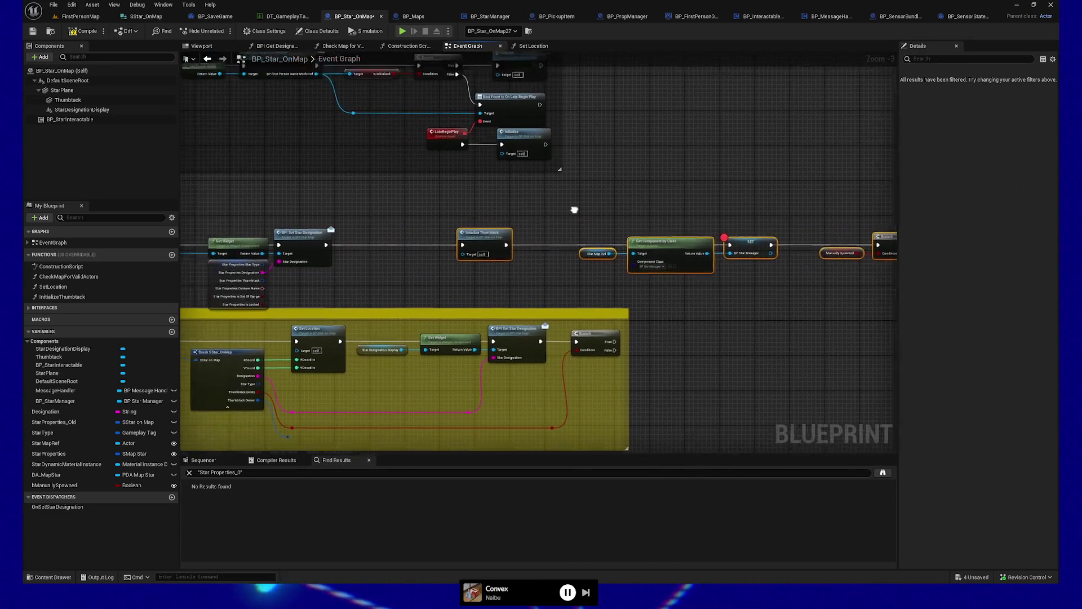
left_click_drag(575, 210, 578, 213)
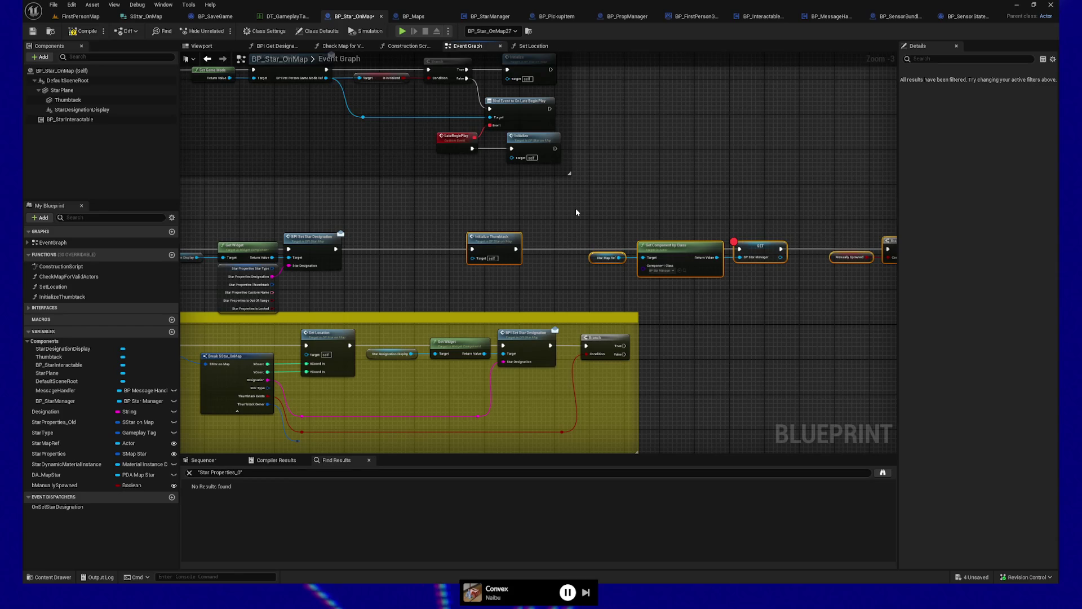
Save BP_Star_OnMap and playtest it, walking the player up to the starry wall map
left_click(32, 32)
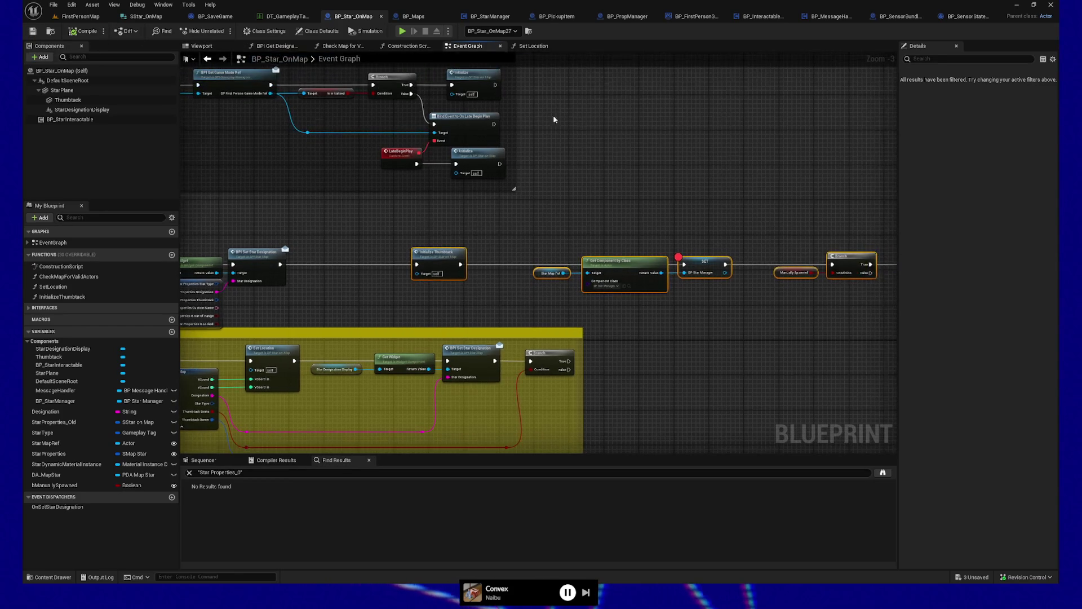
left_click(404, 32)
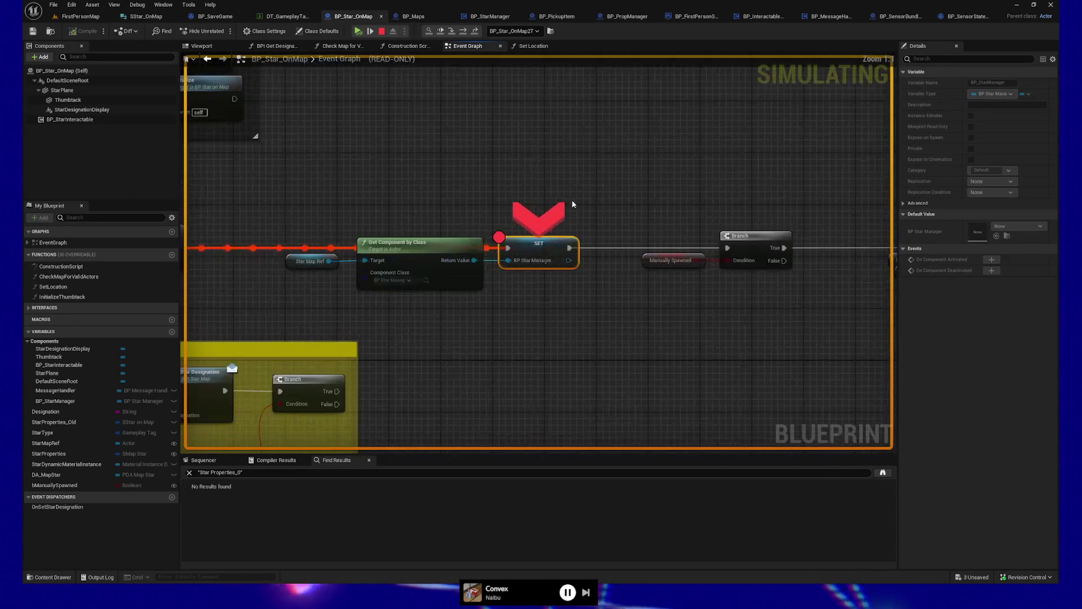
left_click(358, 33)
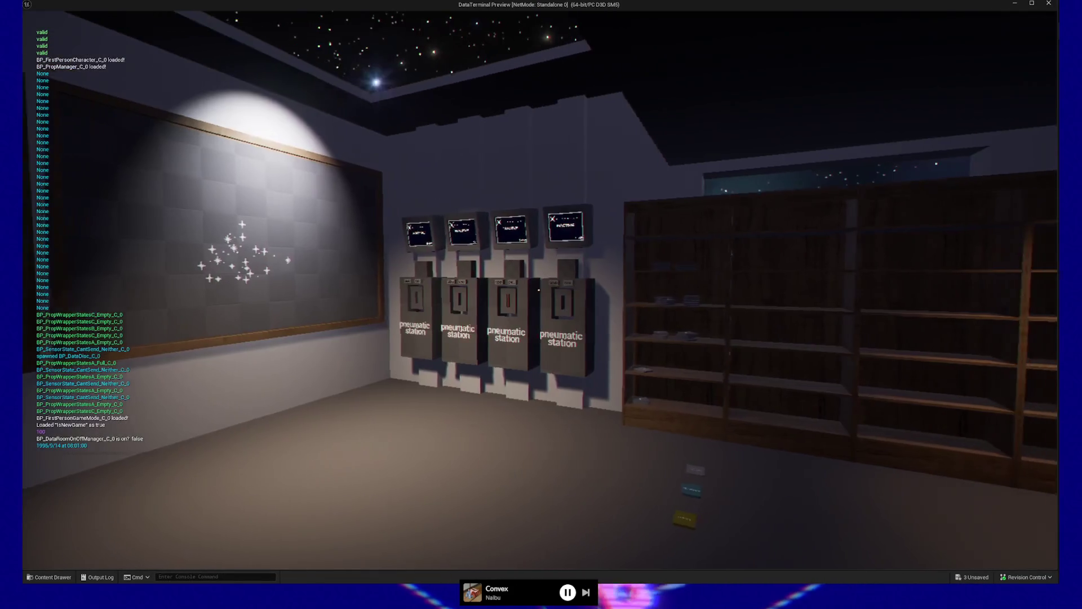
key("w")
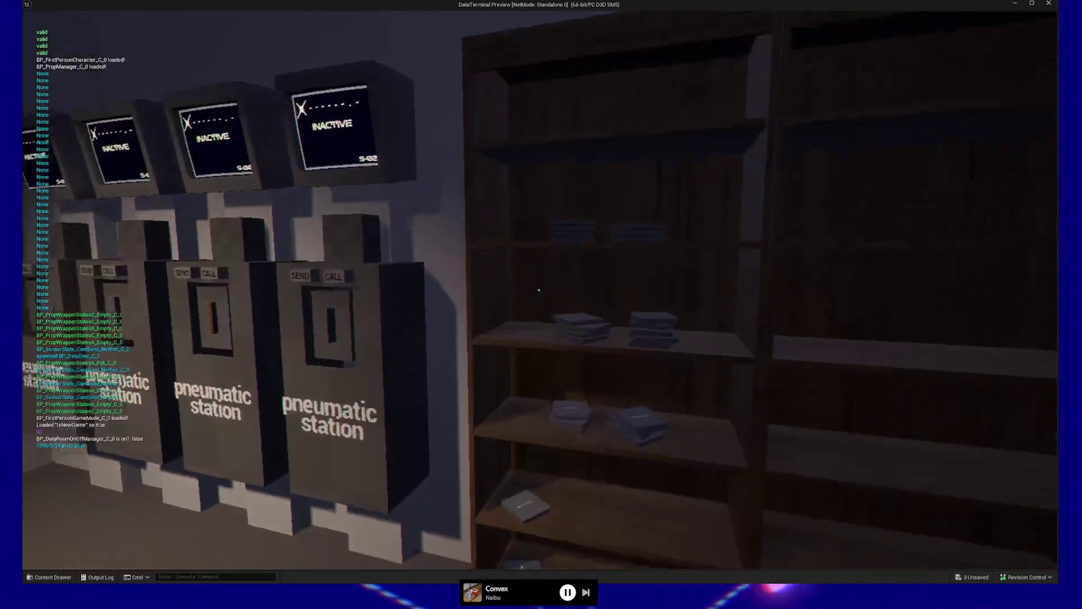
key("w")
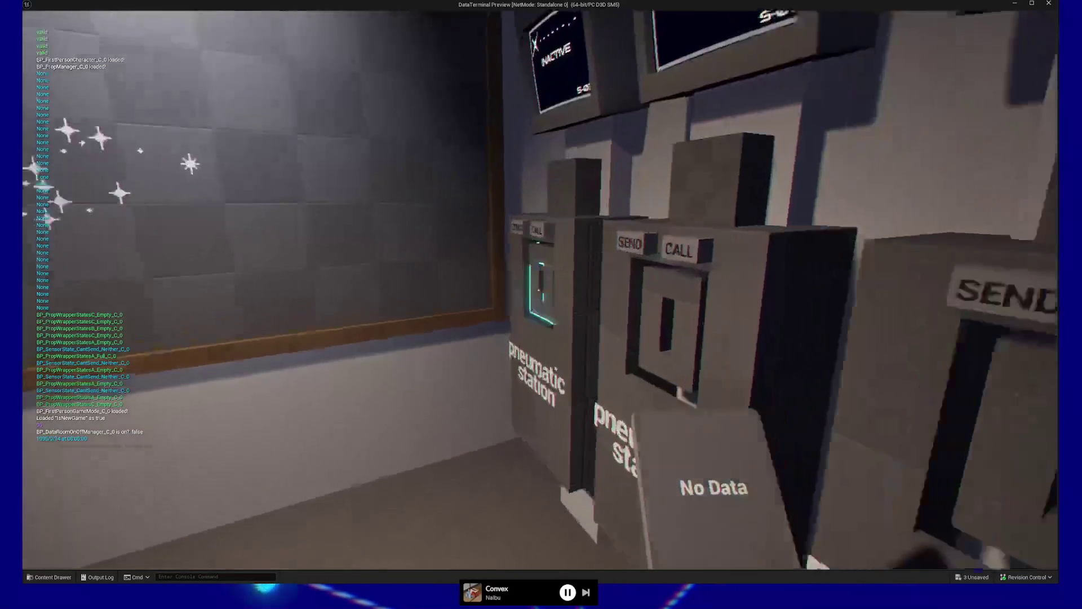
key("w")
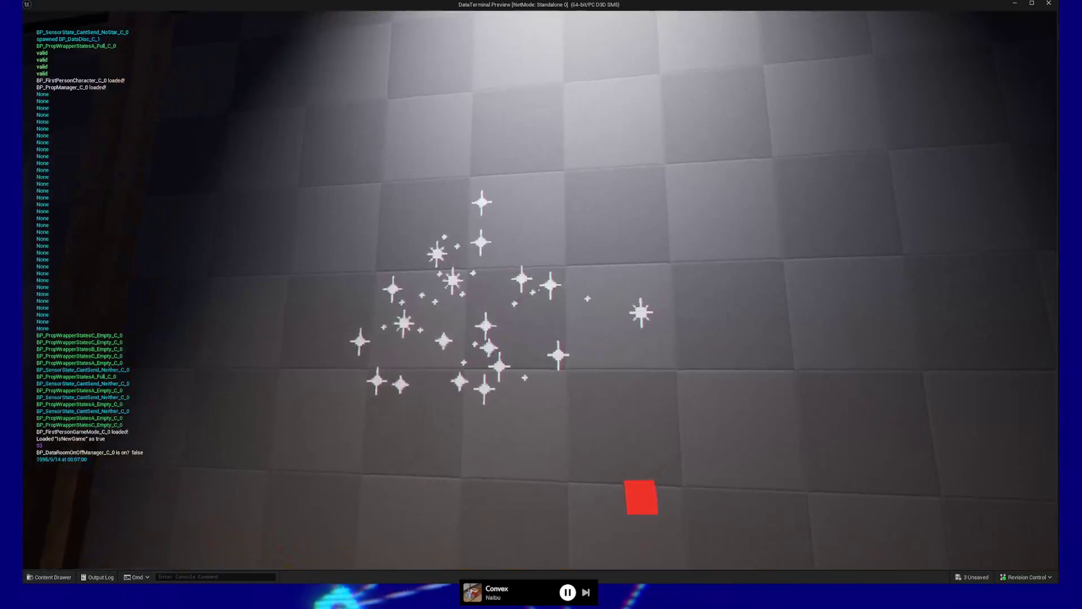
key("w")
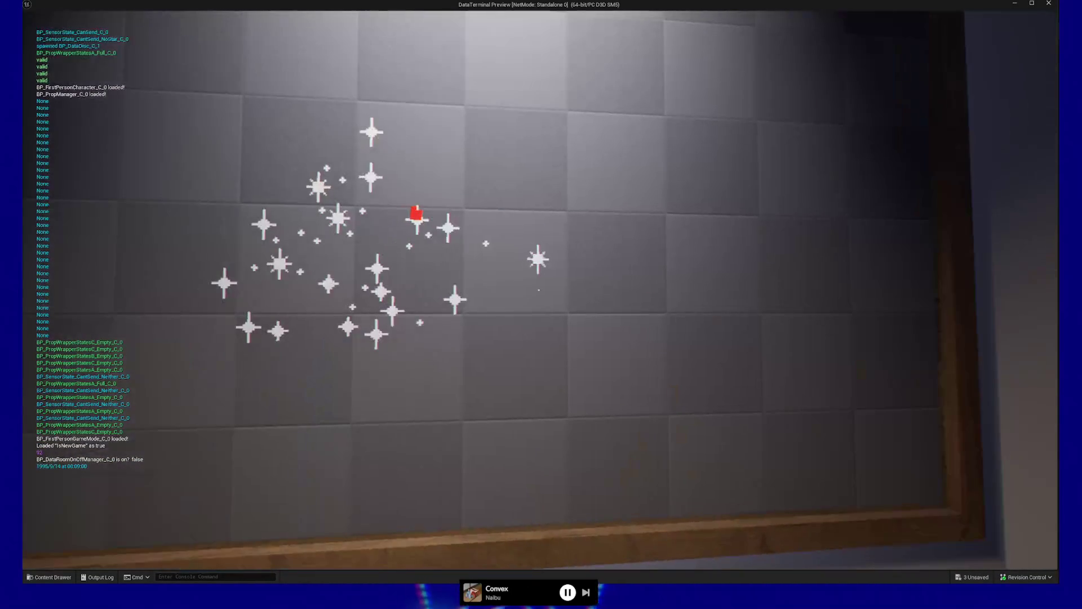
Quit the play session and bring the thumbtack placement logic back into view
key("Escape")
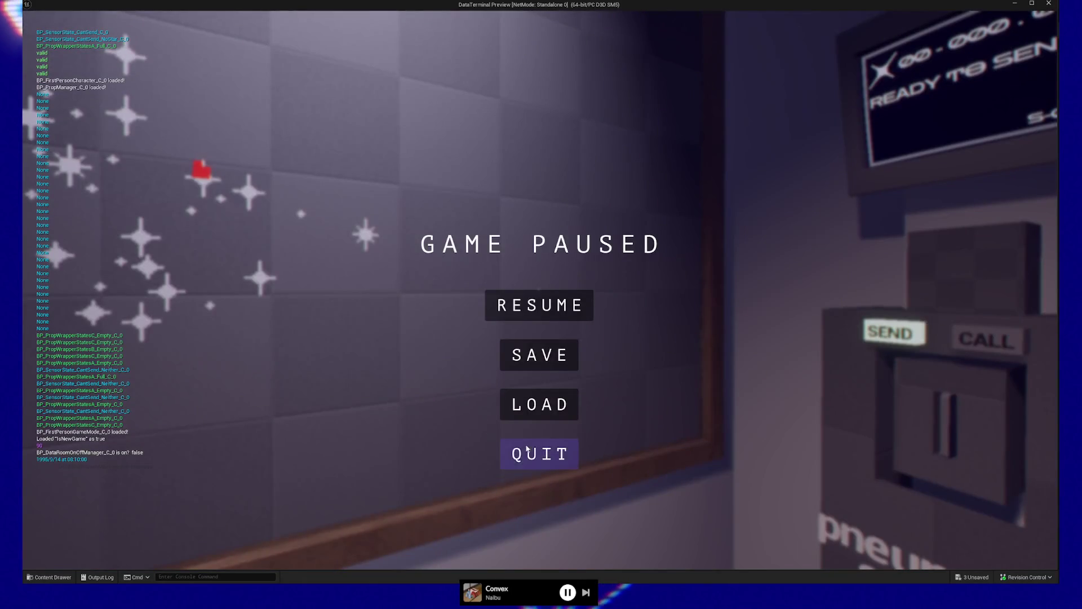
left_click(539, 452)
scroll(553, 330, "down", 5)
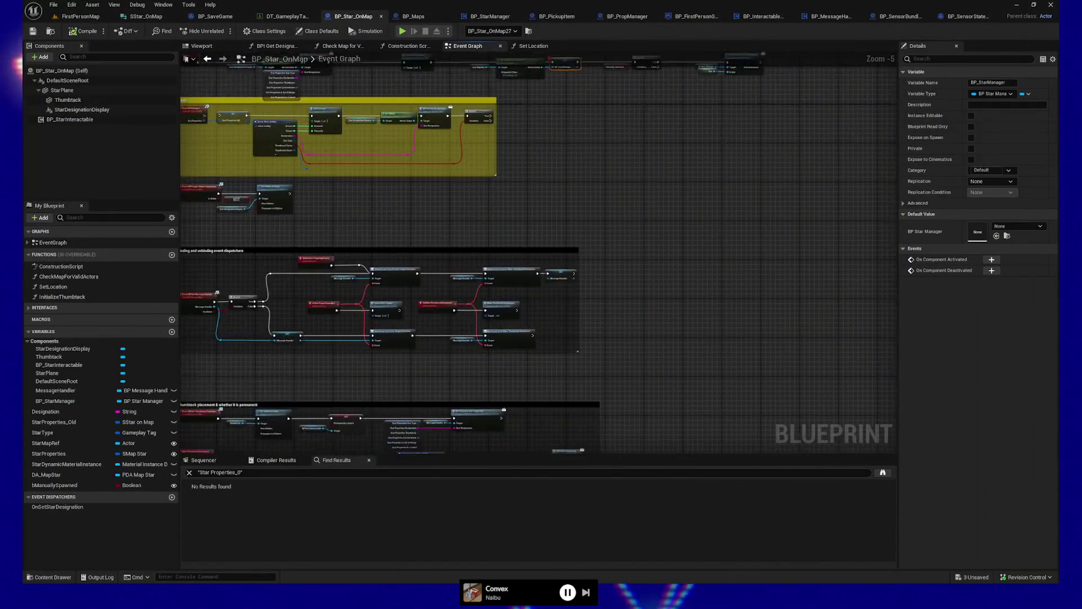
scroll(595, 286, "up", 2)
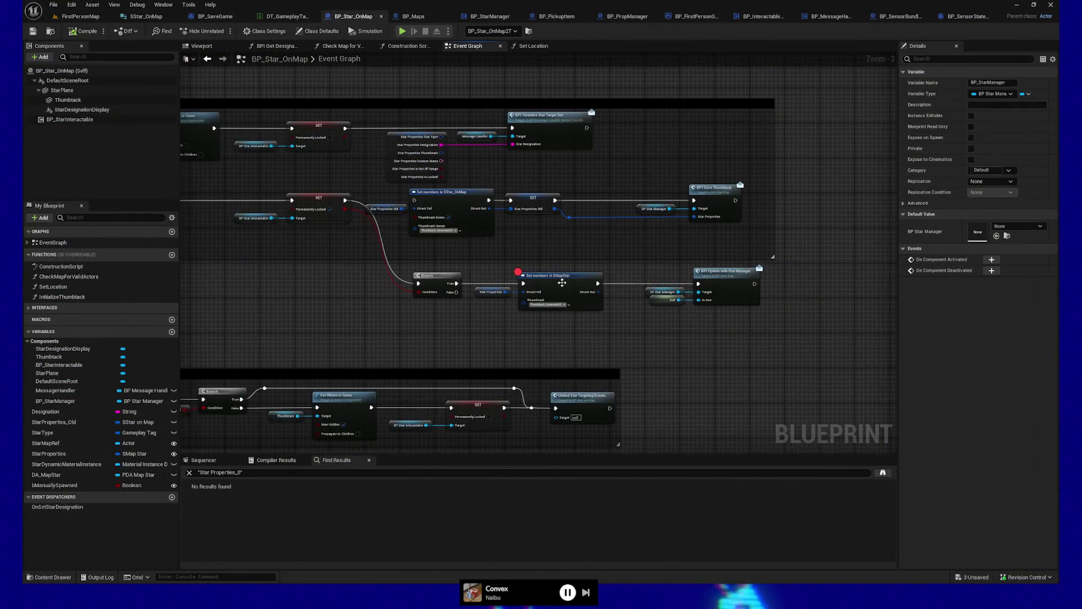
left_click_drag(454, 330, 590, 379)
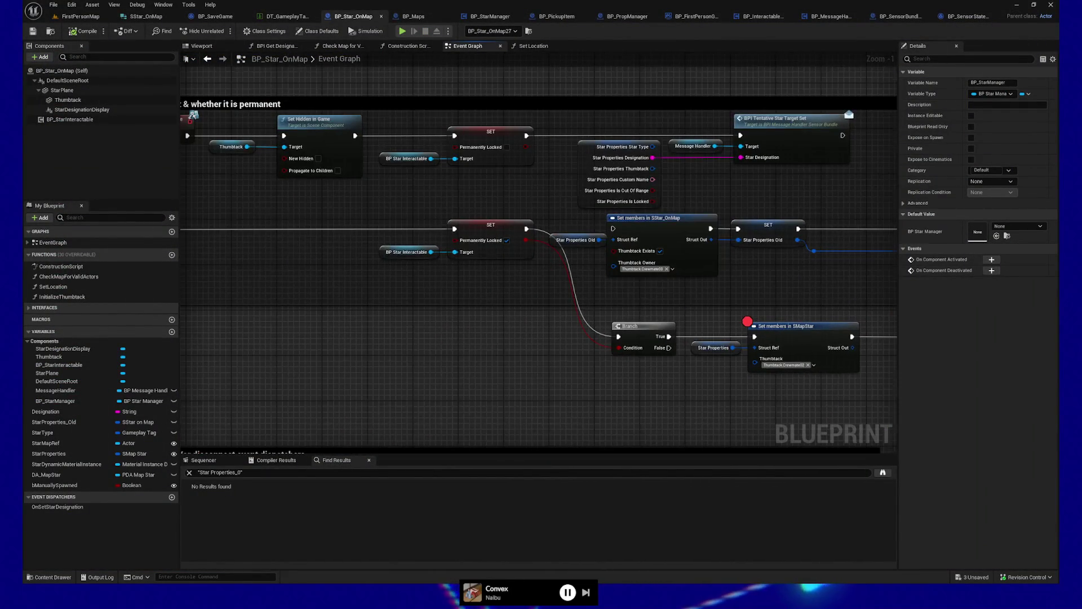
scroll(658, 343, "up", 2)
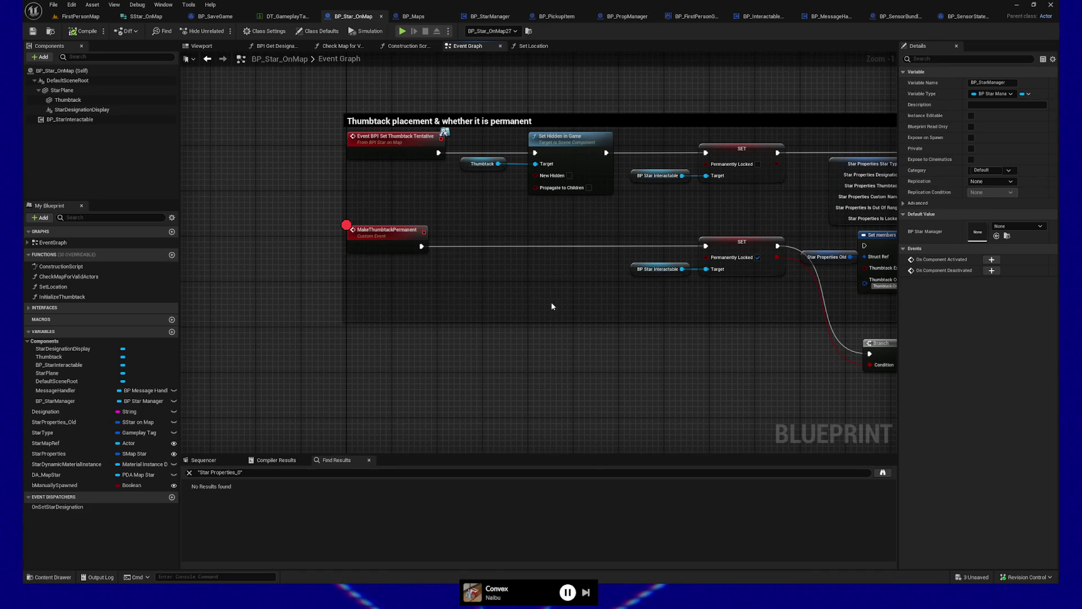
mouse_move(374, 321)
left_mouse_down()
mouse_move(395, 406)
mouse_move(626, 268)
mouse_move(587, 345)
mouse_move(497, 224)
mouse_move(535, 122)
mouse_move(497, 85)
mouse_move(418, 77)
left_mouse_up()
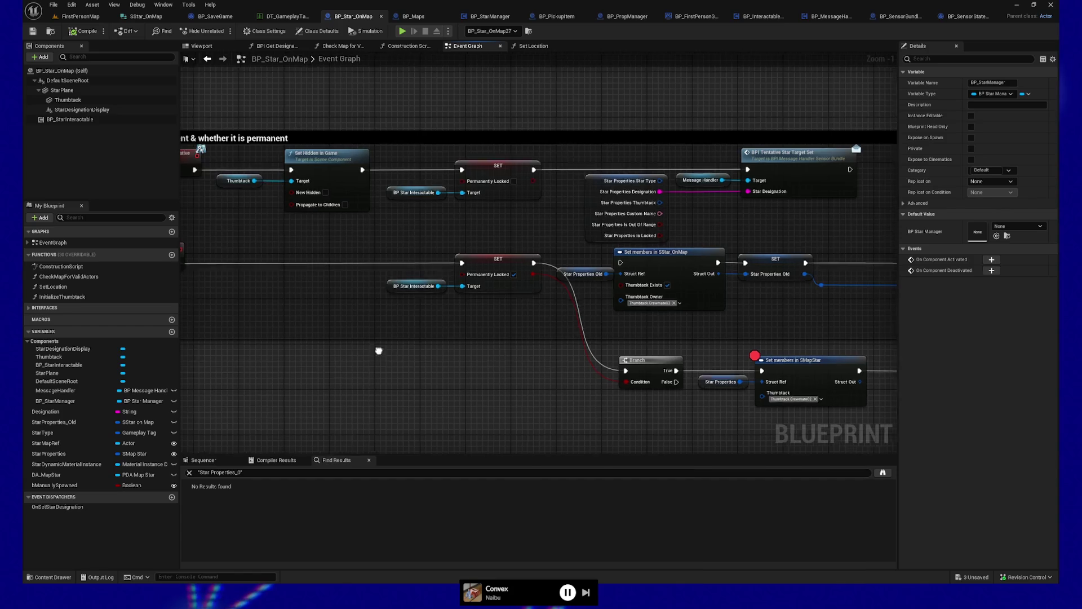
left_click_drag(380, 355, 153, 343)
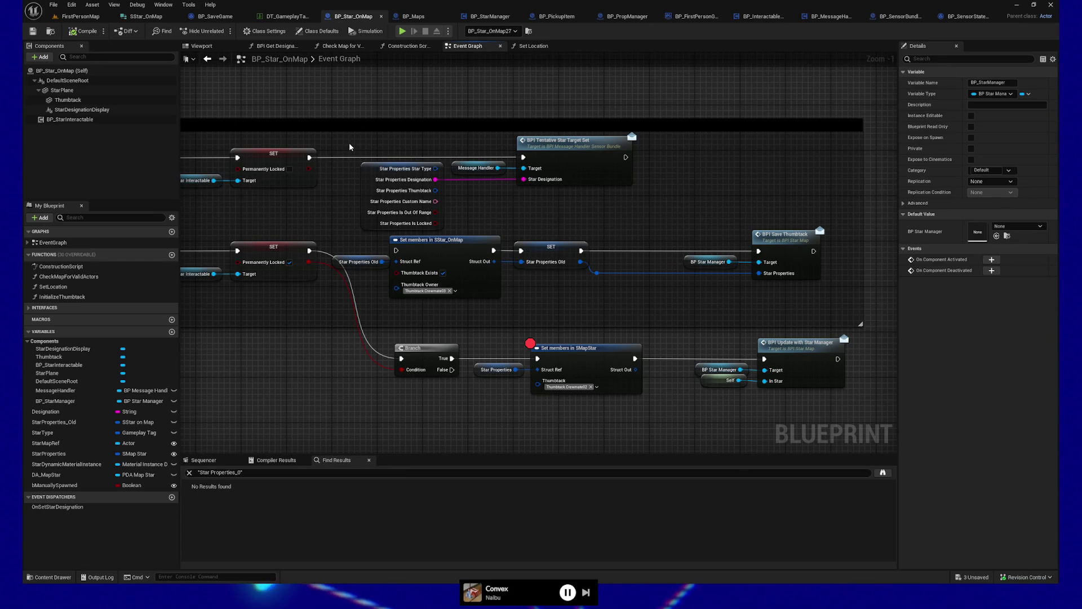
Start a new play test past the breakpoint and walk to the pneumatic stations
left_click(401, 31)
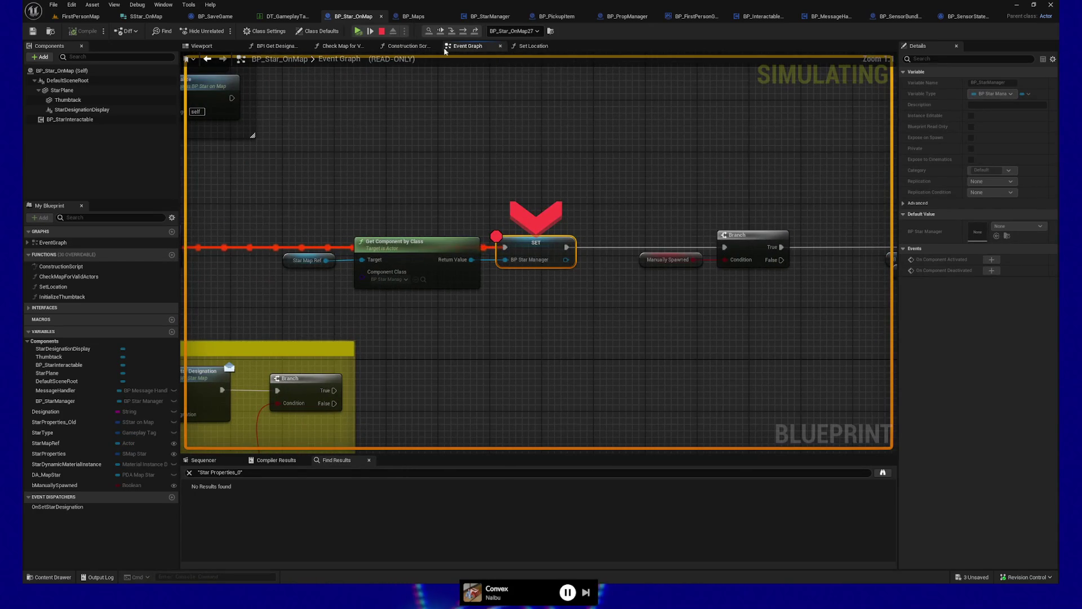
left_click(358, 32)
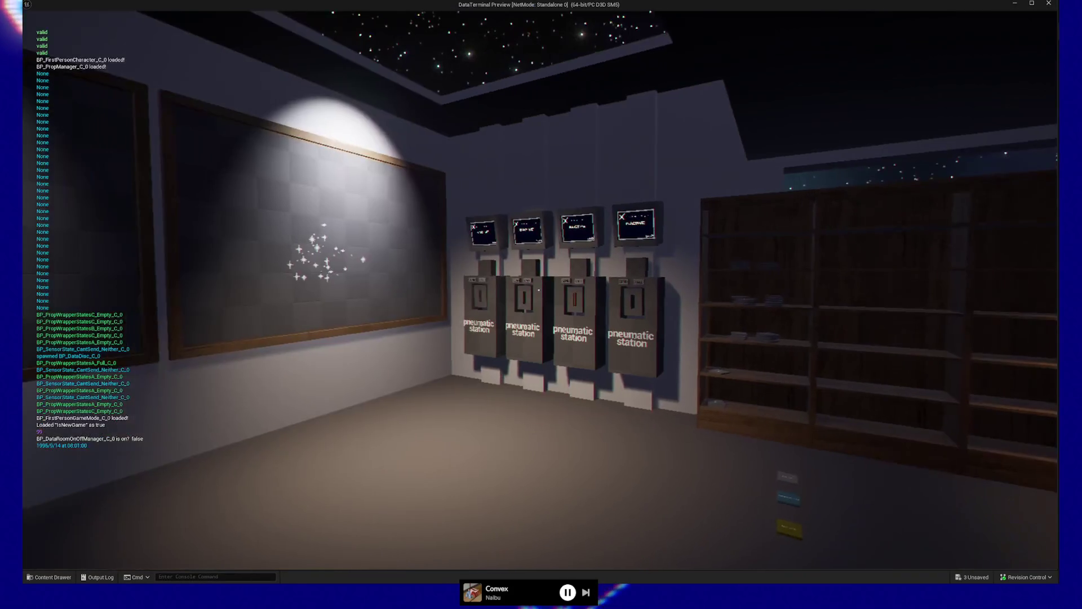
key("w")
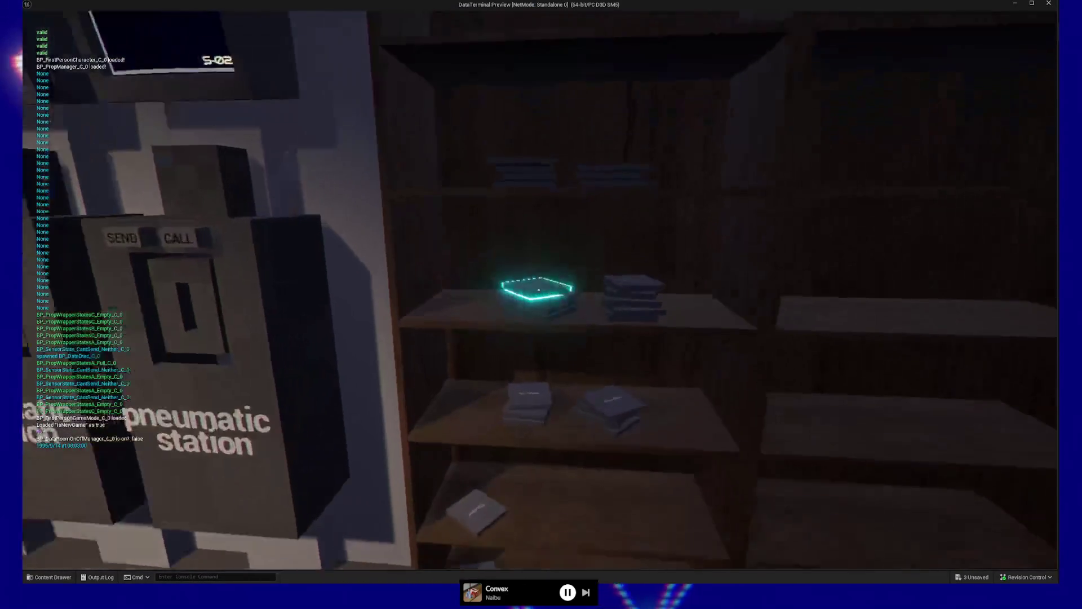
key("w")
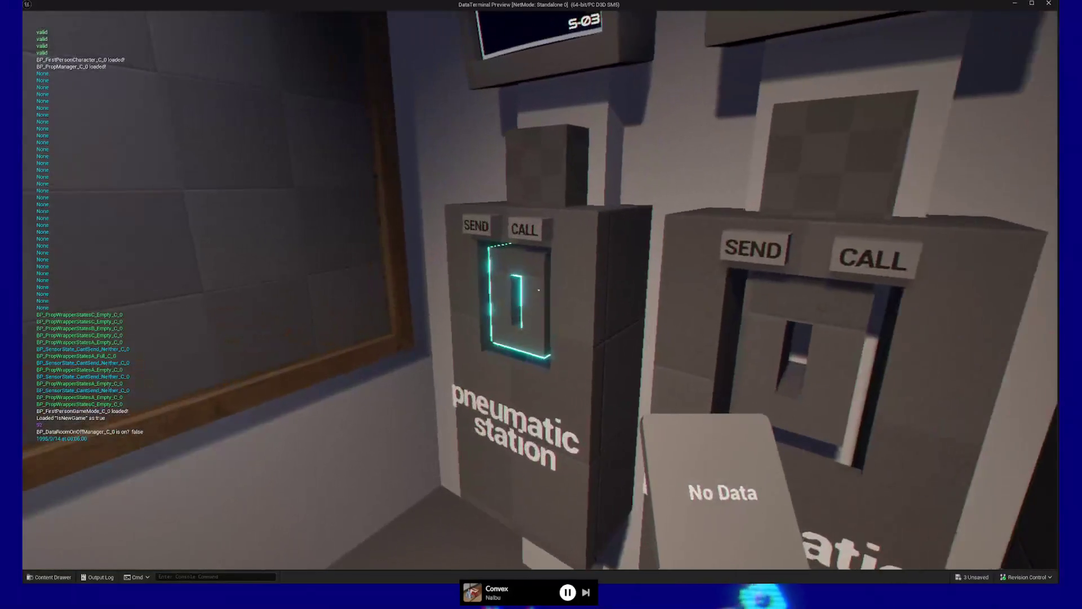
key("s")
Call, swap and send data discs through the pneumatic stations to place thumbtacks
left_click(539, 290)
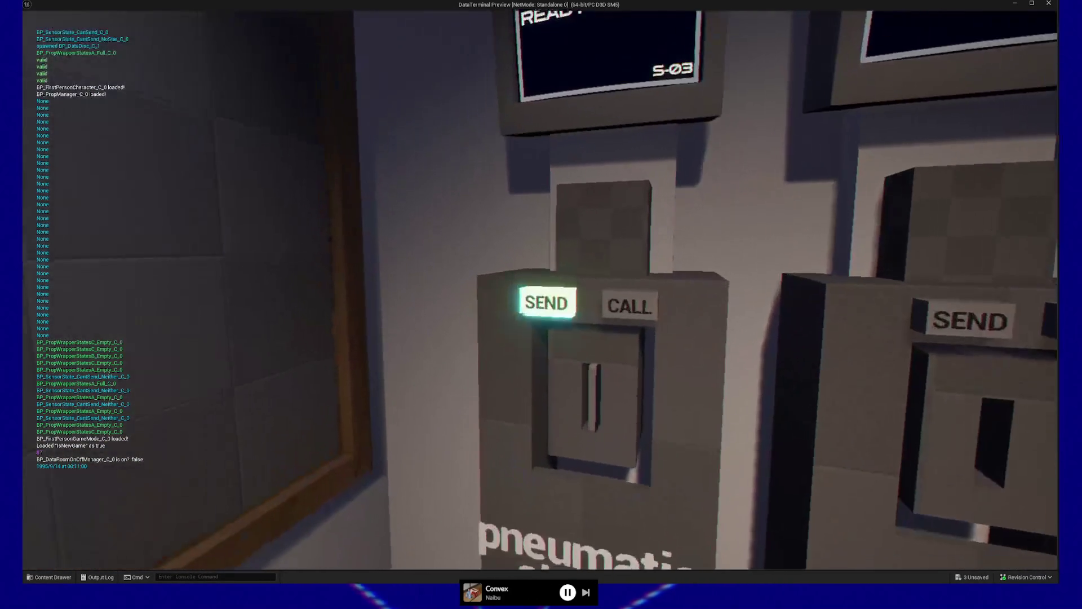
left_click(539, 291)
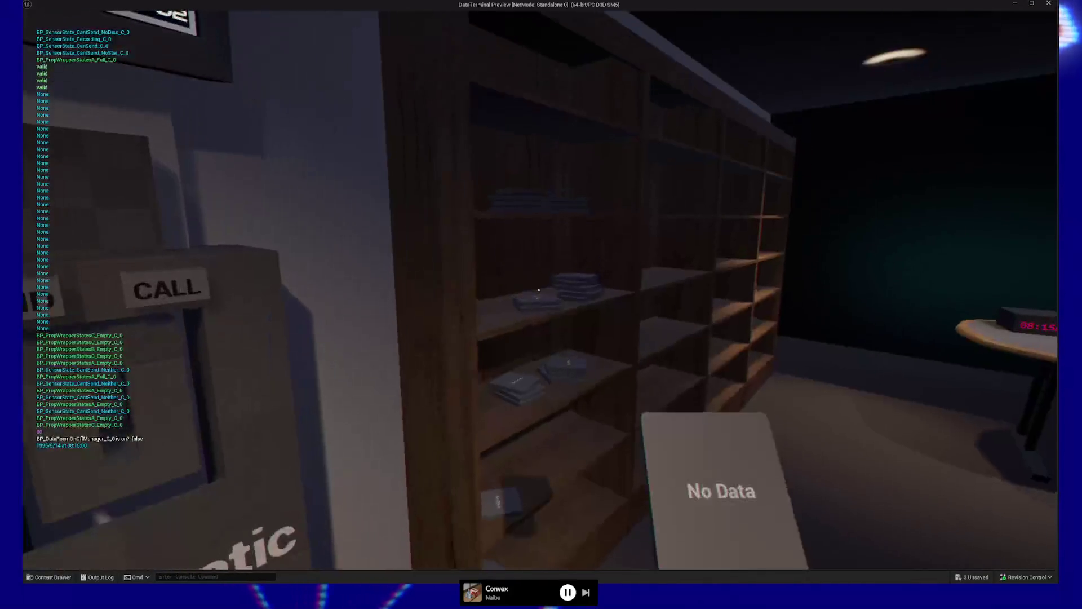
left_click(539, 290)
left_click(539, 291)
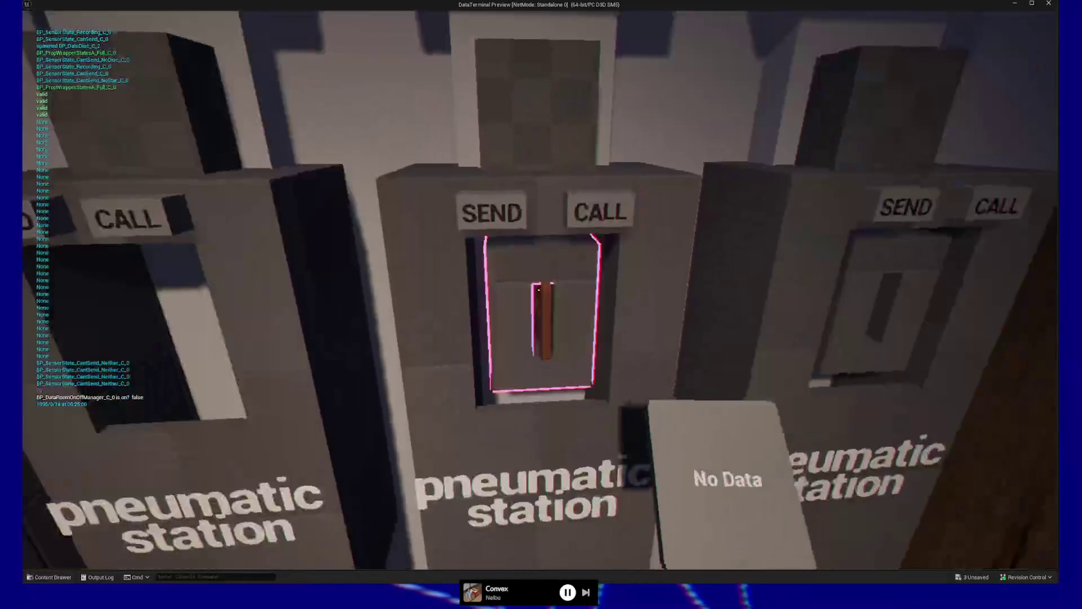
left_click(539, 290)
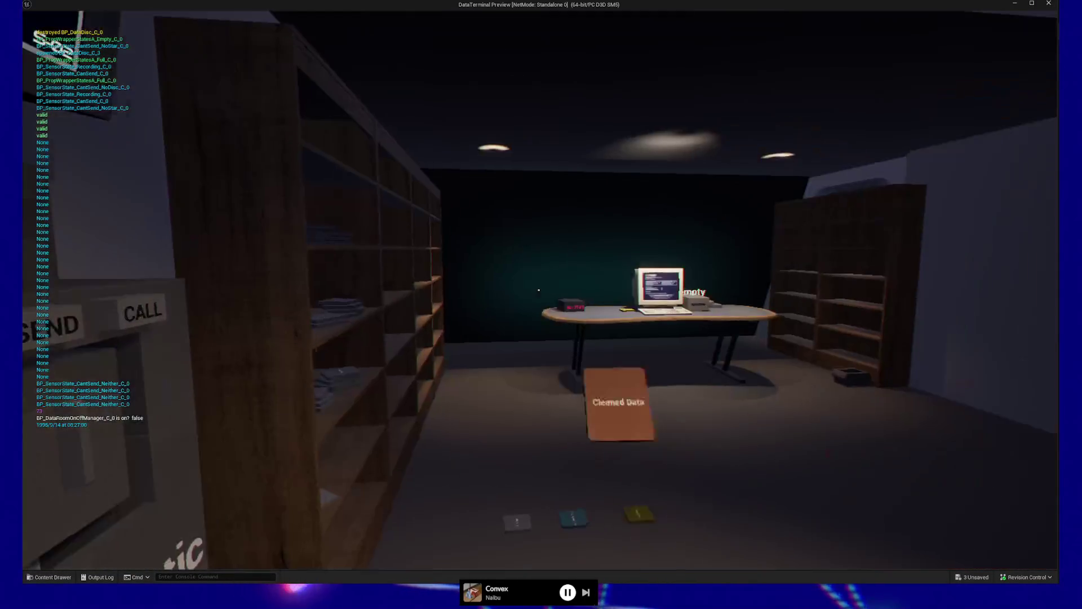
left_click(539, 289)
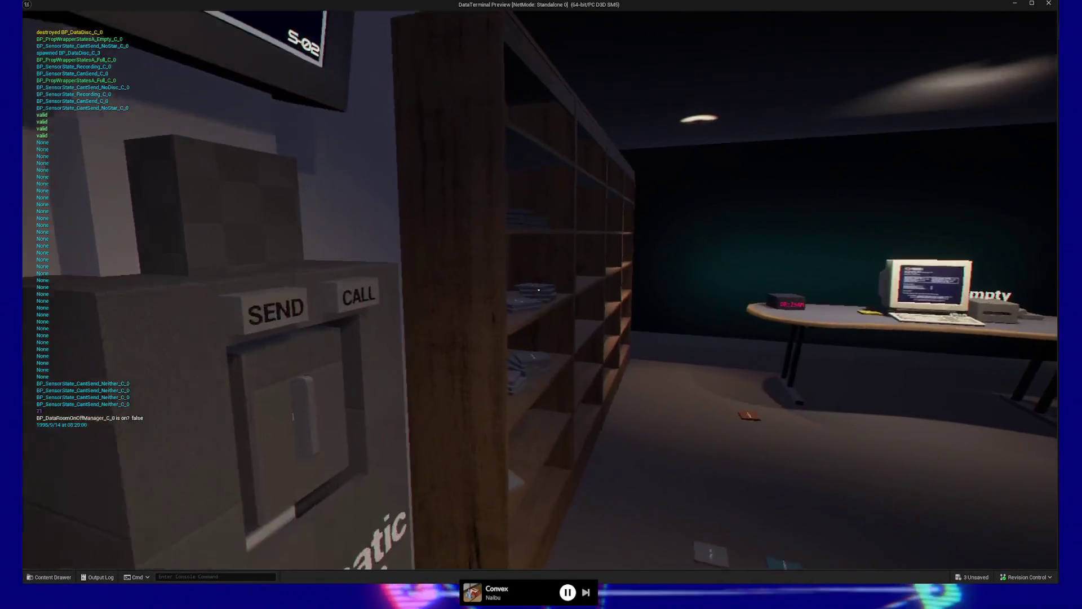
left_click(538, 289)
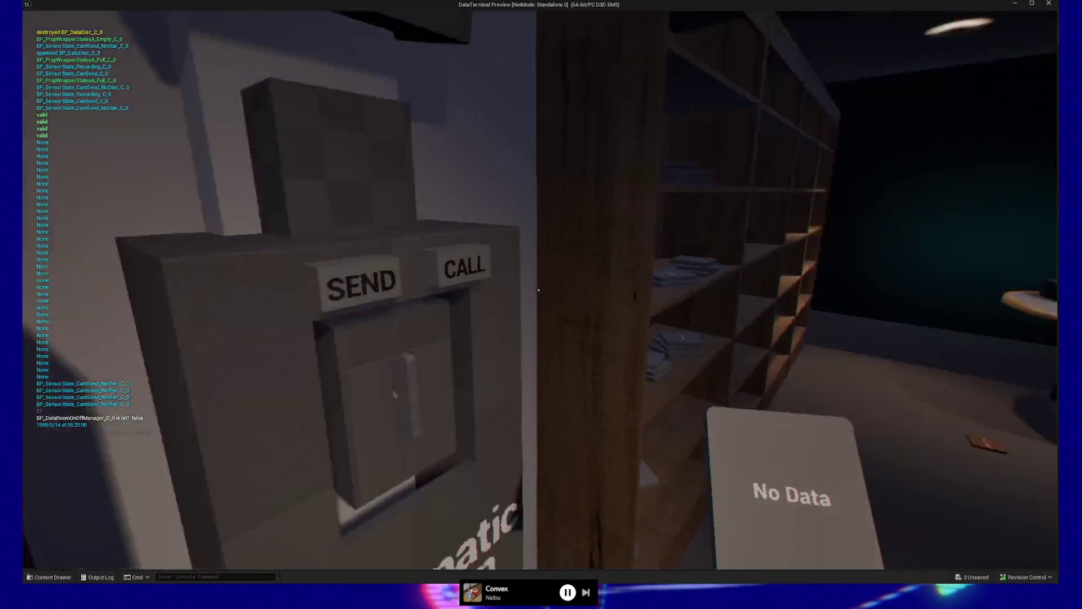
left_click(539, 290)
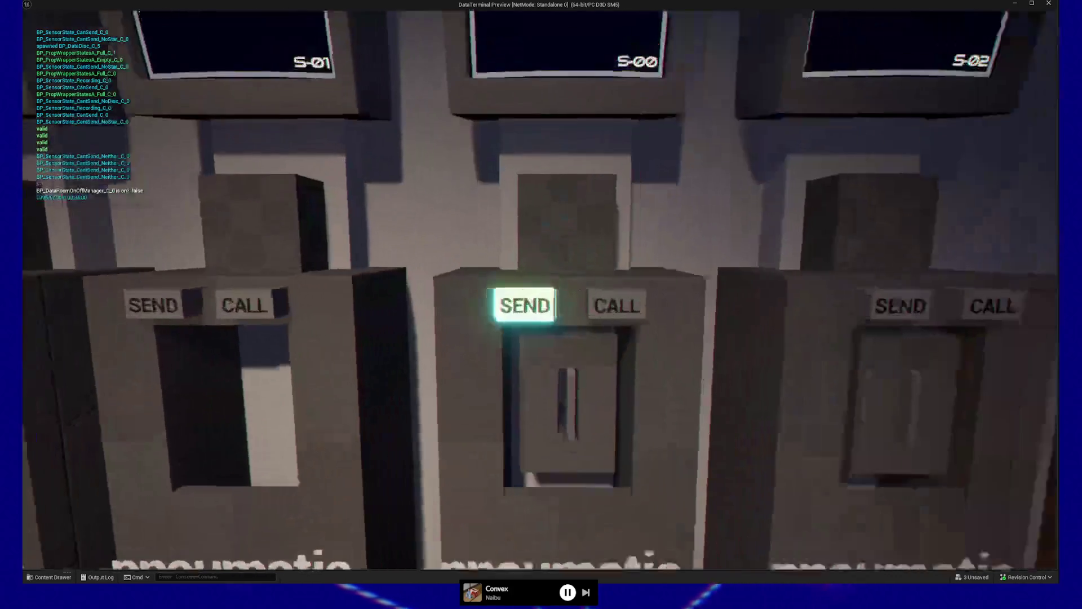
left_click(539, 290)
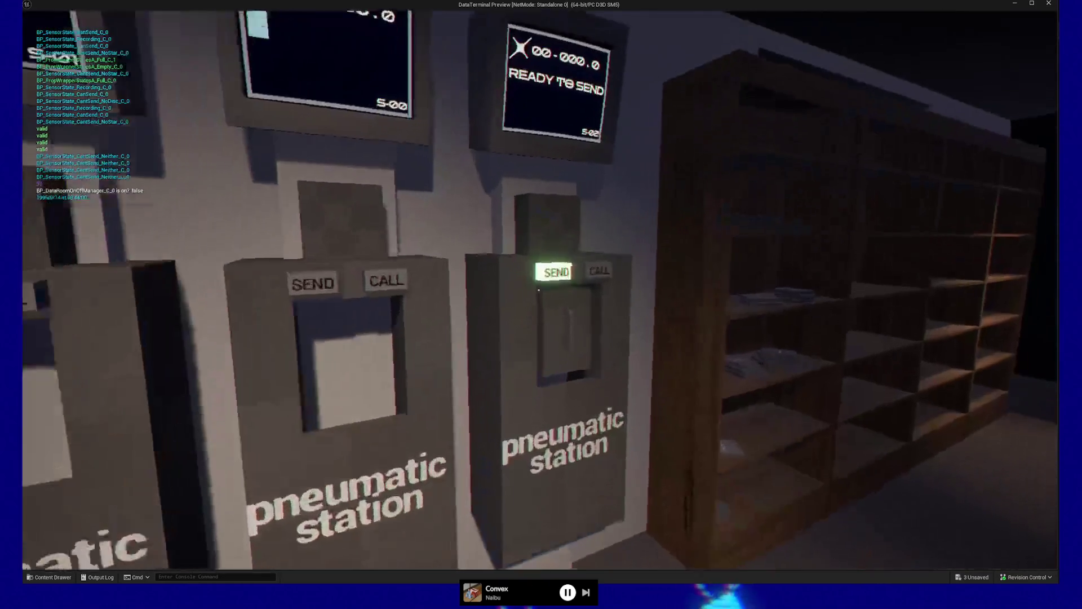
left_click(539, 290)
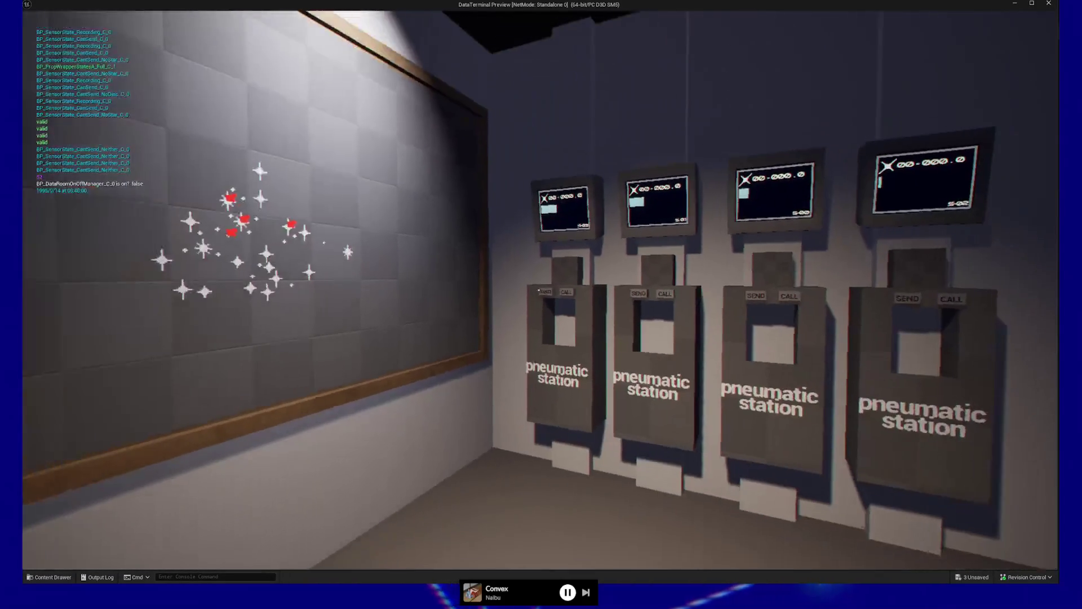
Pause the game, save the game state, then load it back
key("Escape")
left_click(543, 353)
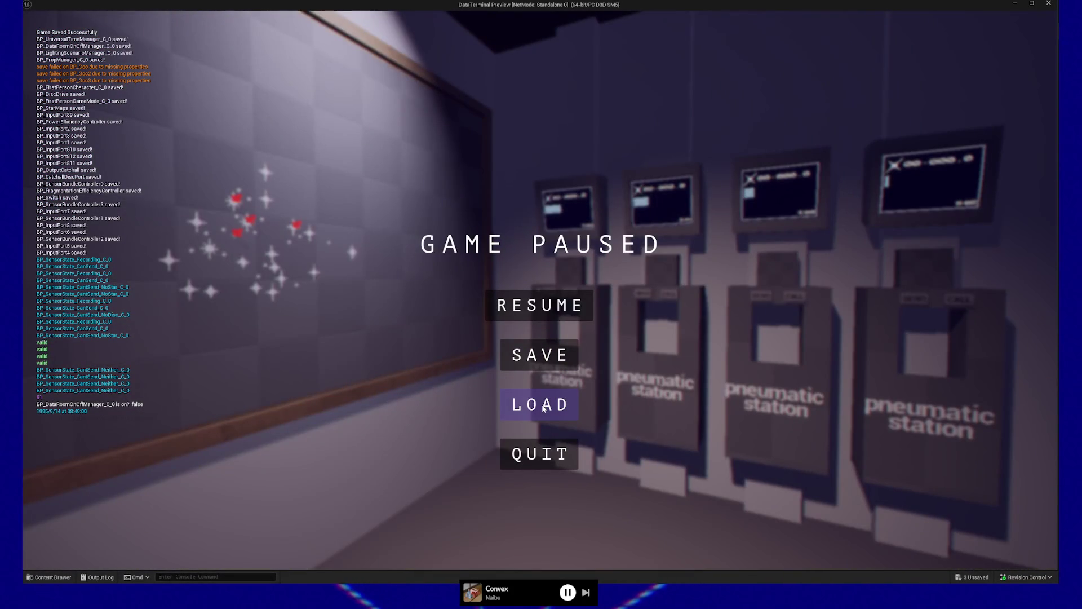
left_click(543, 407)
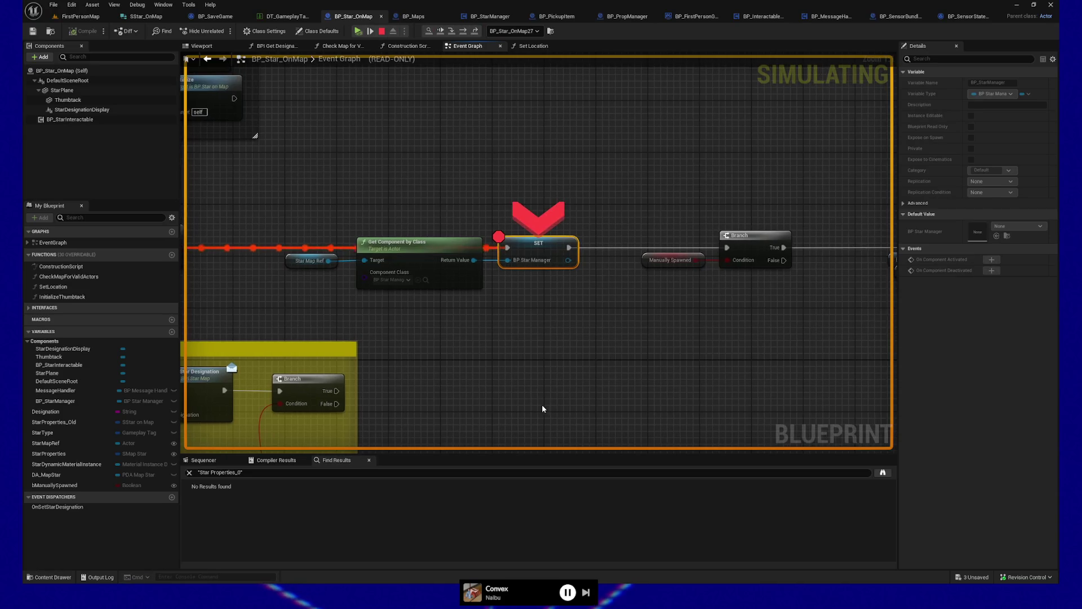
Resume from the breakpoint so the reloaded game continues
left_click(359, 33)
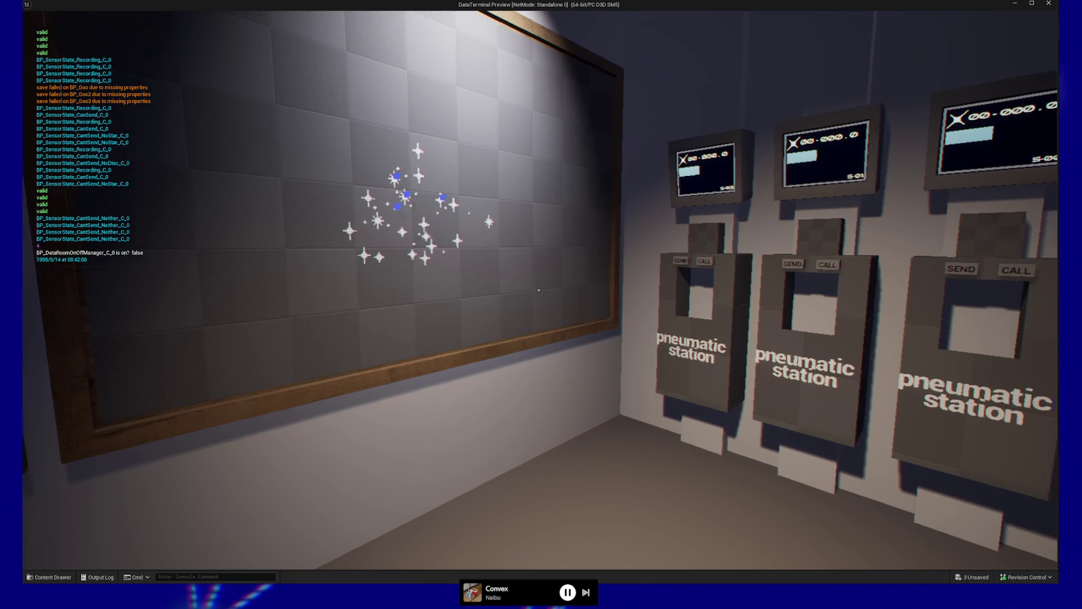
Walk along the wall beneath the star board, looking up at the pinned stars
key("w")
key("w")
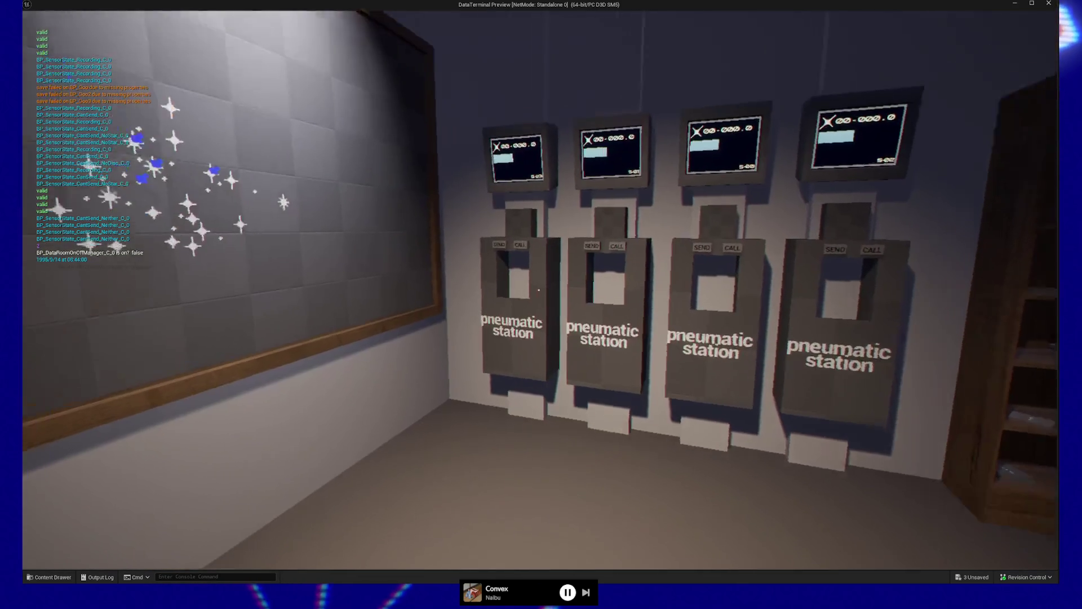
key("w")
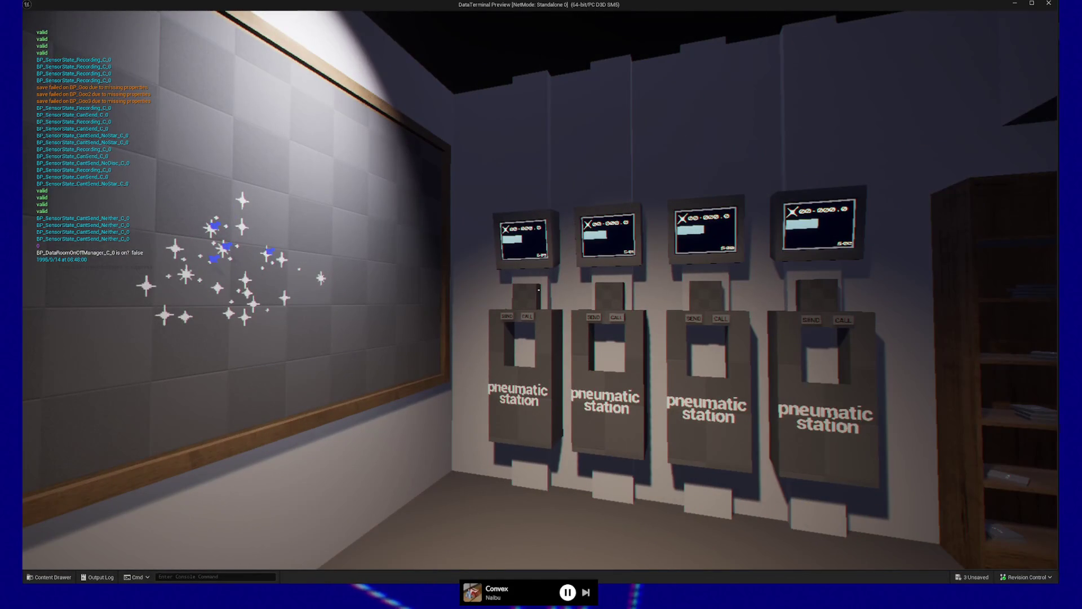
key("w")
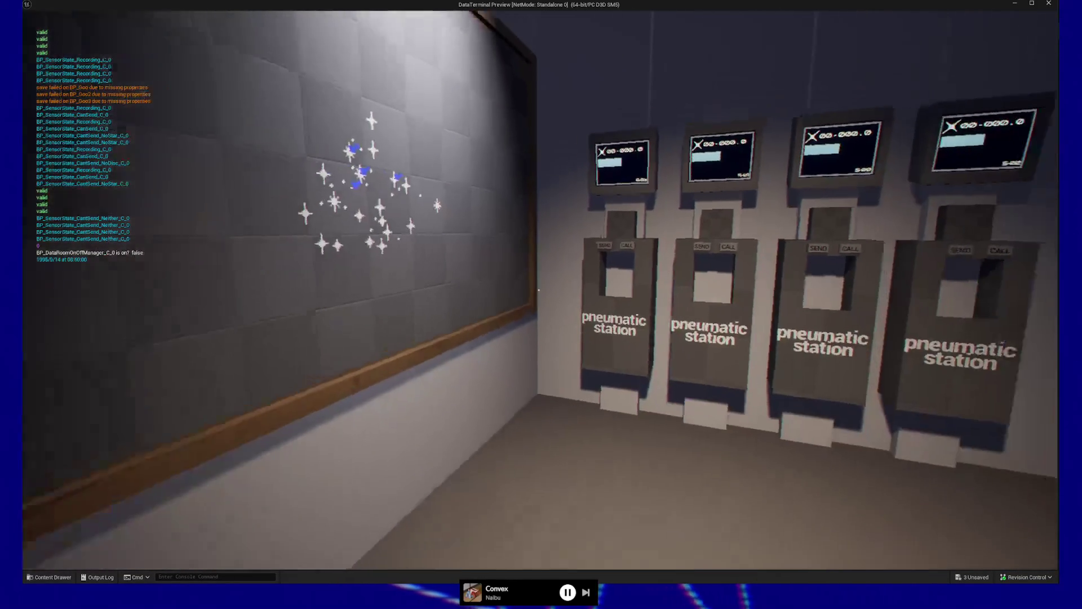
key("w")
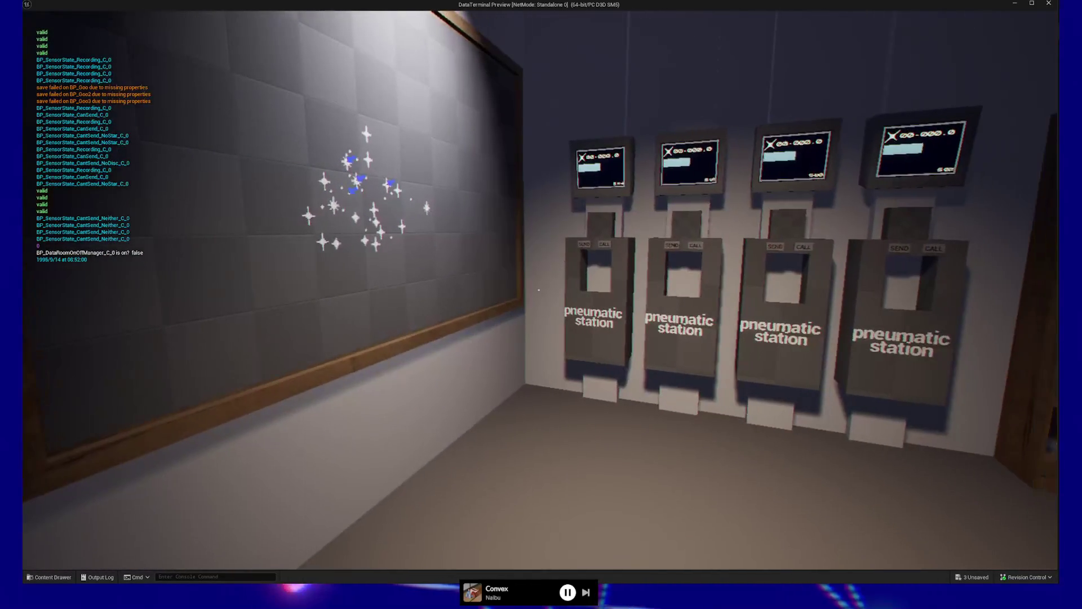
key("w")
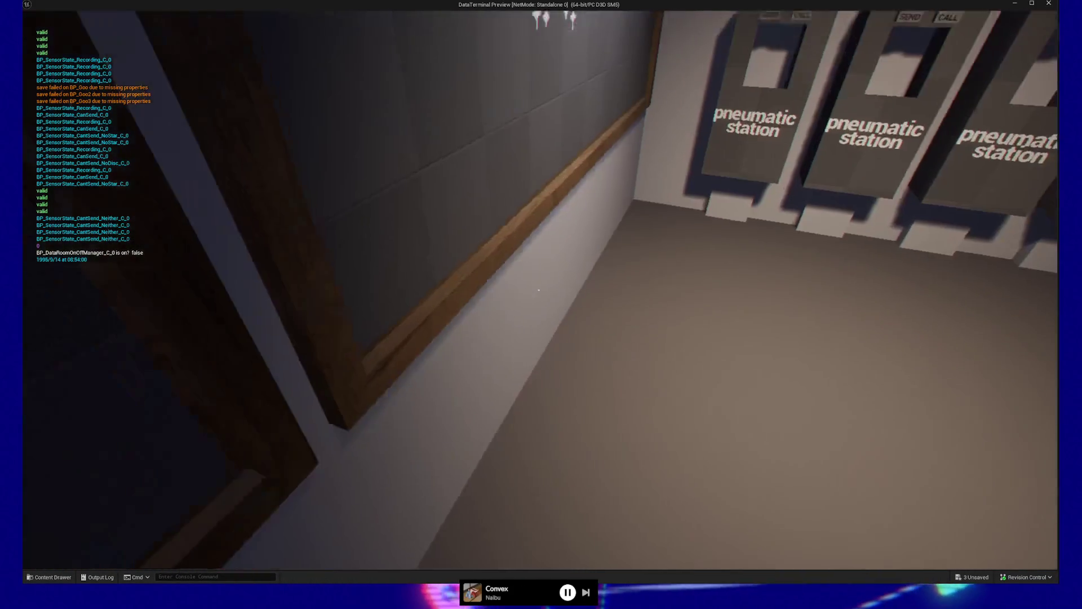
key("w")
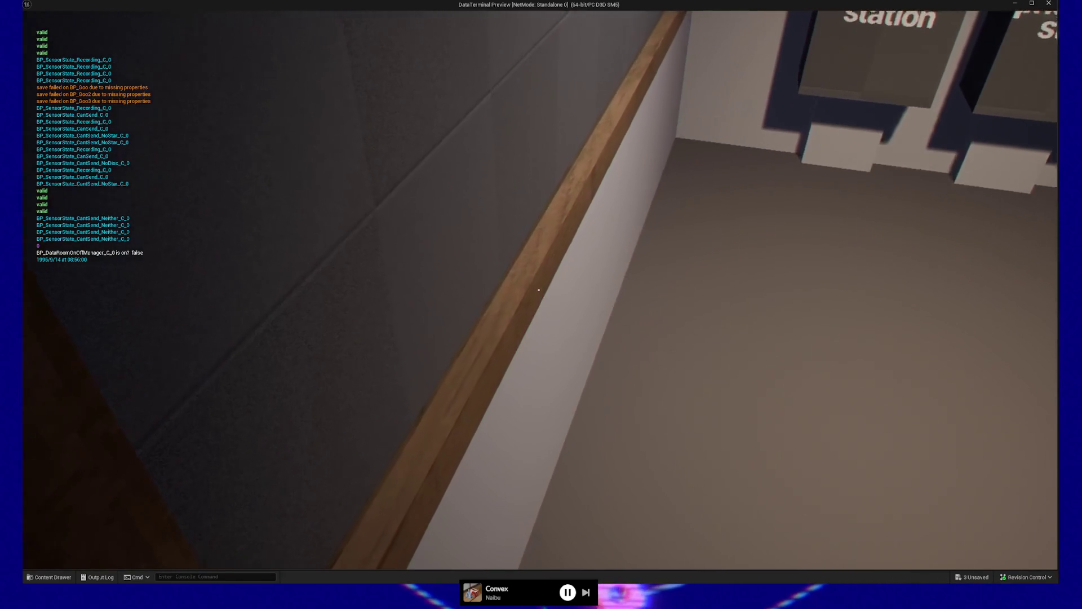
key("w")
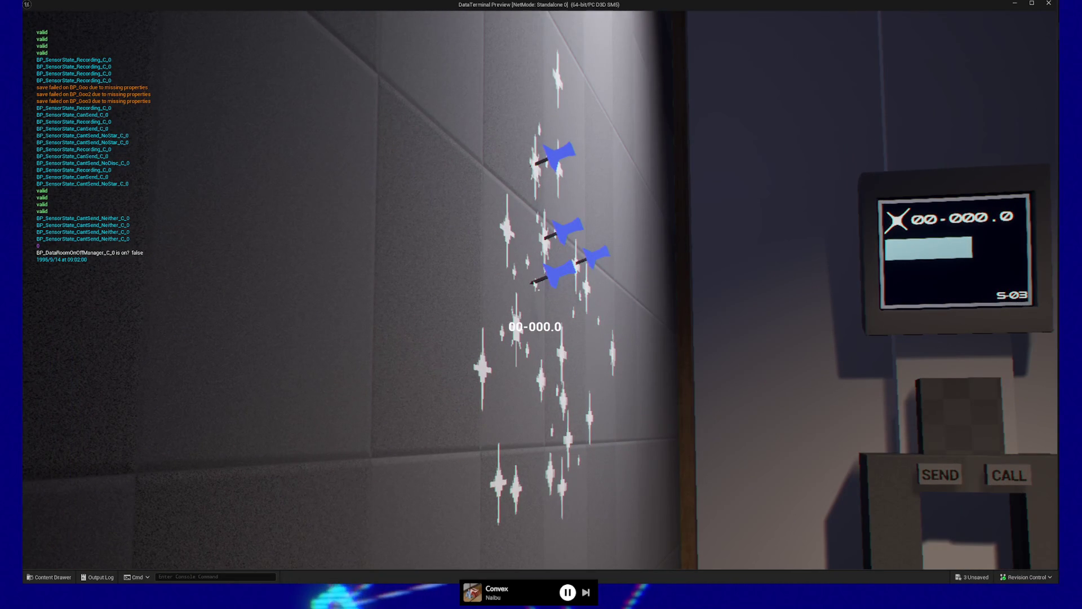
Inspect the restored blue thumbtacks up close, then back away toward the stations
key("w")
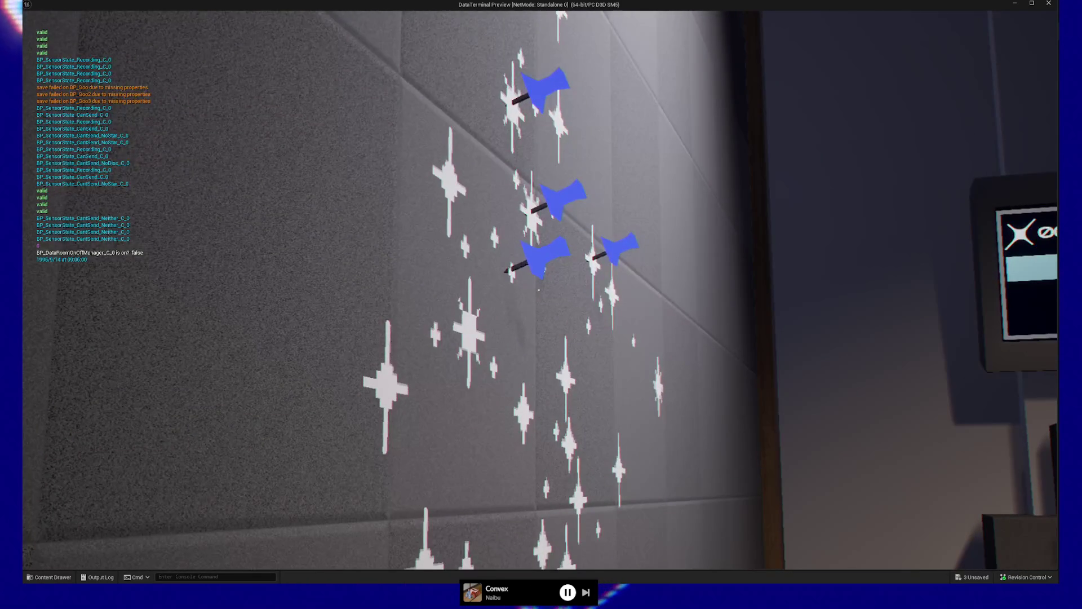
key("s")
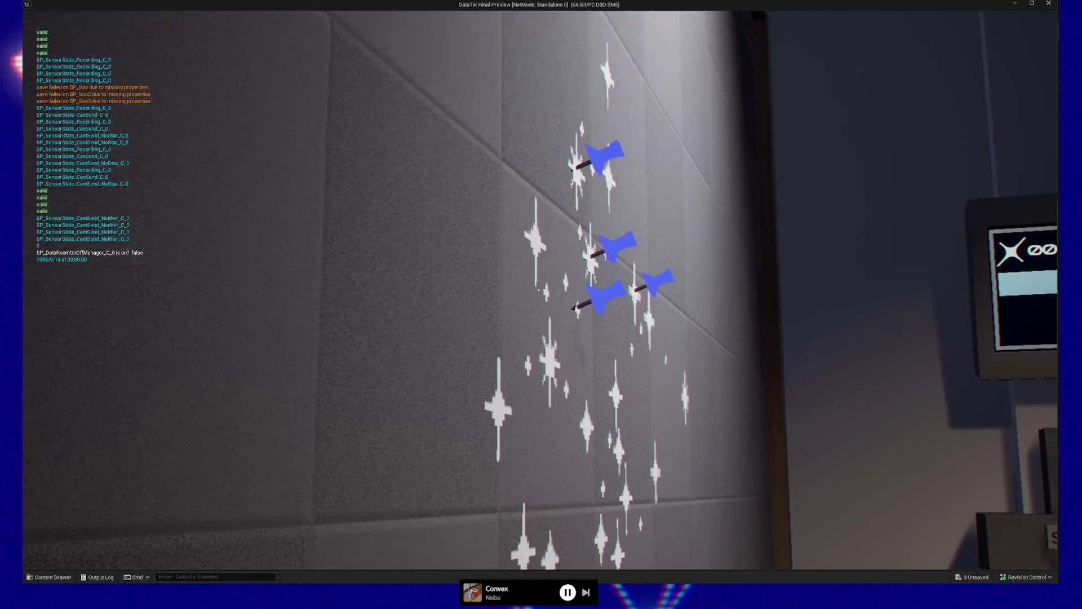
key("w")
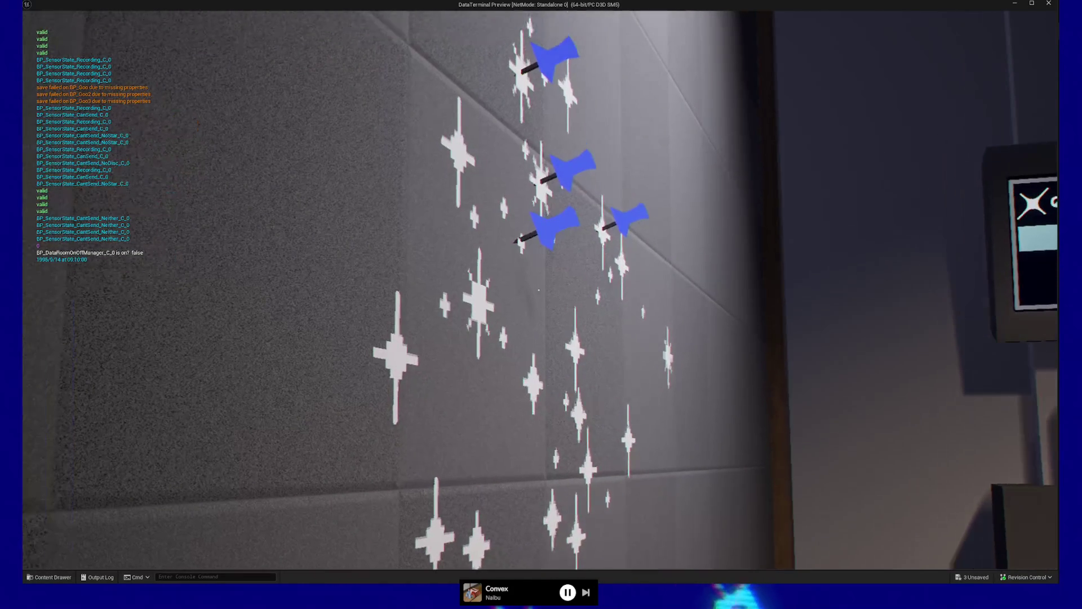
key("w")
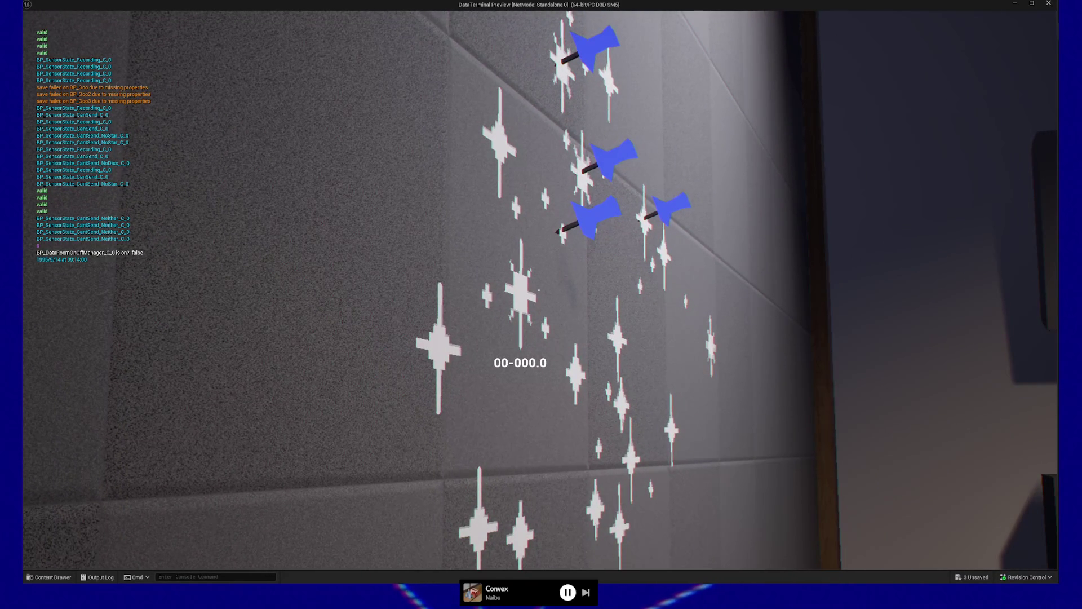
key("s")
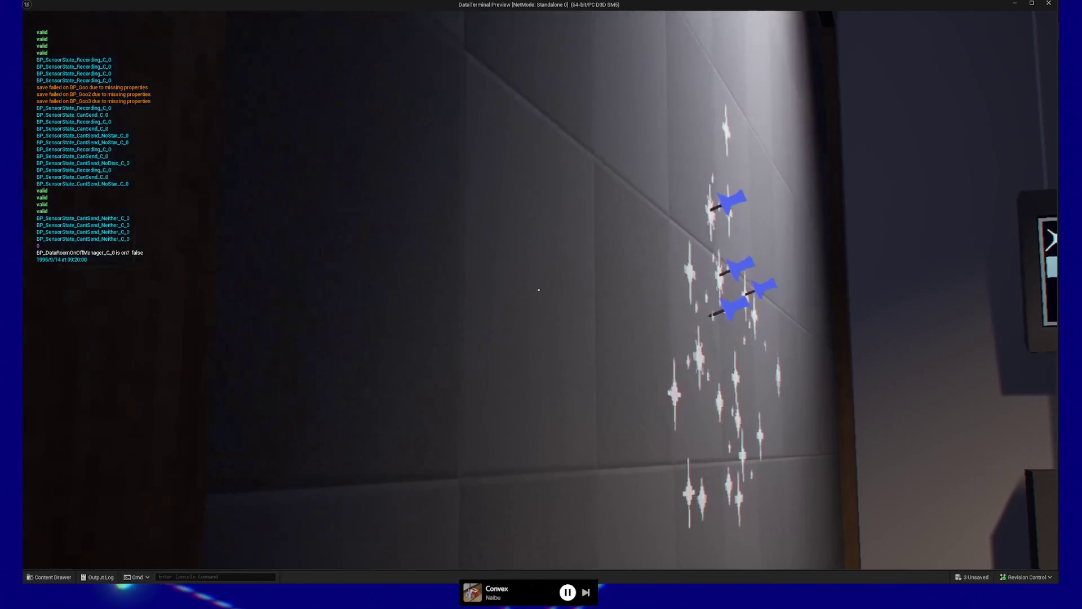
key("s")
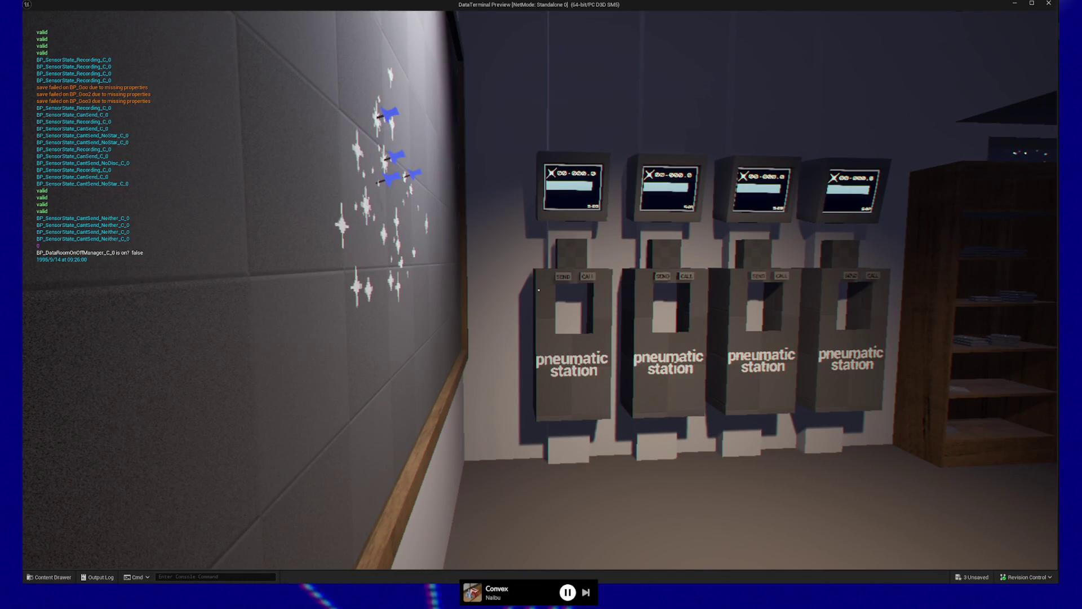
Walk to the pneumatic stations and call a Raw Data disc
key("w")
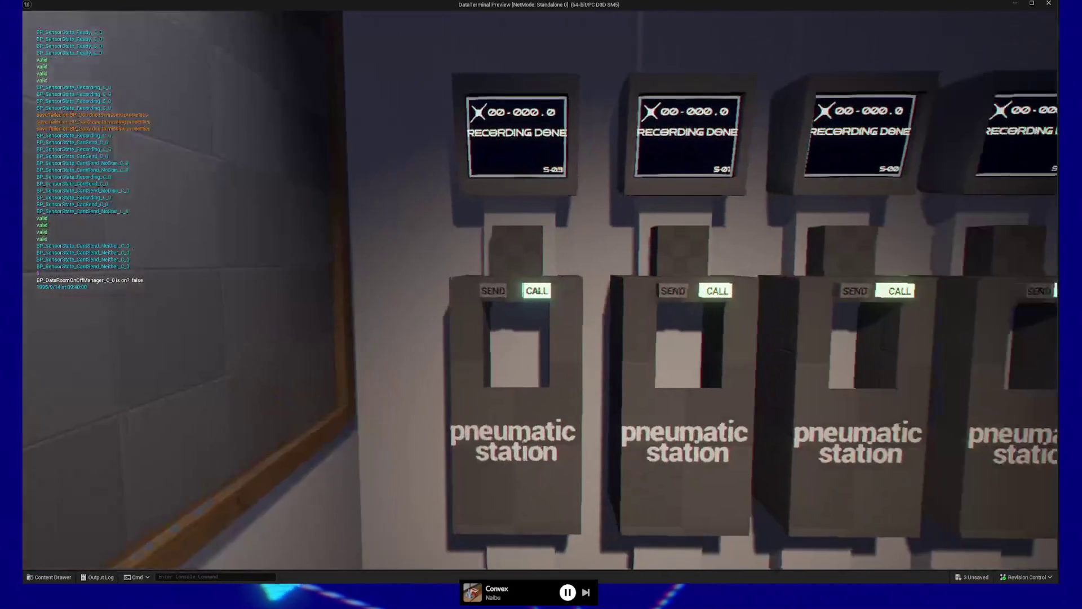
left_click(538, 291)
left_click(538, 290)
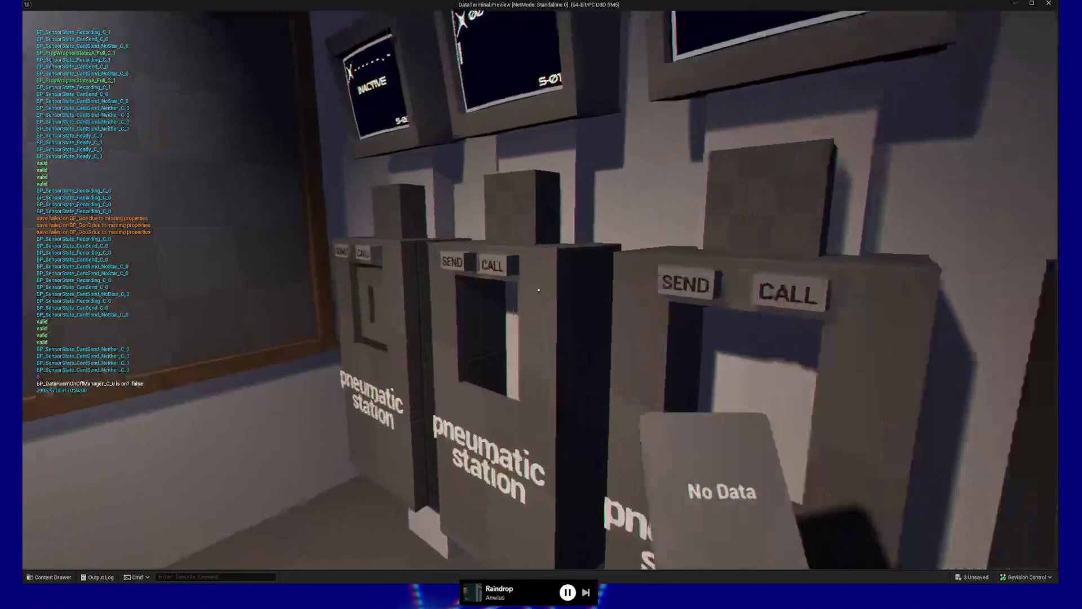
Send the Raw Data disc through the station, then view the red and blue thumbtacks
key("w")
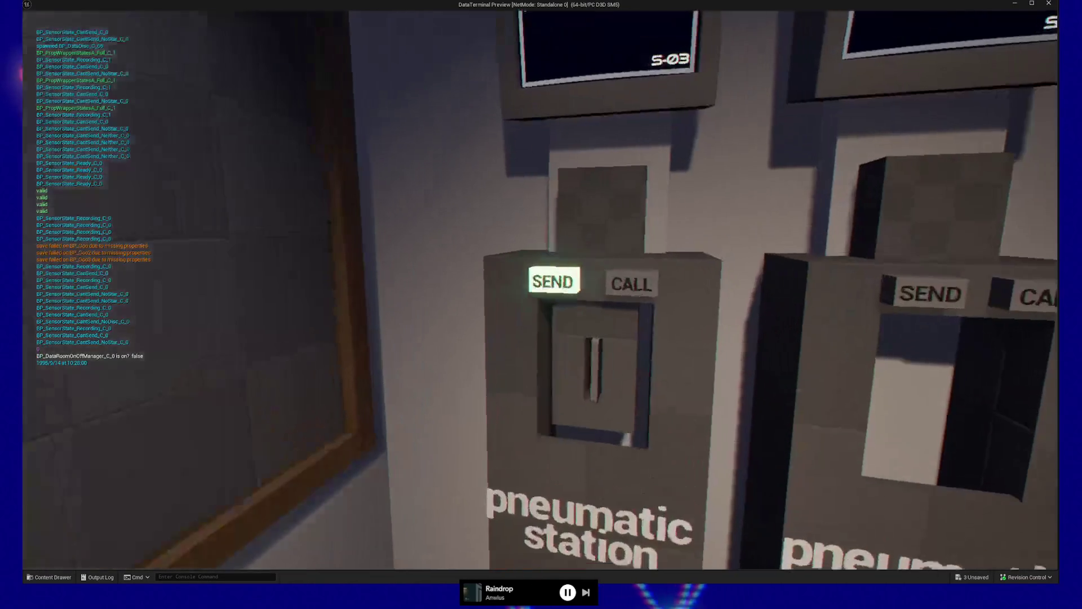
left_click(539, 289)
key("s")
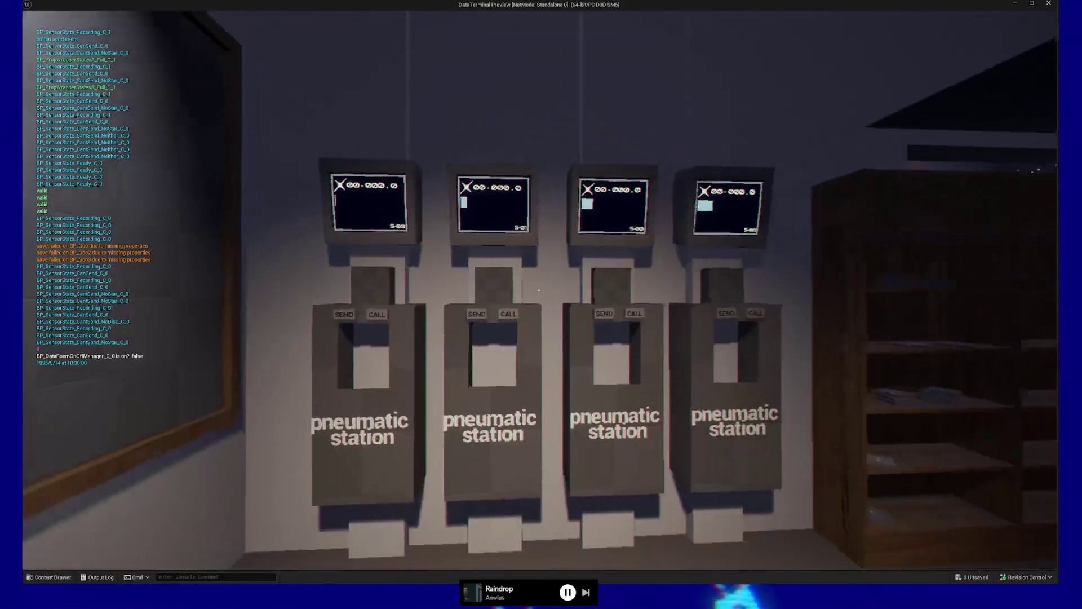
key("w")
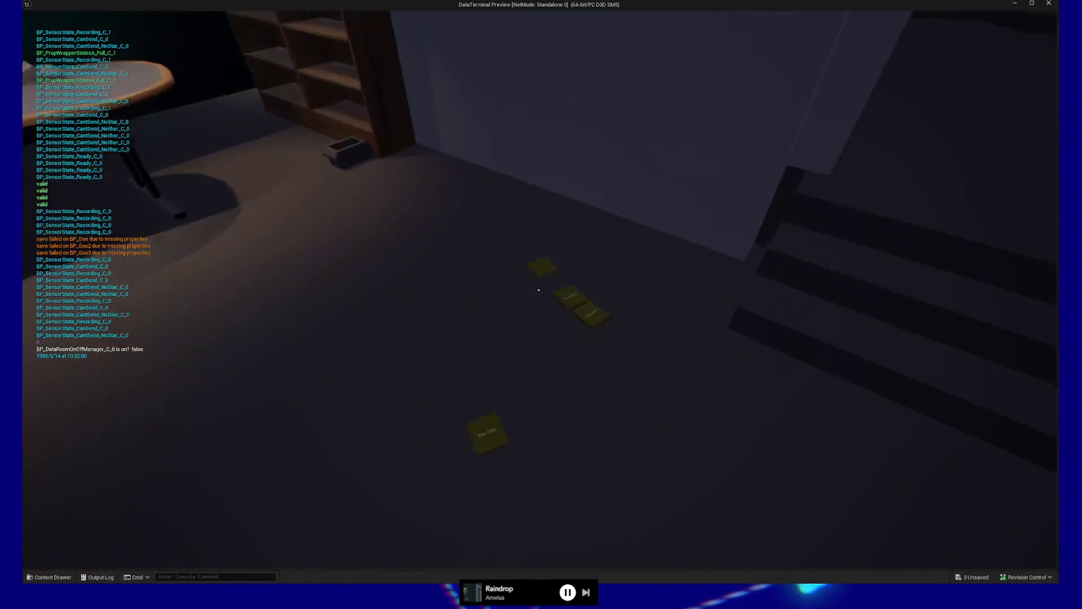
key("w")
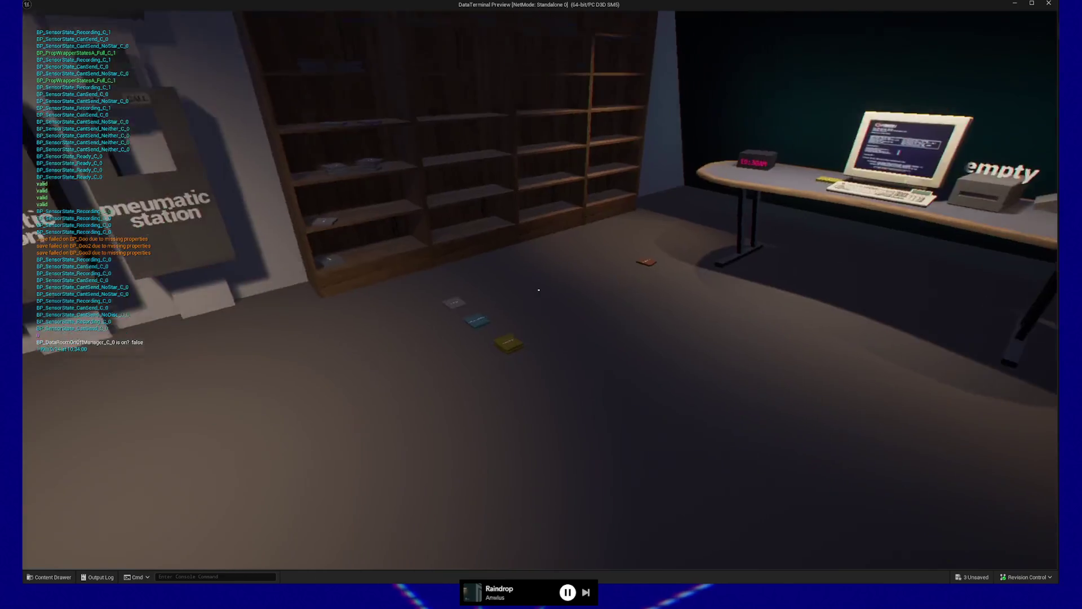
key("d")
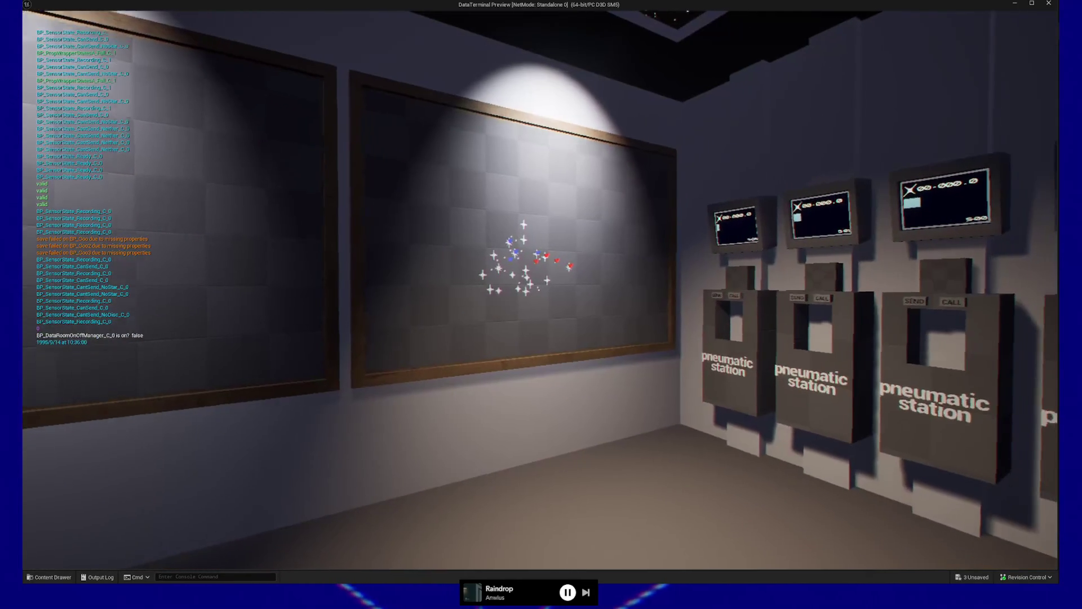
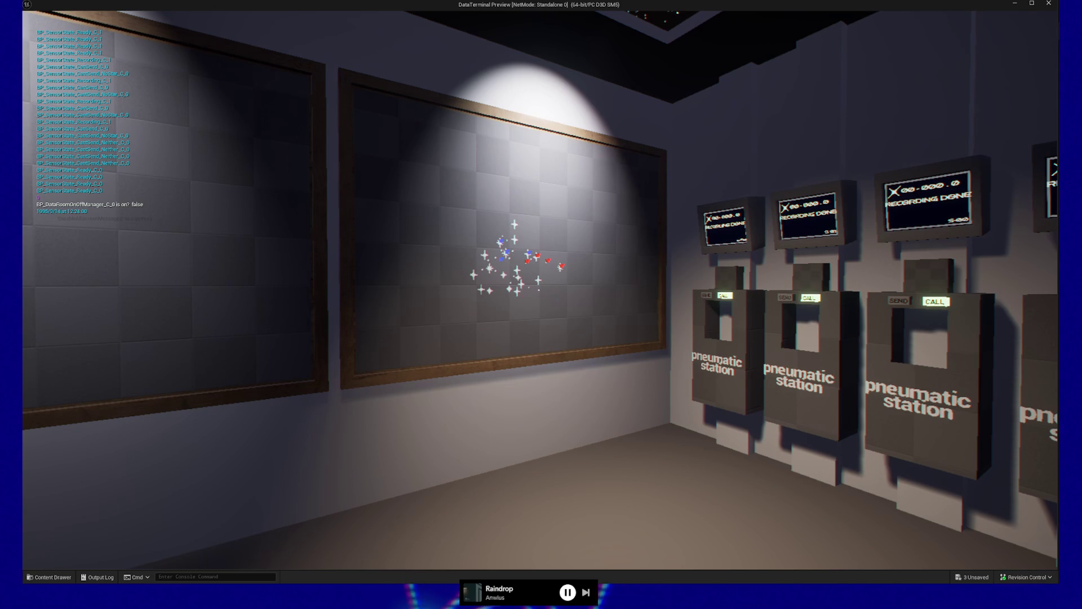
Walk to the pneumatic stations, then call, pick up and drop two Raw Data discs
key("w")
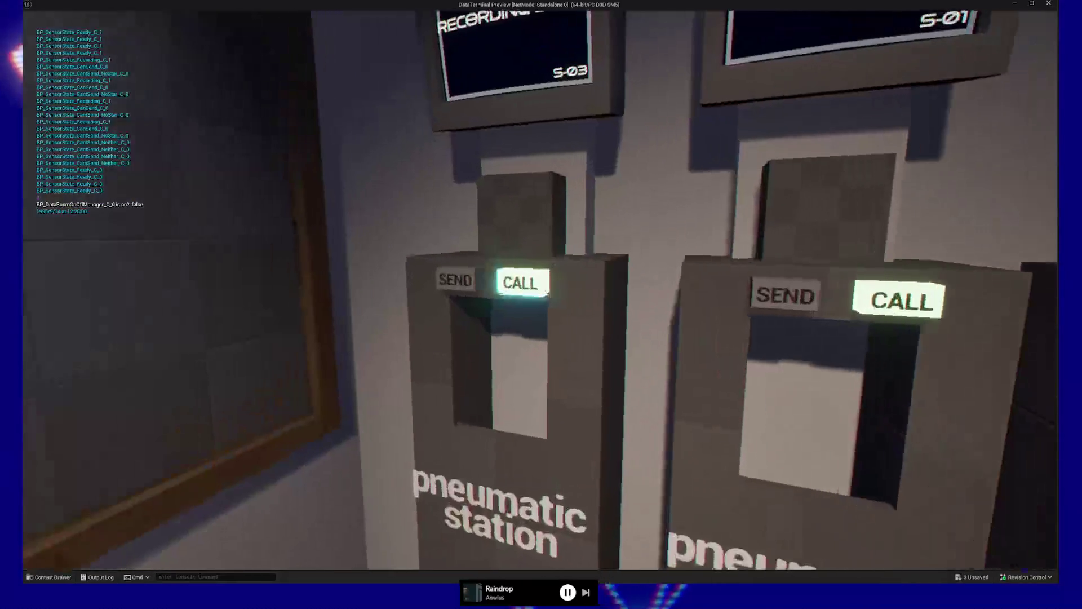
left_click(538, 290)
left_click(538, 290)
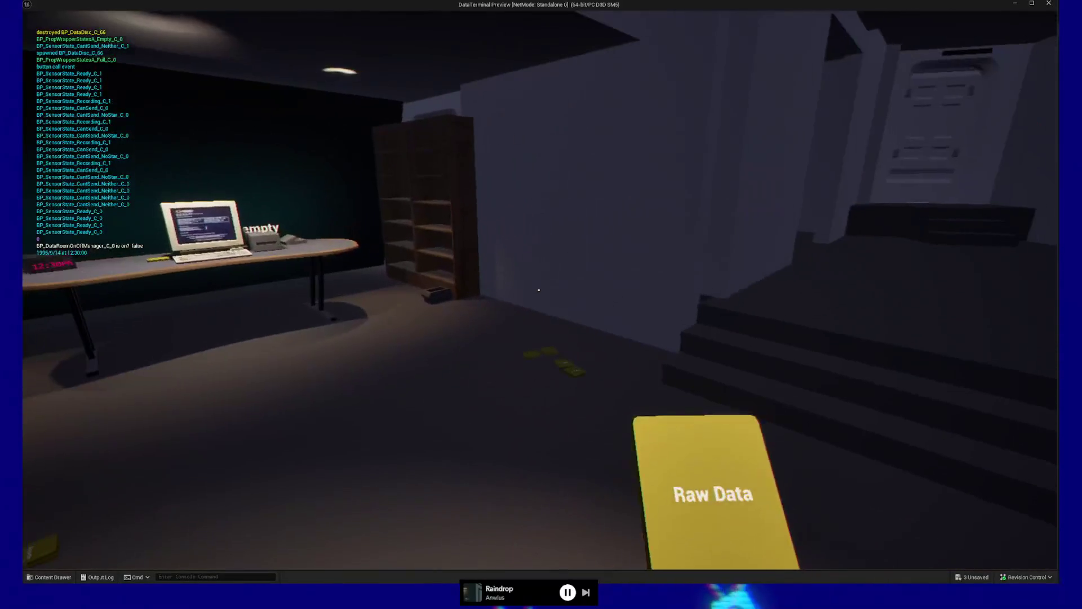
left_click(538, 290)
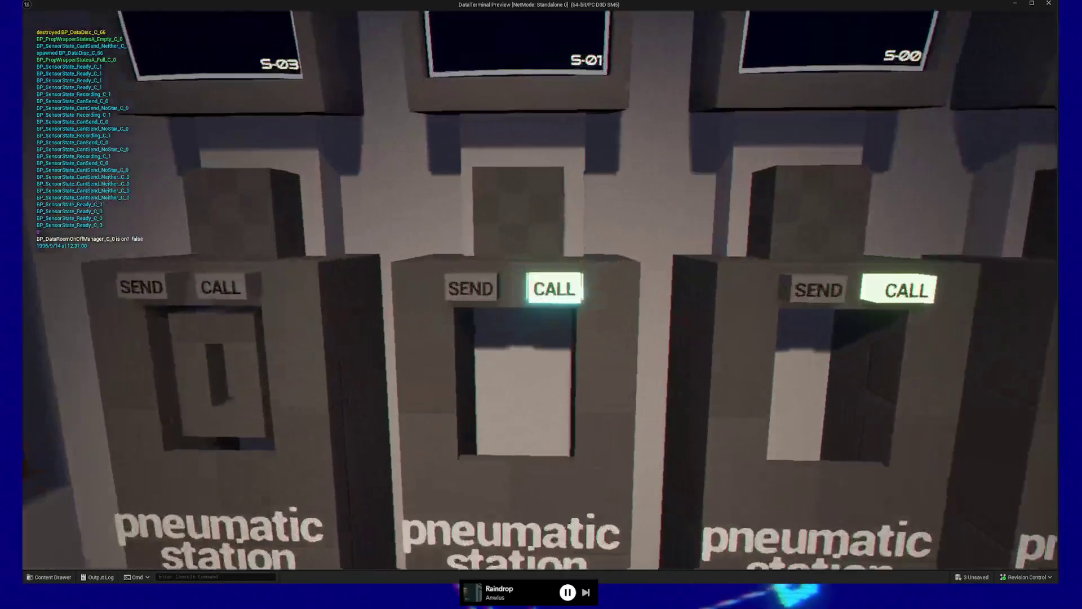
left_click(538, 290)
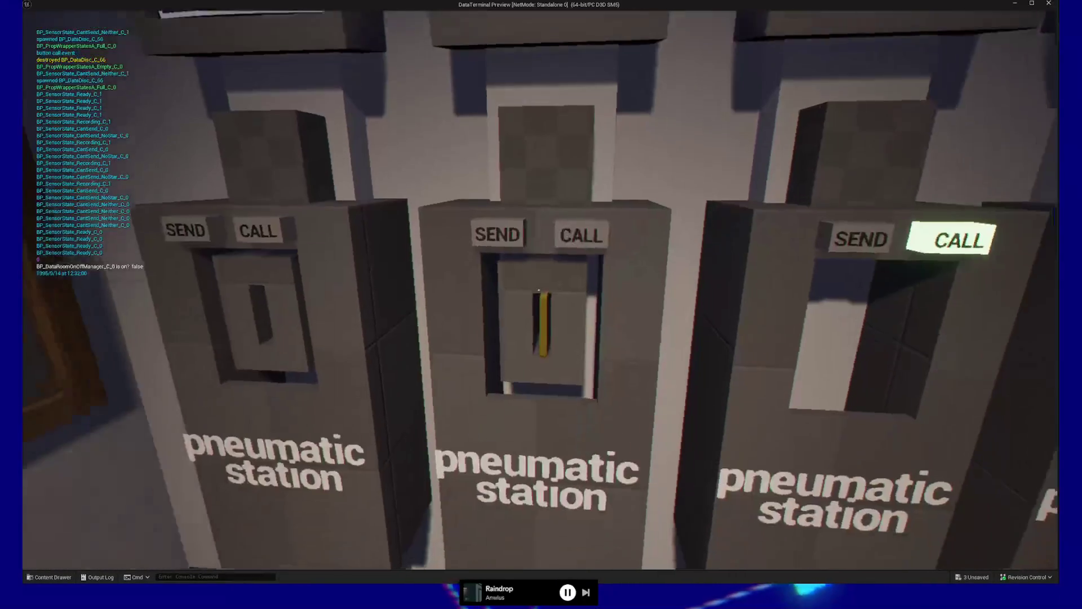
left_click(538, 290)
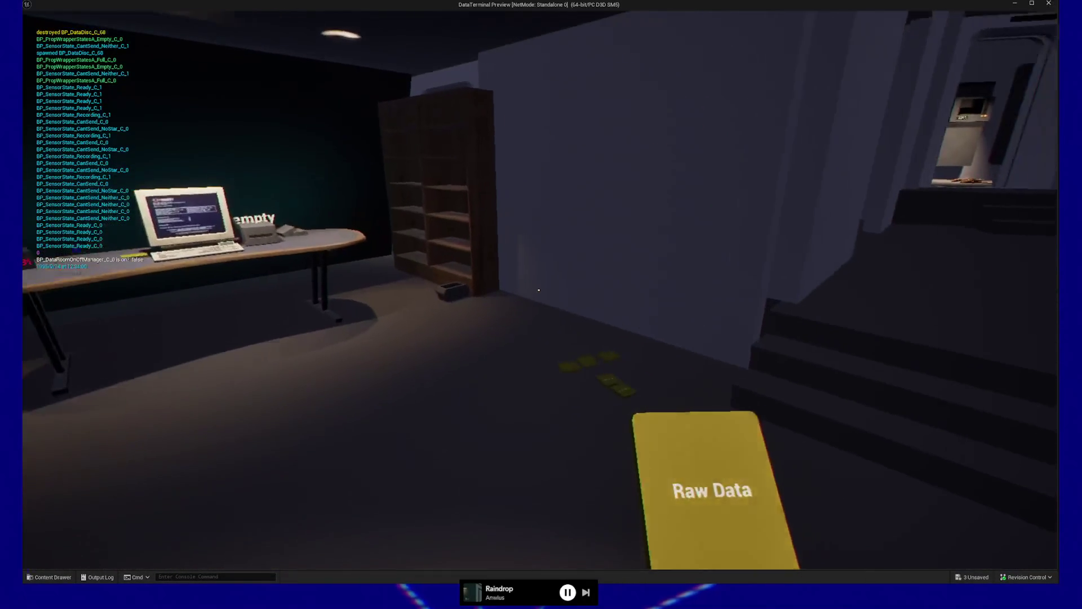
left_click(539, 289)
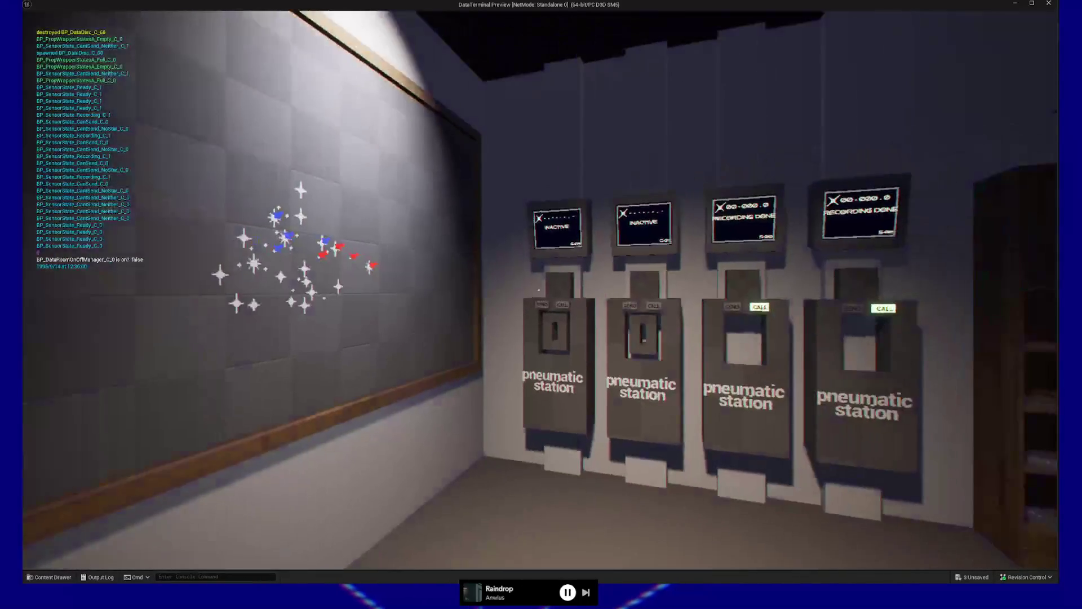
Pause the game, save the current game state, and load it back
key("Escape")
left_click(569, 341)
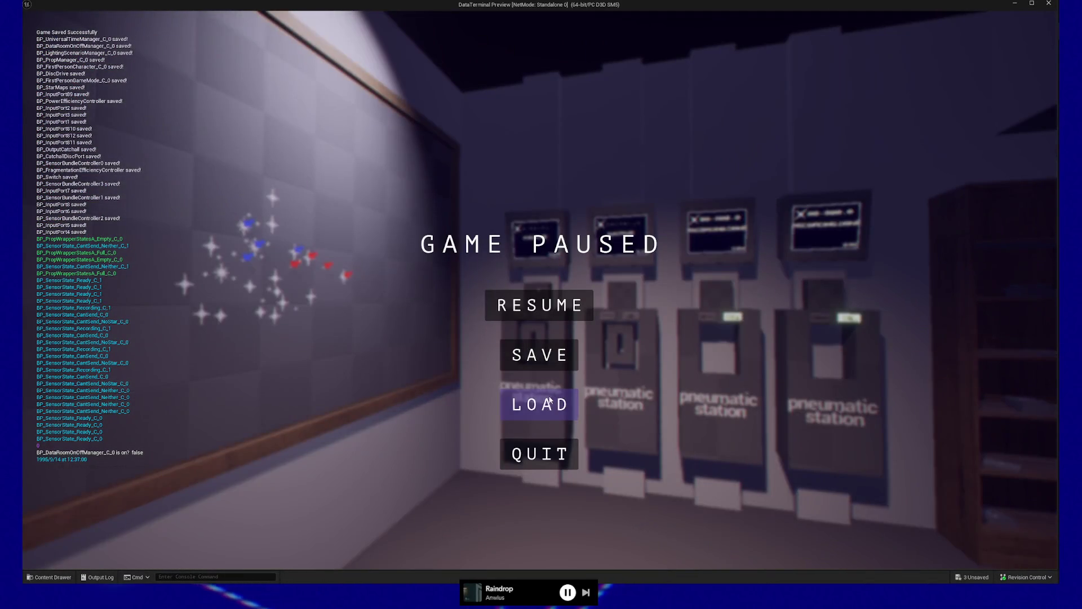
left_click(550, 400)
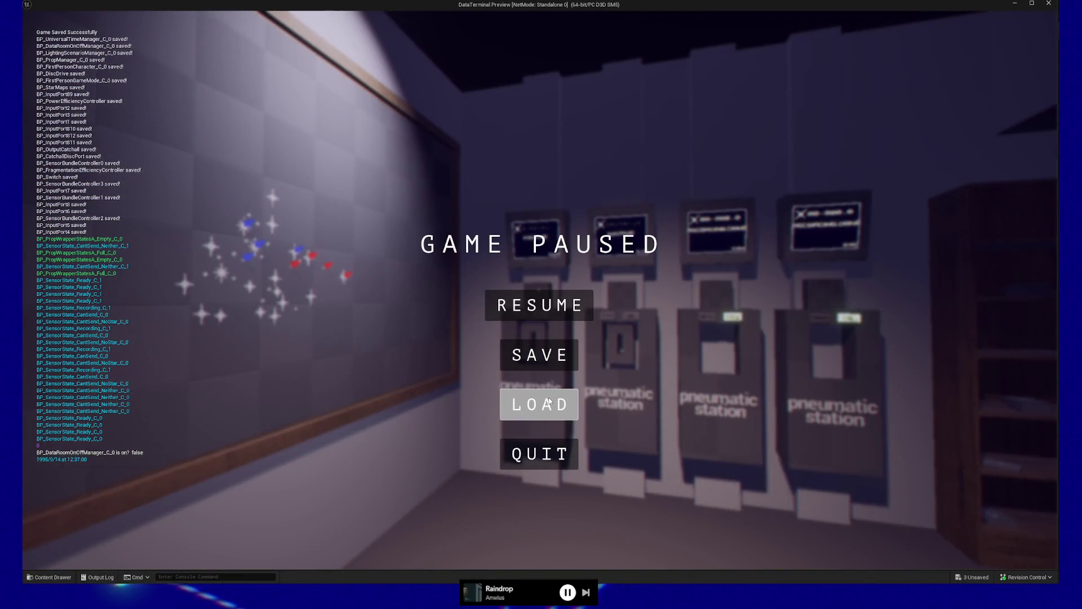
Continue past the breakpoint, then call and take discs from station S-00 and another station
left_click(371, 32)
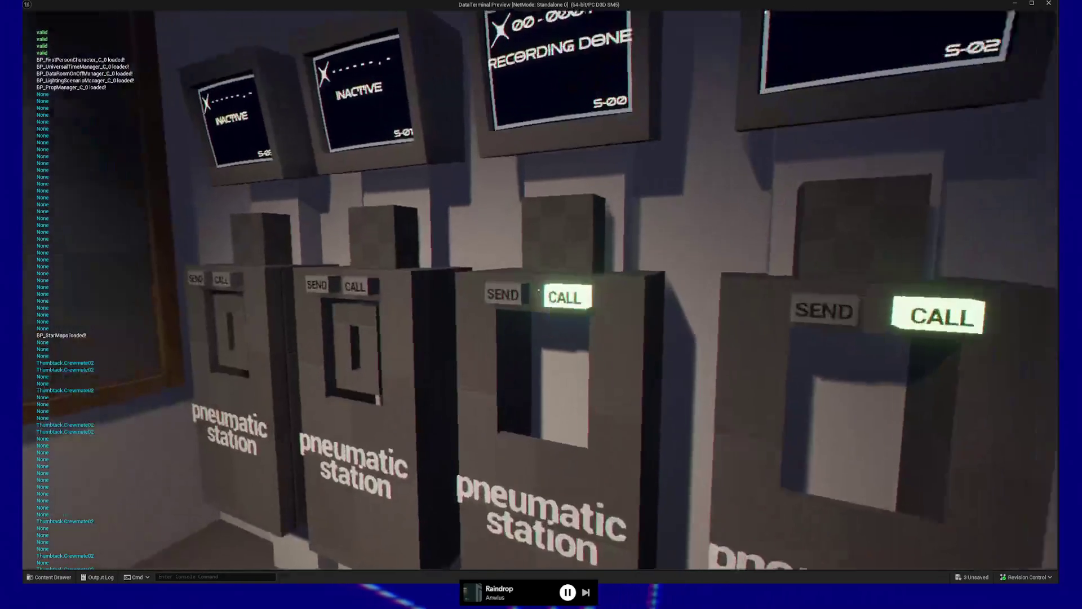
left_click(538, 290)
left_click(539, 289)
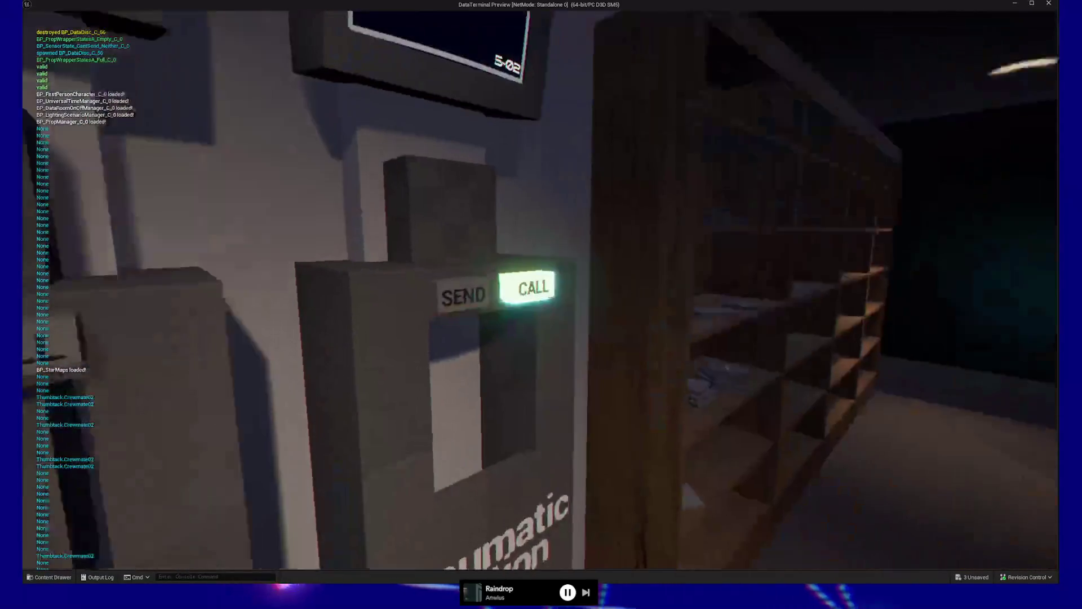
left_click(538, 289)
left_click(538, 290)
left_click(538, 290)
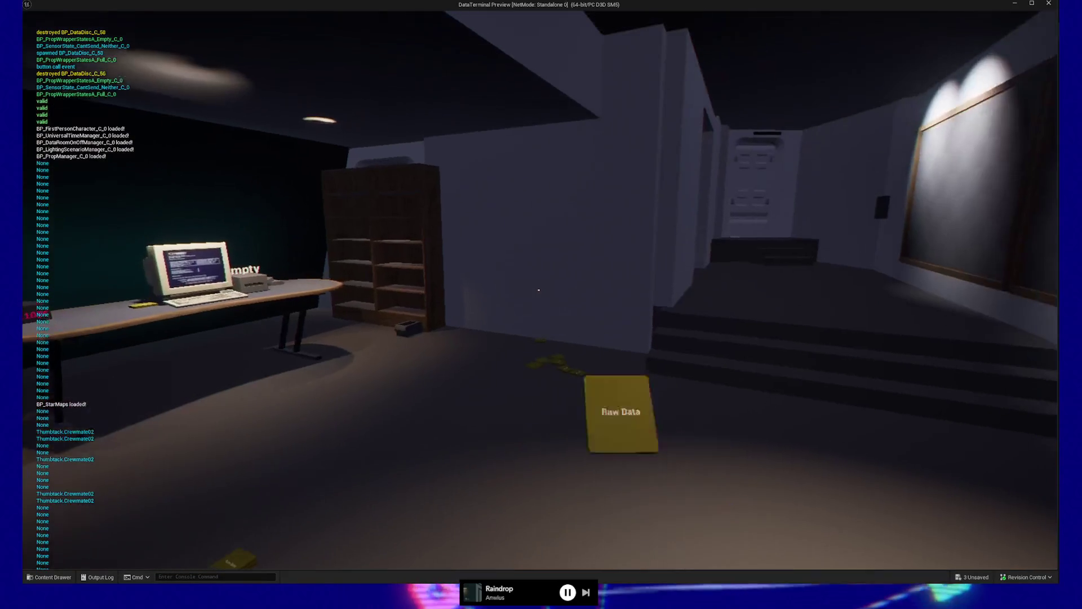
Walk up to inspect the restored thumbtacks on the star map board, then pause and quit the preview
key("w")
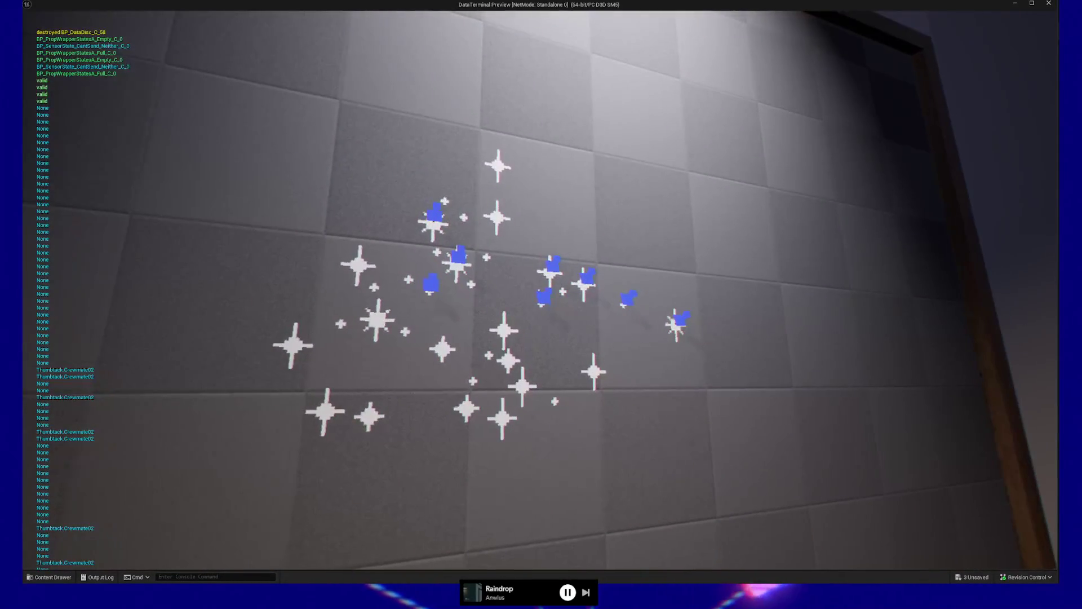
key("w")
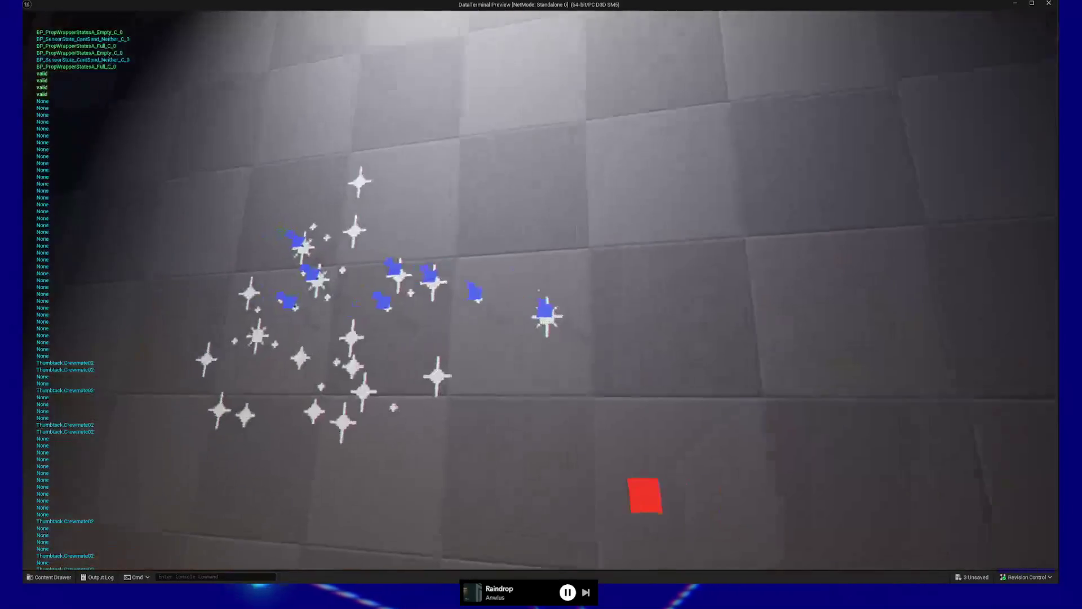
key("s")
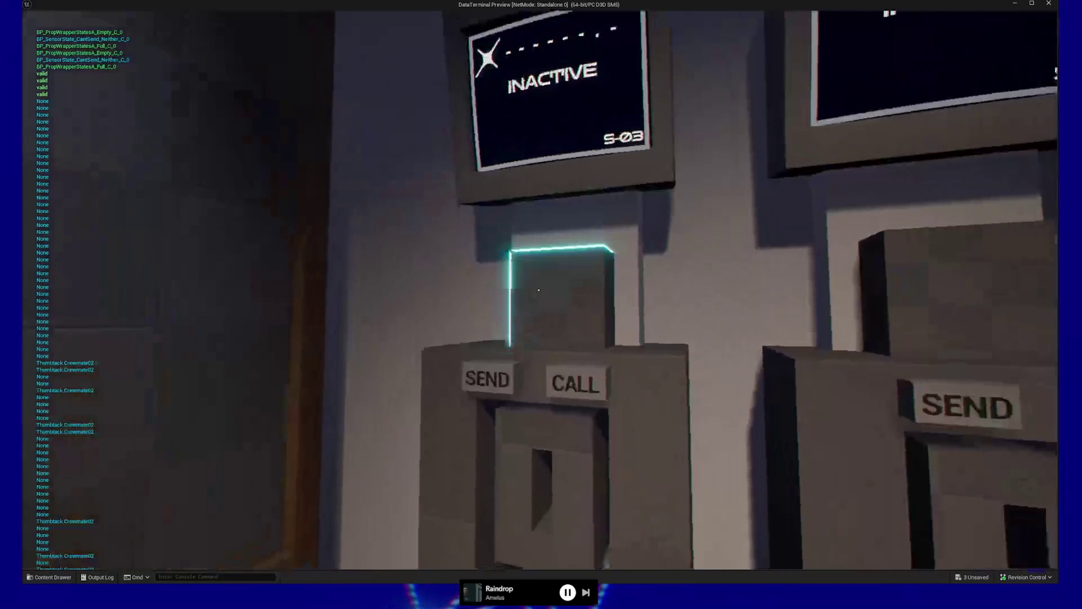
key("w")
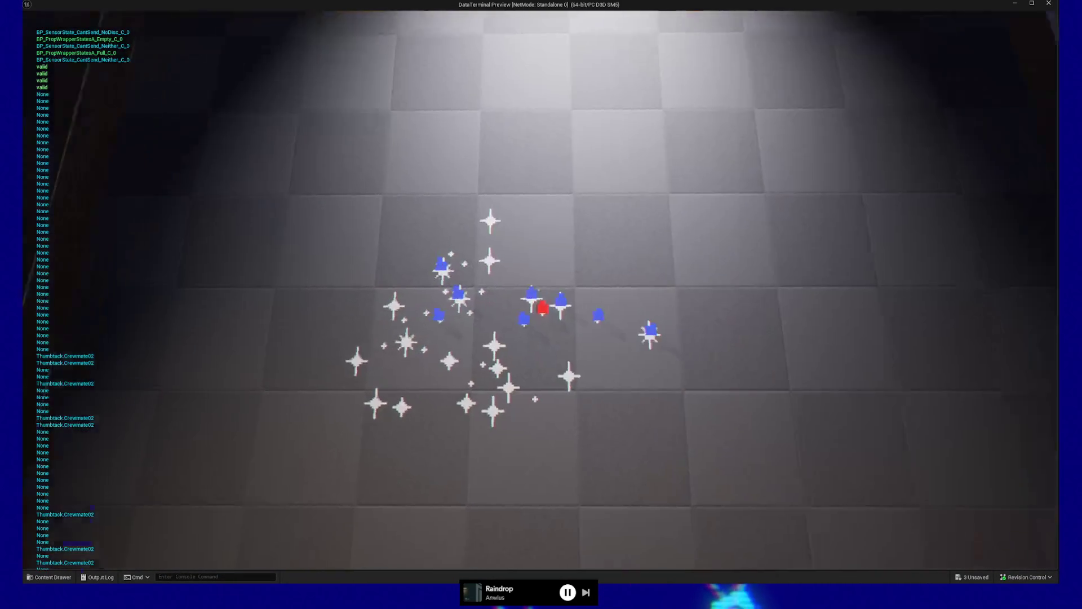
key("Escape")
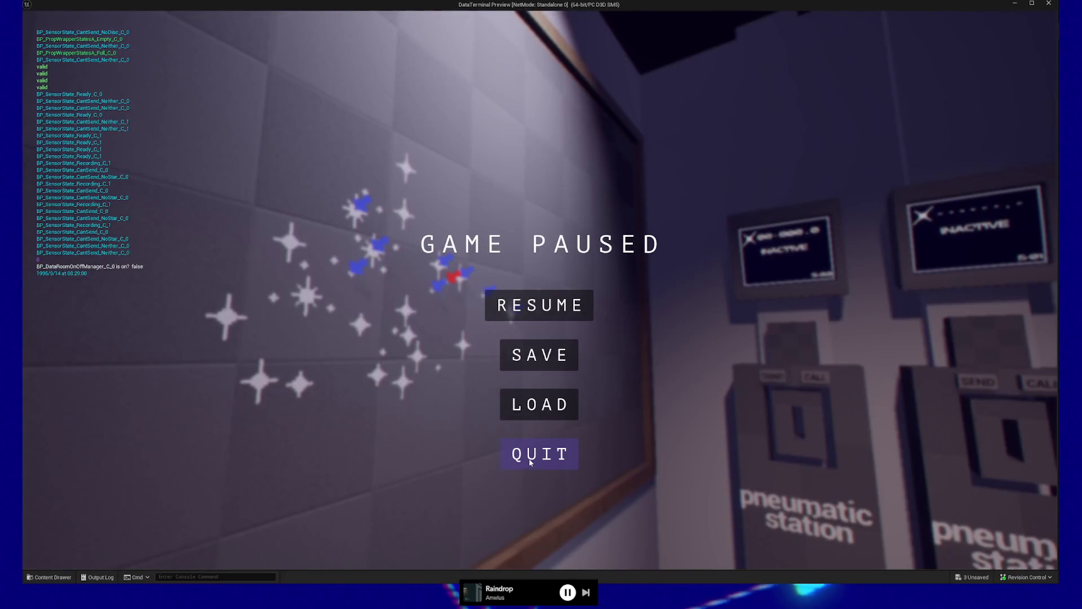
left_click(530, 461)
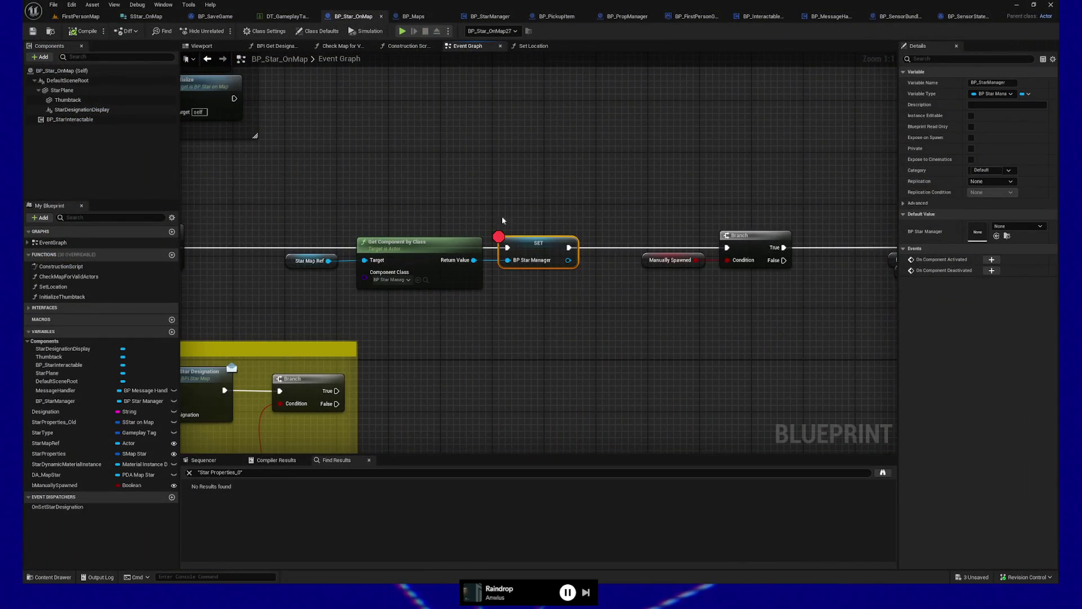
Remove the SET node breakpoint and return to the FirstPersonMap level
key("F9")
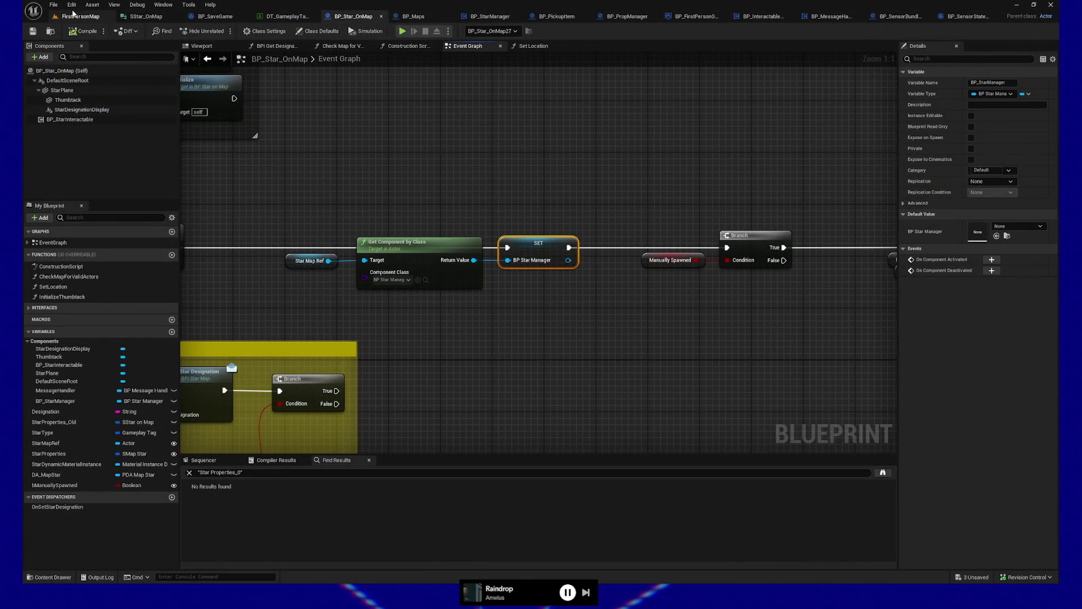
left_click(76, 16)
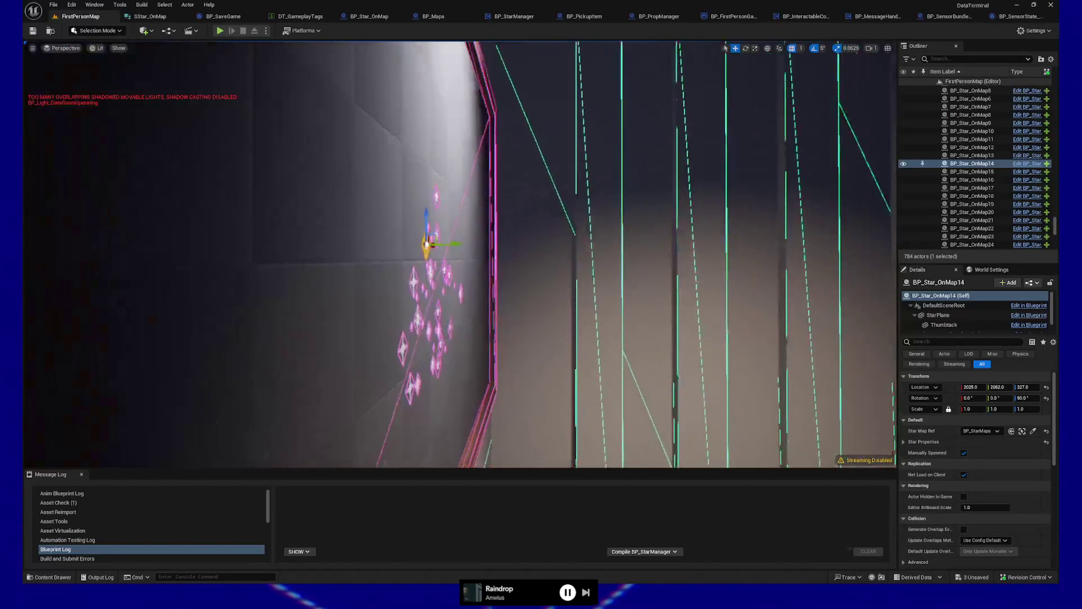
scroll(483, 278, "up", 5)
scroll(484, 278, "down", 2)
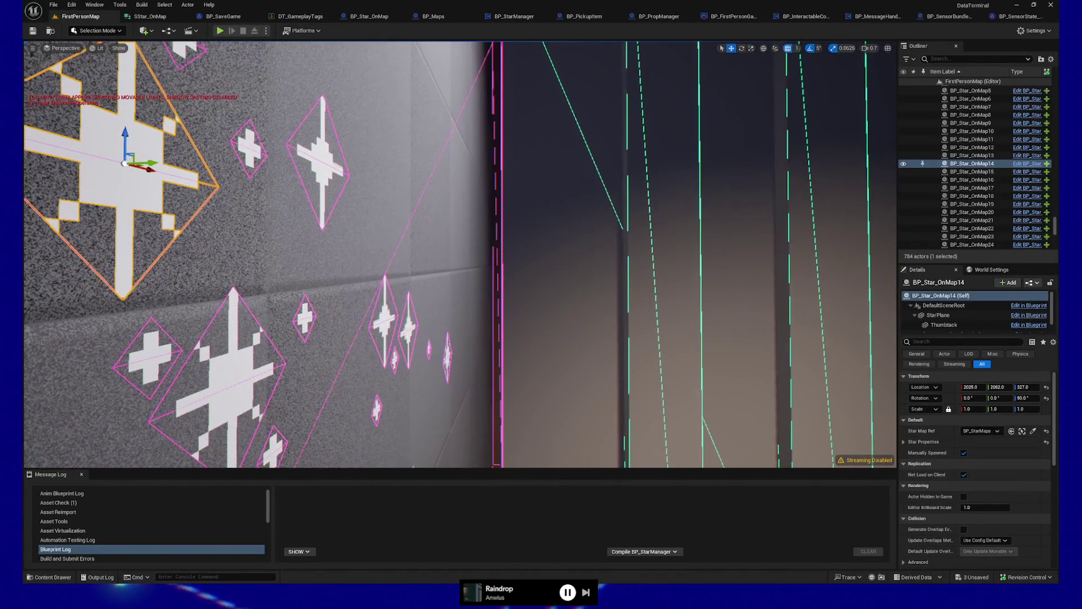
Fly the viewport up close to the selected star near the left wall
key("a")
key("w")
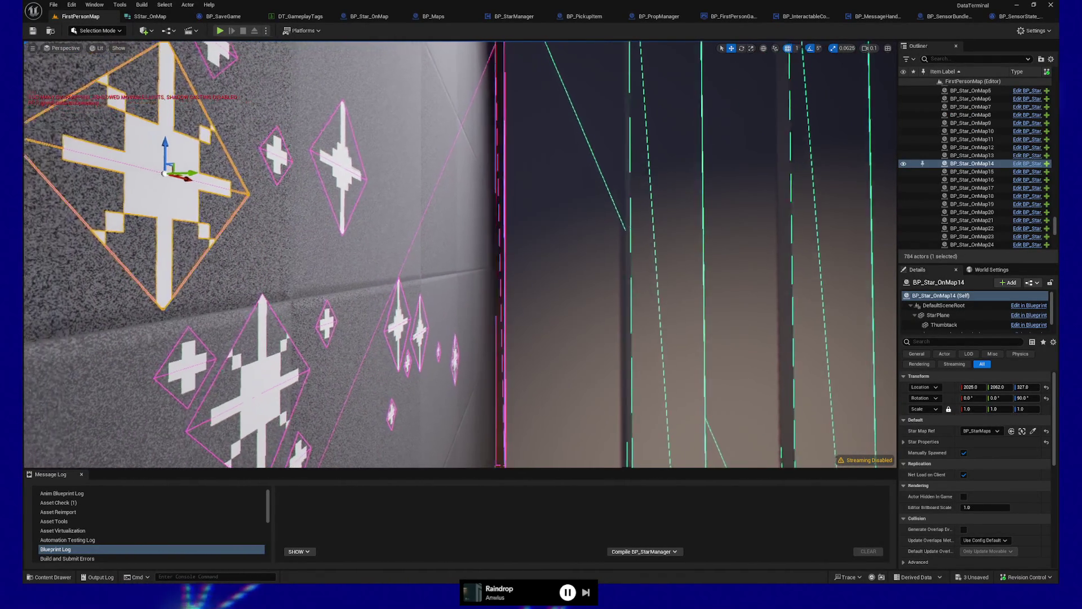
key("a")
key("a")
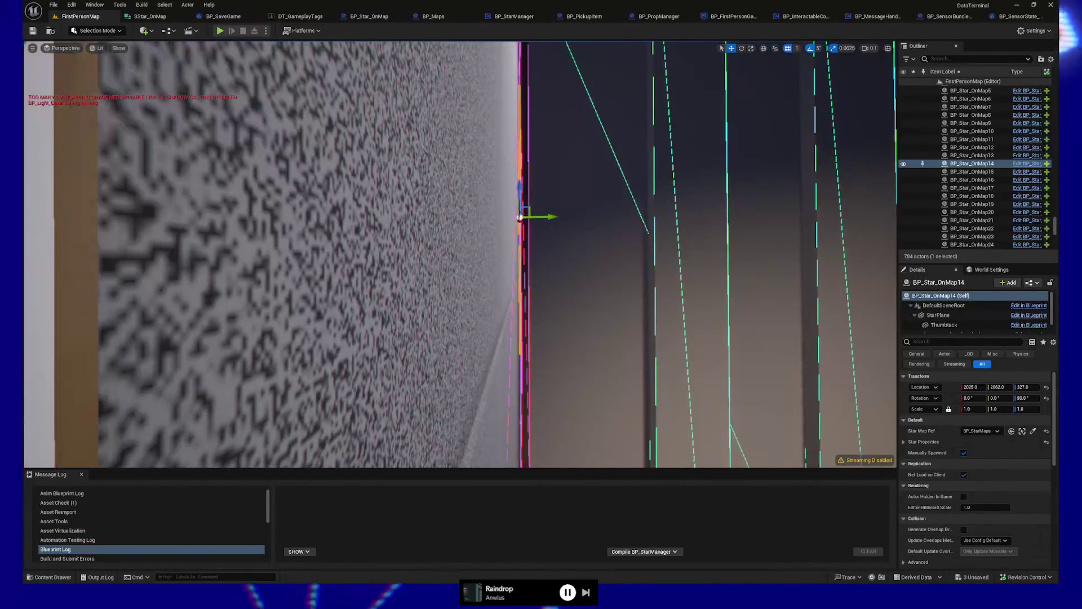
key("a")
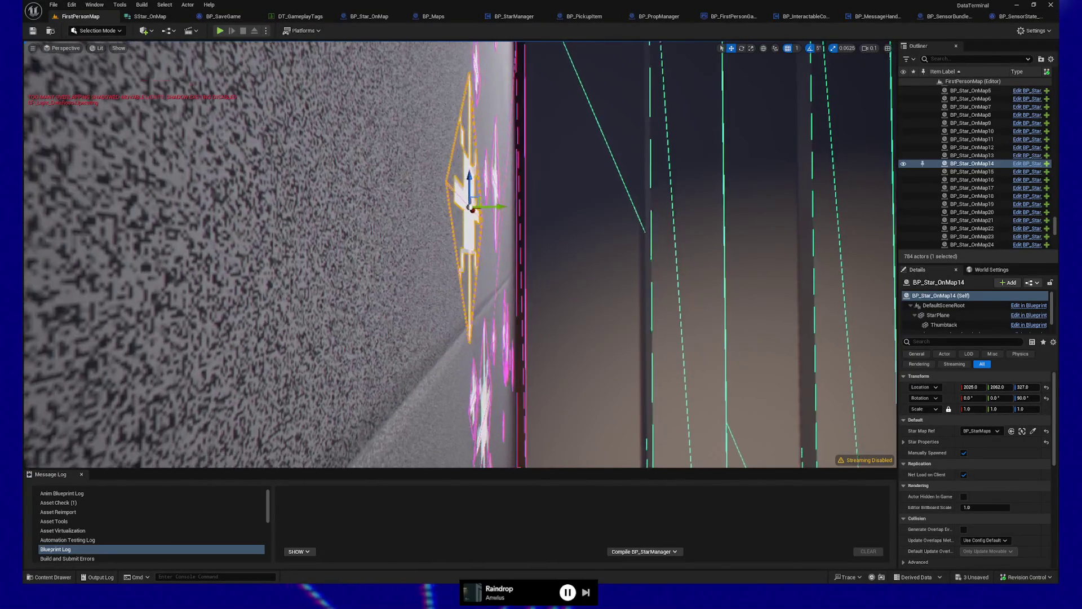
key("d")
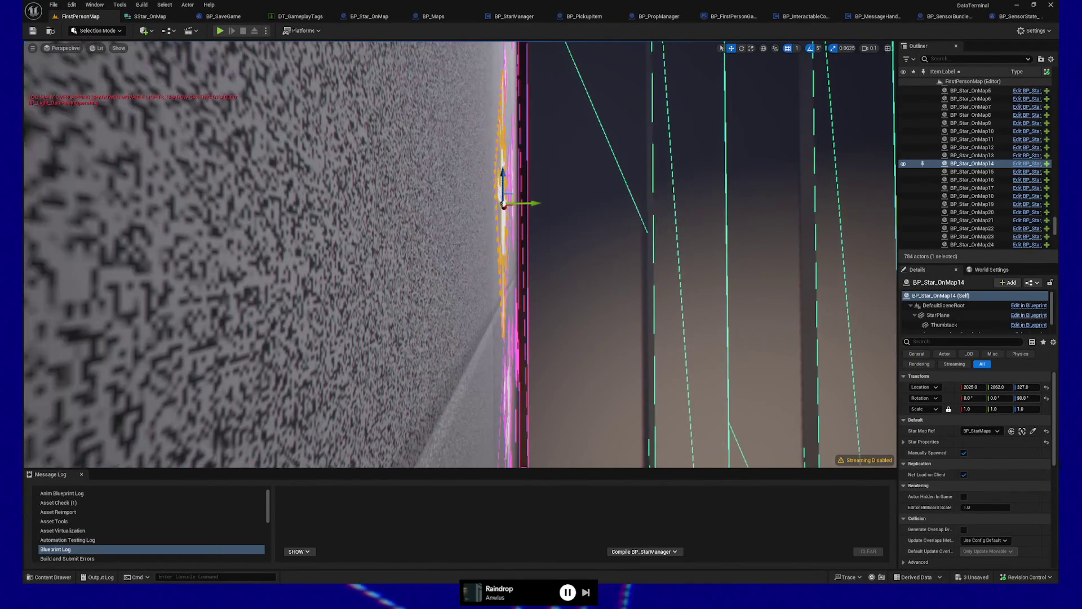
Turn off grid snapping for moves and reselect star BP_Star_OnMap14
left_click(788, 48)
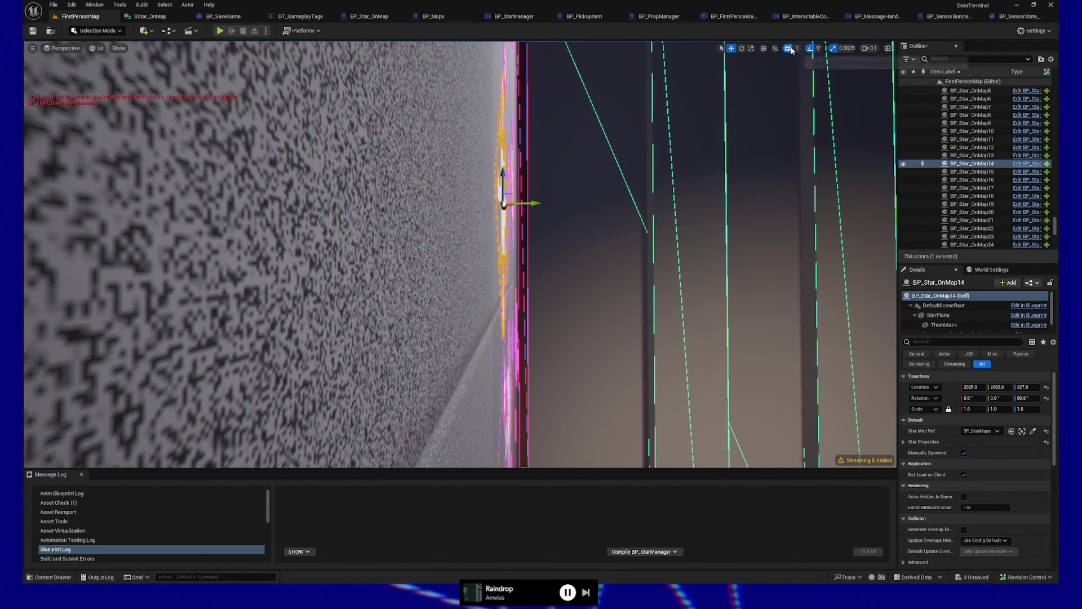
left_click(449, 223)
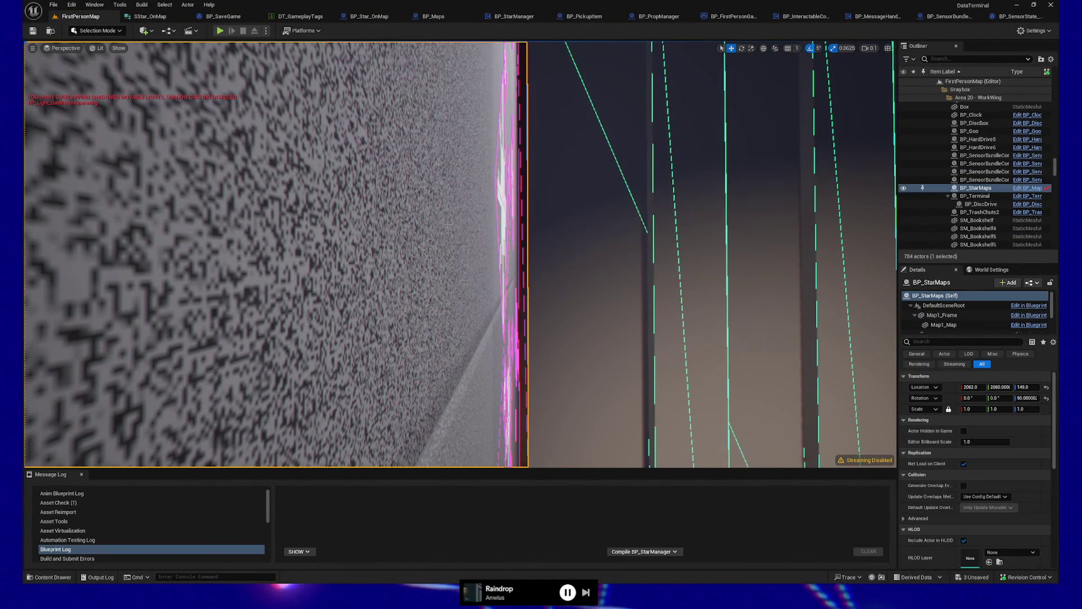
left_click(507, 203)
Drag star BP_Star_OnMap14 slightly toward the wall along Y, then reselect it
left_click_drag(529, 205, 501, 204)
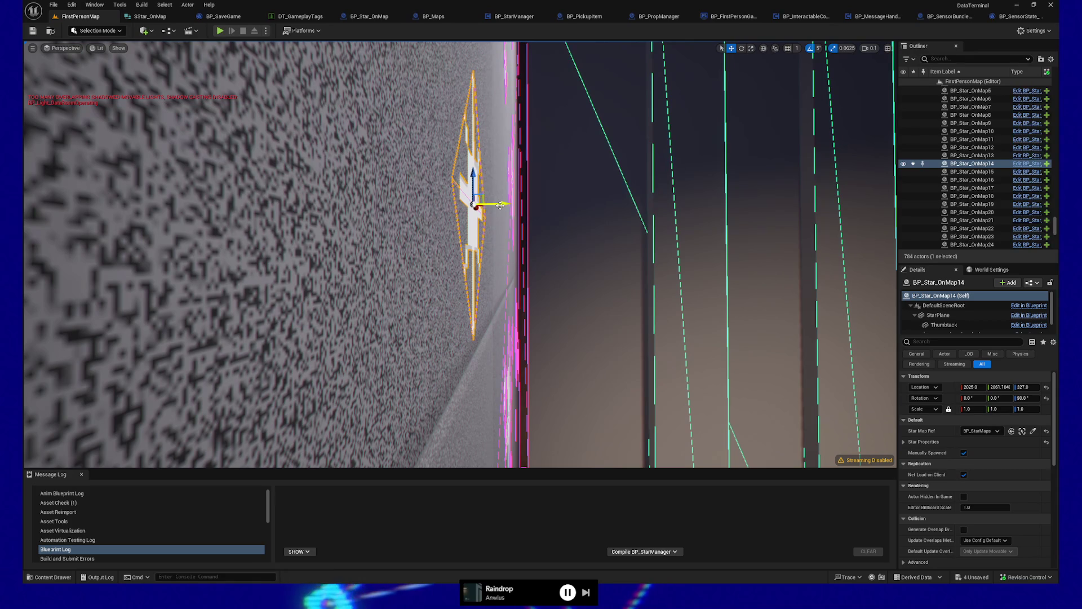
left_click_drag(503, 205, 502, 205)
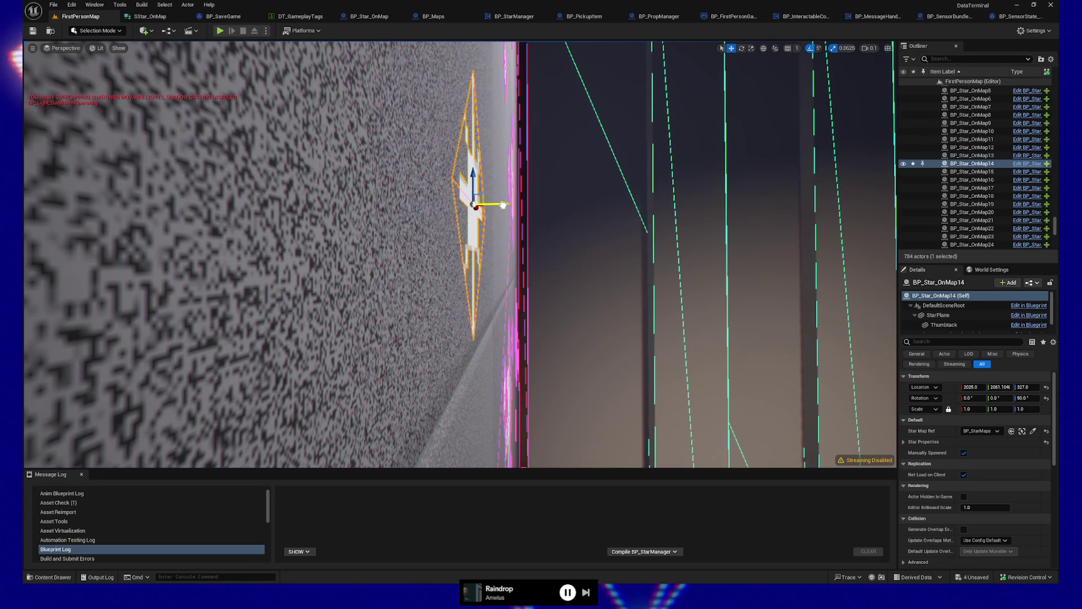
left_click(503, 206)
left_click(478, 218)
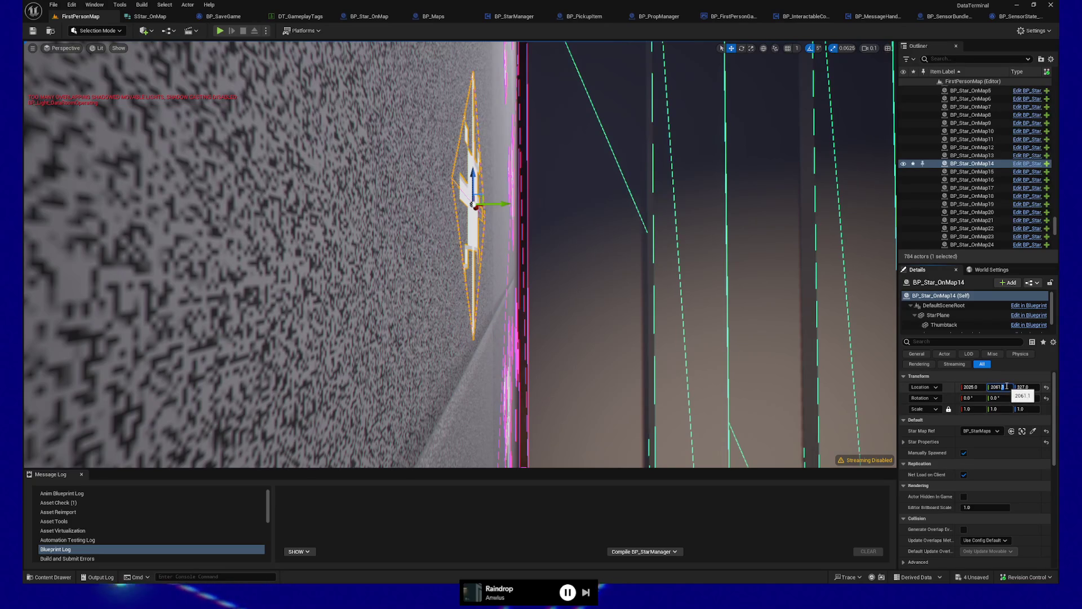
Adjust the star's Y location to about 2061.1 and frame the wall with the star centred
key("Return")
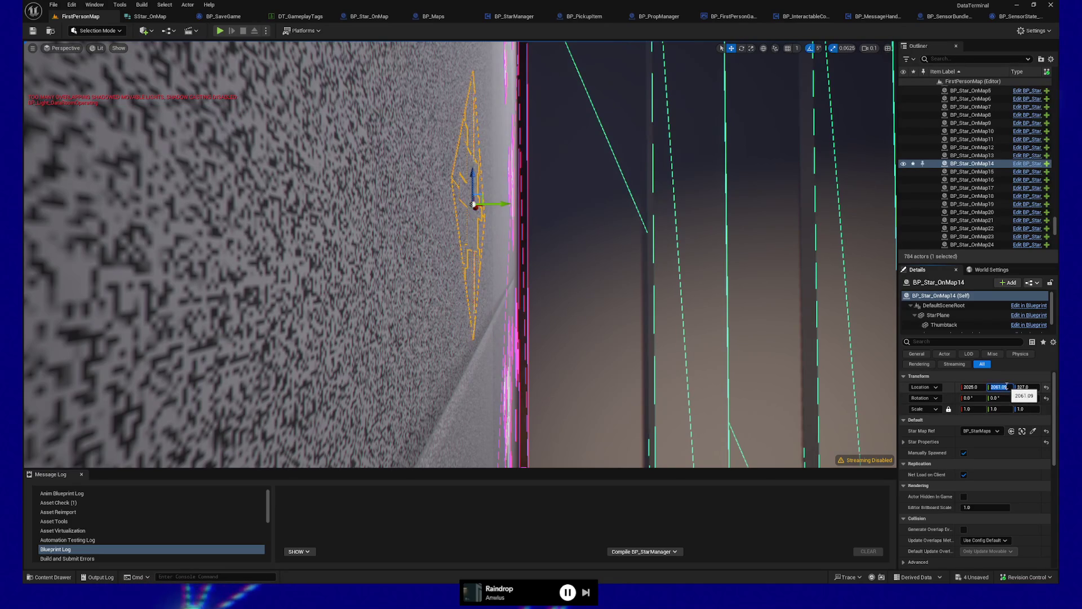
key("Escape")
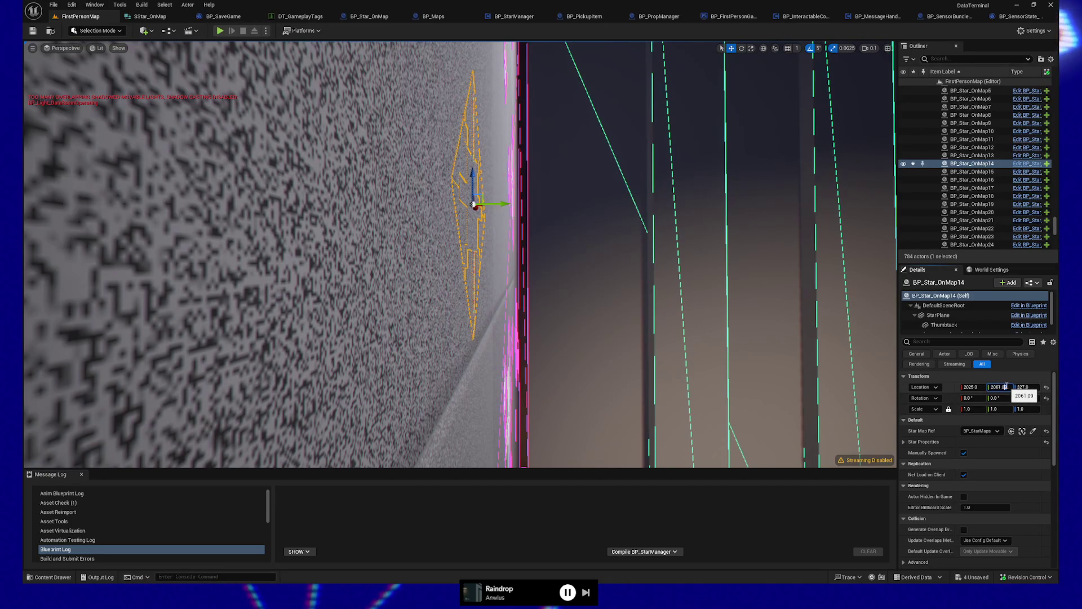
key("Return")
key("f")
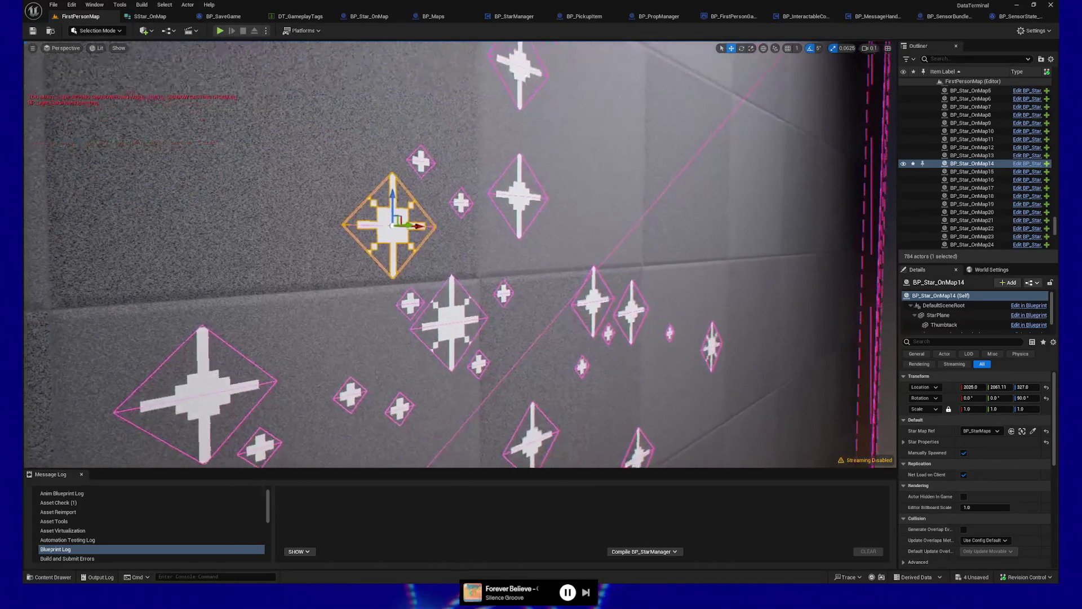
Multi-select all 34 star actors on the wall
left_click(433, 309)
left_click(408, 292, "ctrl")
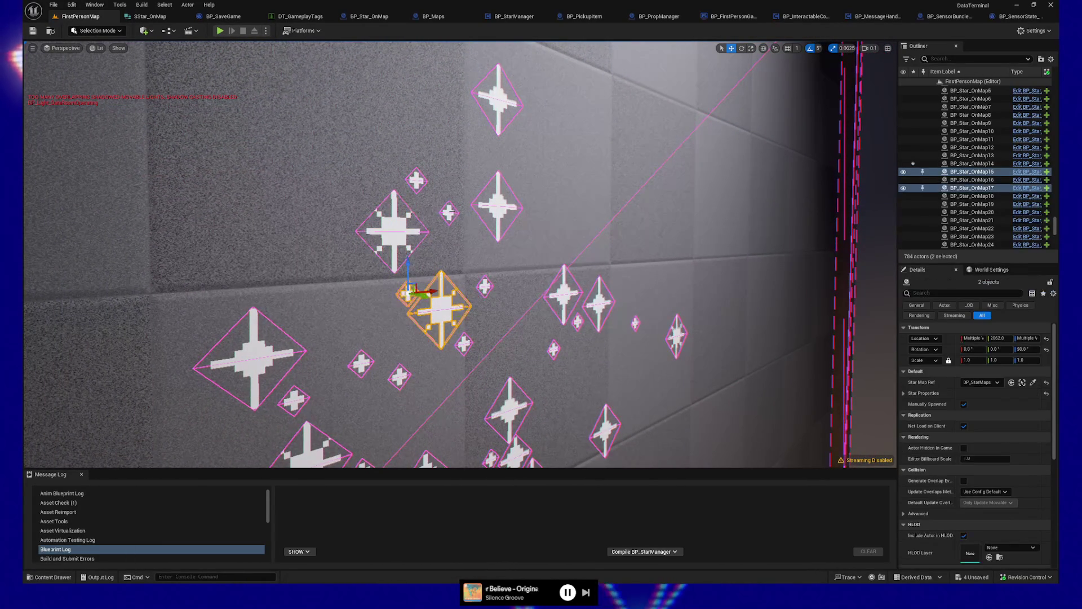
left_click(449, 212, "ctrl")
left_click(416, 180, "ctrl")
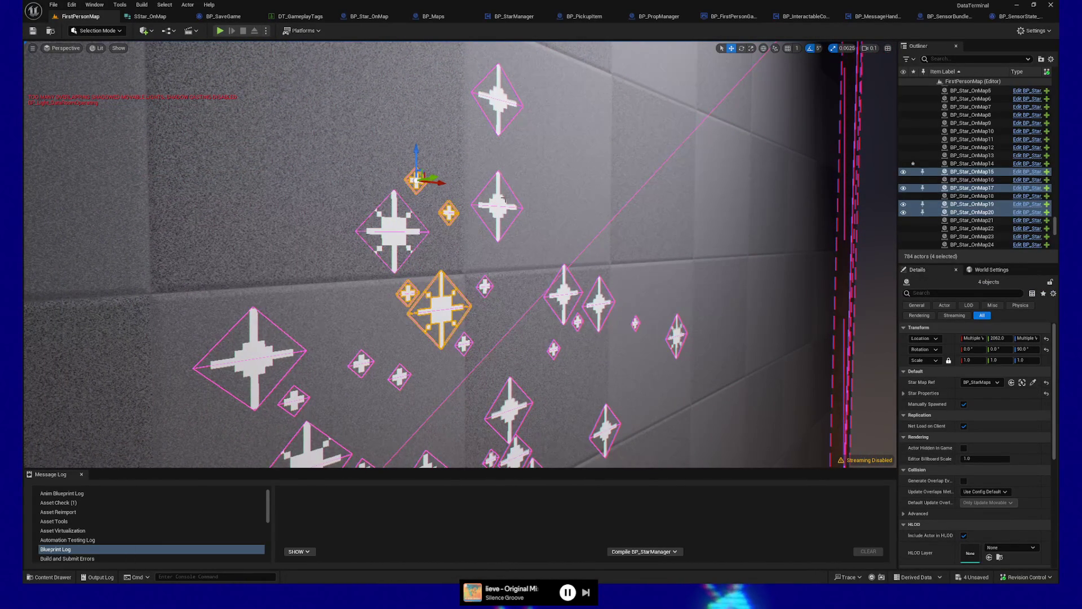
left_click(499, 212, "ctrl")
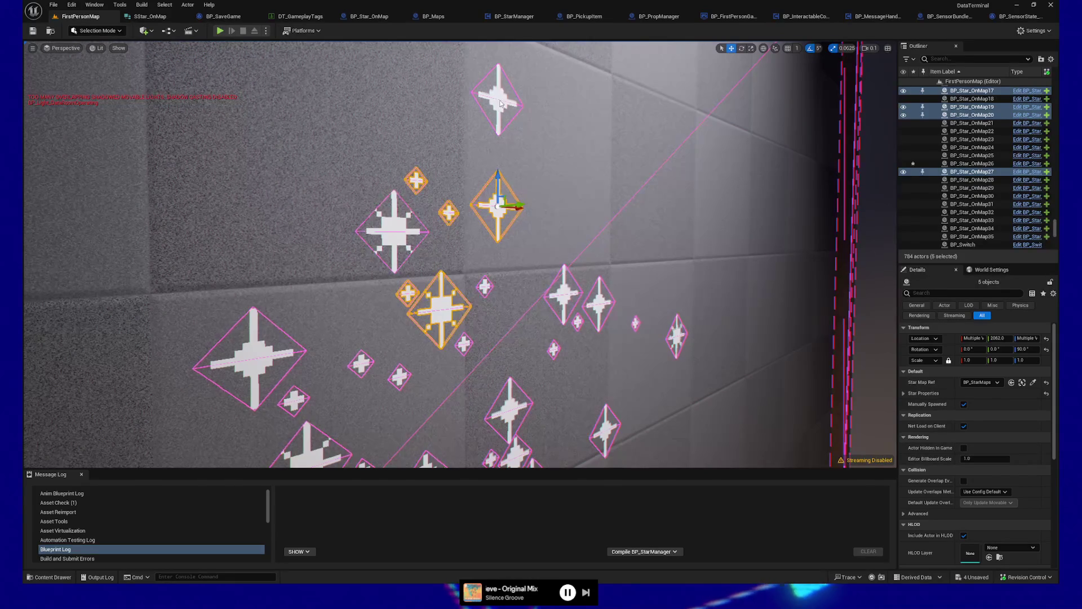
left_click(501, 103, "ctrl")
left_click(486, 286, "ctrl")
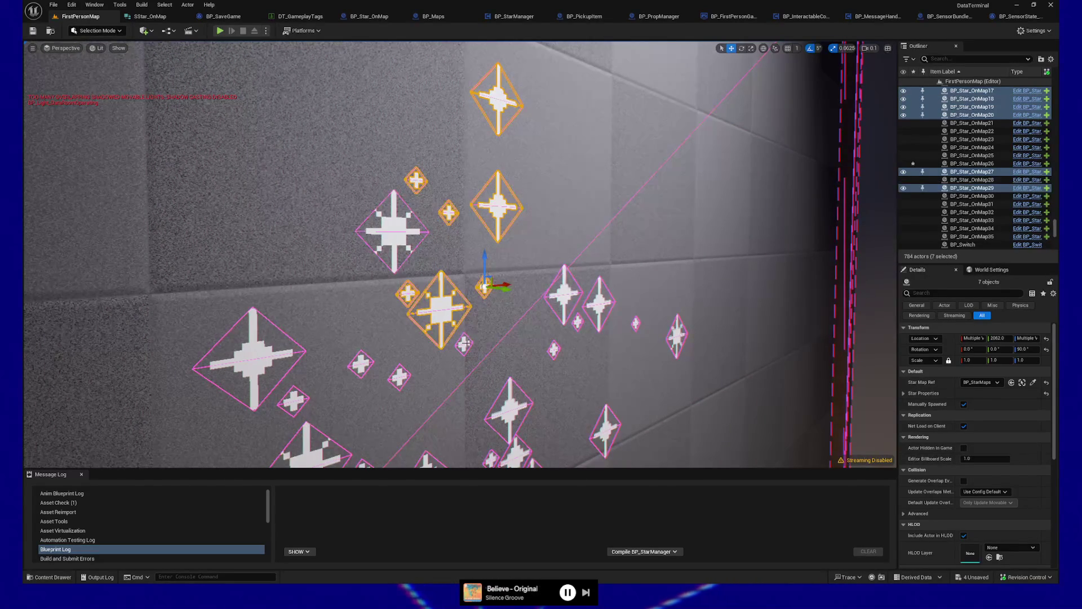
left_click(464, 343, "ctrl")
left_click(399, 376, "ctrl")
left_click(361, 363, "ctrl")
left_click(293, 400, "ctrl")
left_click(253, 358, "ctrl")
left_click(565, 293, "ctrl")
left_click(600, 303, "ctrl")
left_click(578, 322, "ctrl")
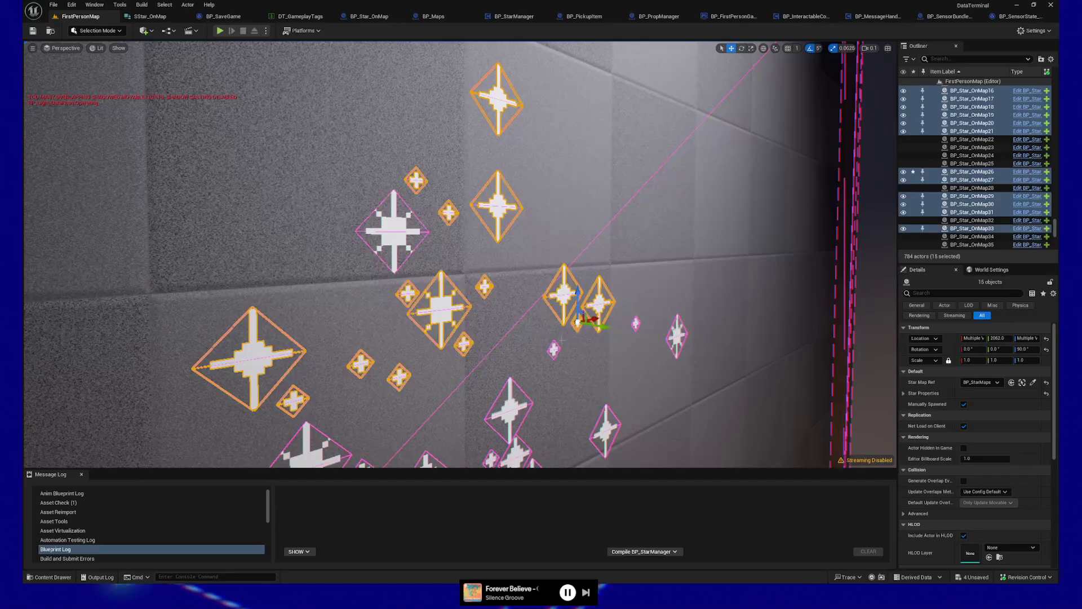
left_click(555, 350, "ctrl")
left_click(636, 325, "ctrl")
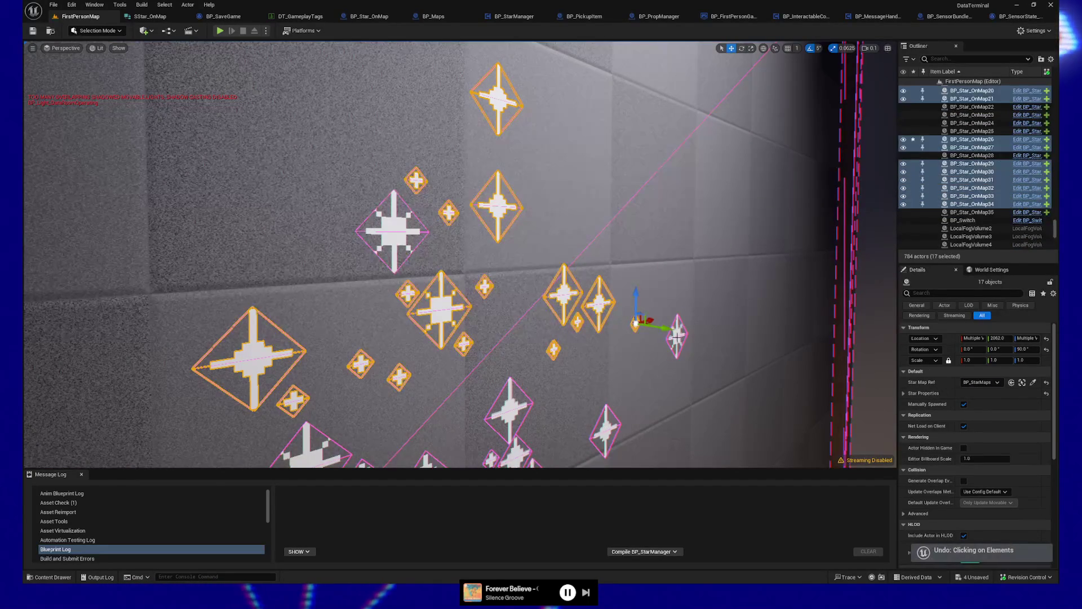
left_click(677, 337, "ctrl")
left_click(606, 431, "ctrl")
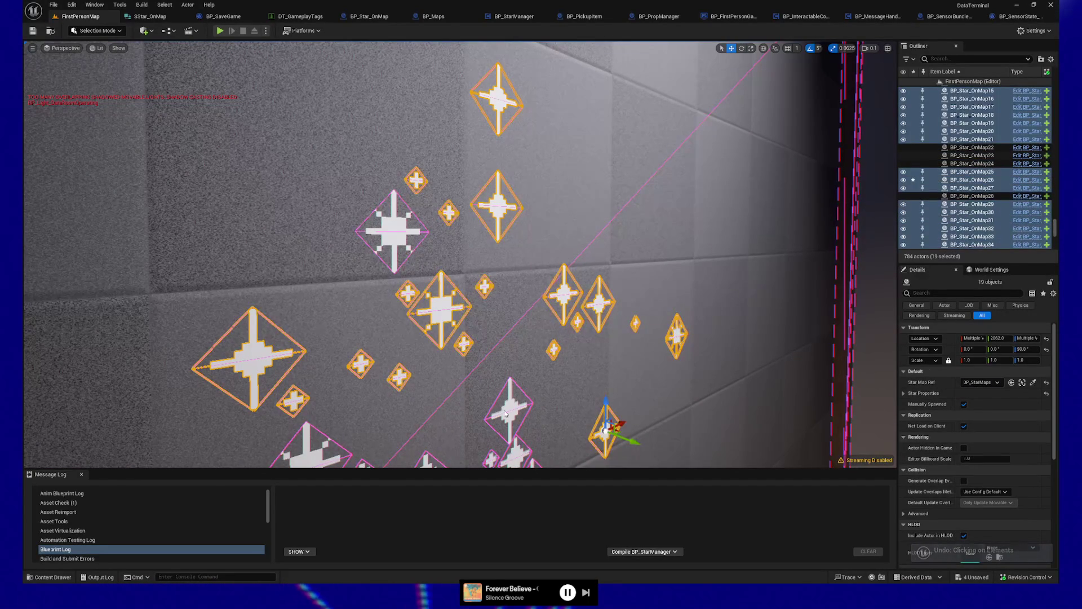
left_click(506, 414, "ctrl")
left_click(536, 312, "ctrl")
left_click(518, 292, "ctrl")
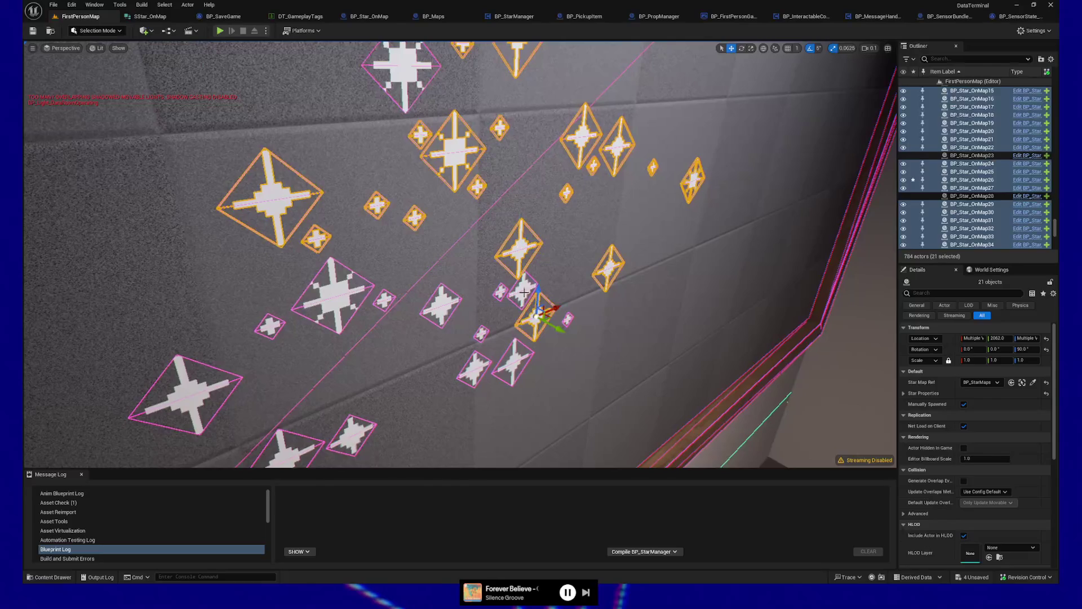
left_click(500, 292, "ctrl")
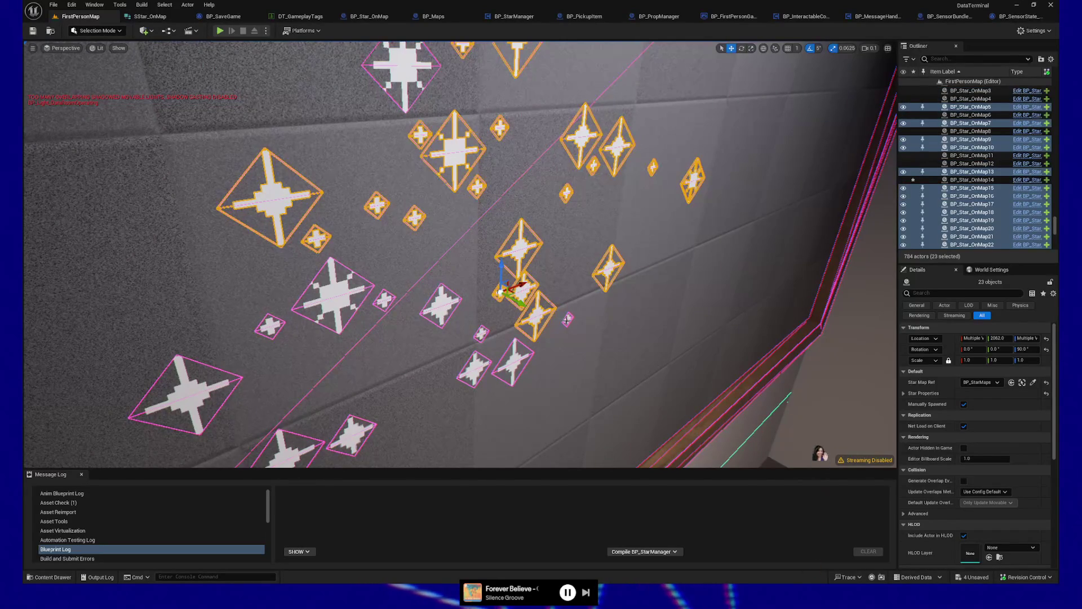
left_click(567, 319, "ctrl")
left_click(515, 358, "ctrl")
left_click(474, 369, "ctrl")
left_click(481, 334, "ctrl")
left_click(438, 304, "ctrl")
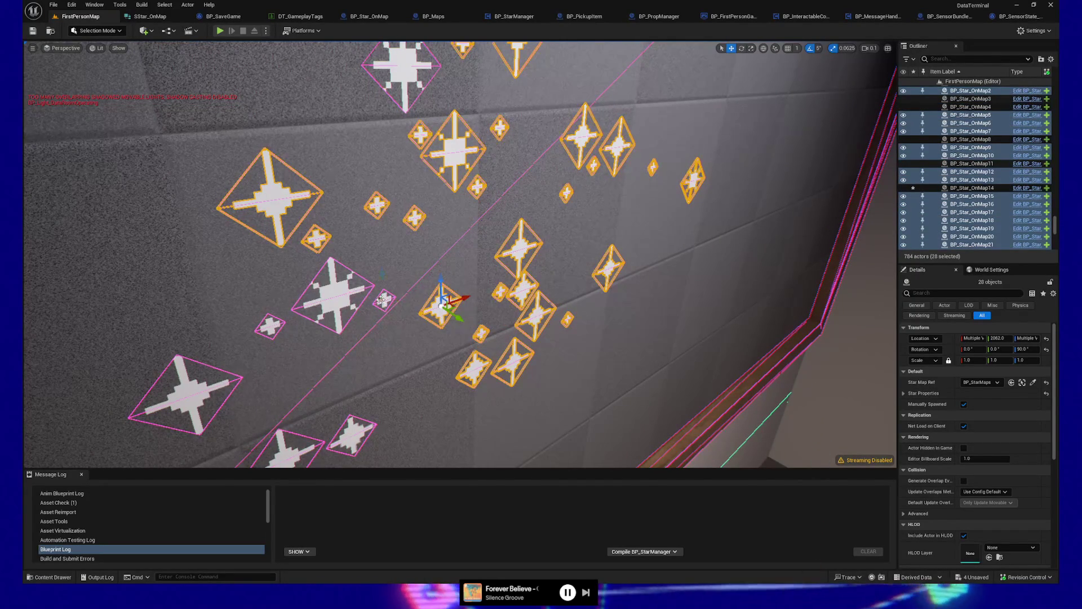
left_click(384, 299, "ctrl")
left_click(325, 308, "ctrl")
left_click(270, 326, "ctrl")
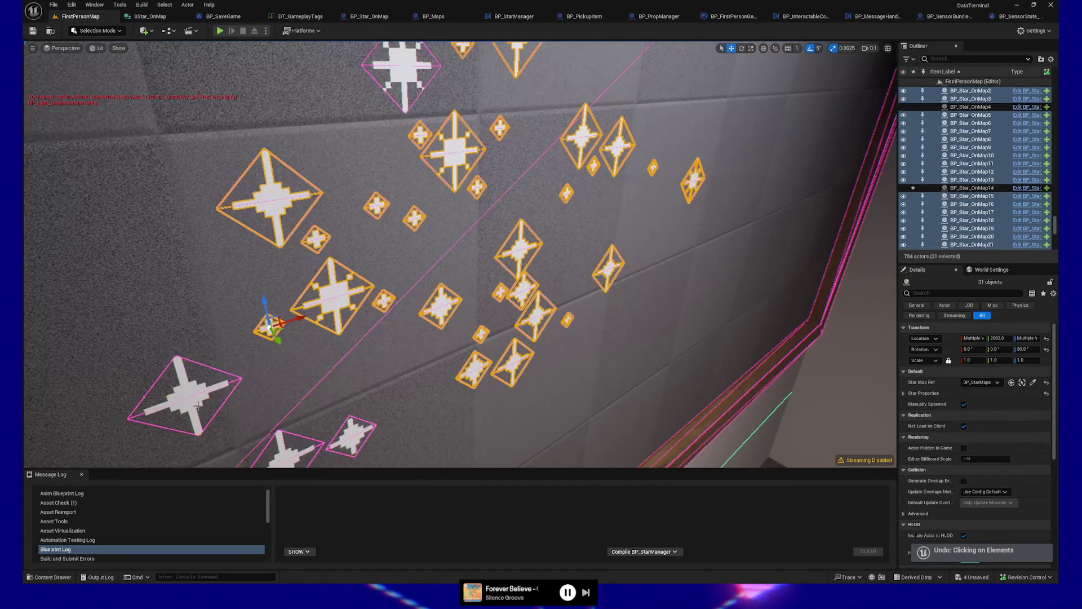
left_click(195, 401, "ctrl")
left_click(291, 459, "ctrl")
left_click(352, 435, "ctrl")
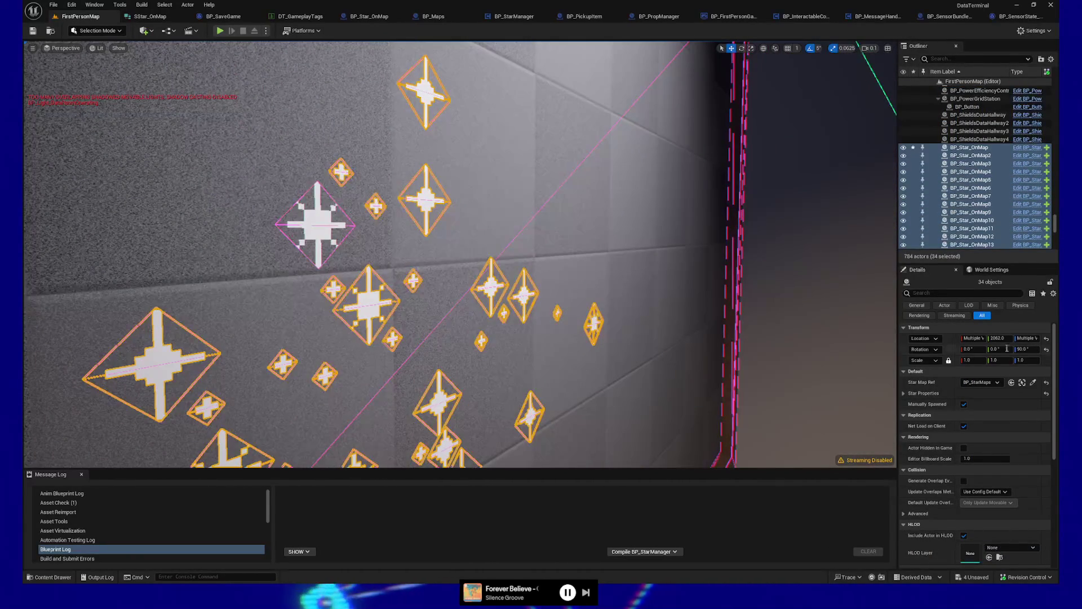
Give the selected stars a shared Y location of 2062.0, save the level, and bring up BP_Maps
left_click(1002, 339)
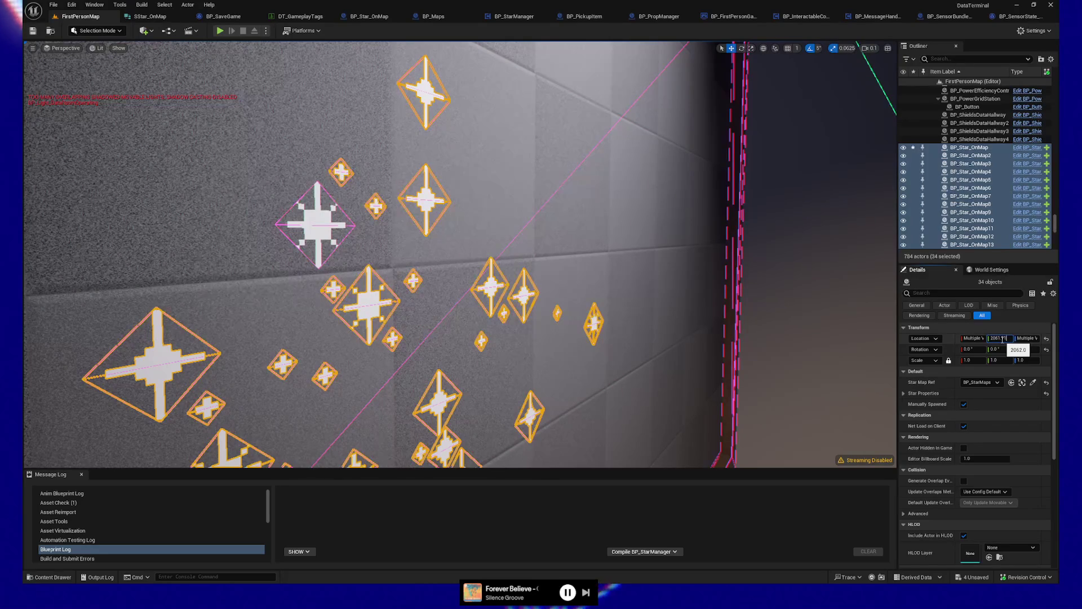
mouse_move(451, 253)
left_mouse_down()
mouse_move(242, 265)
mouse_move(33, 59)
left_mouse_up()
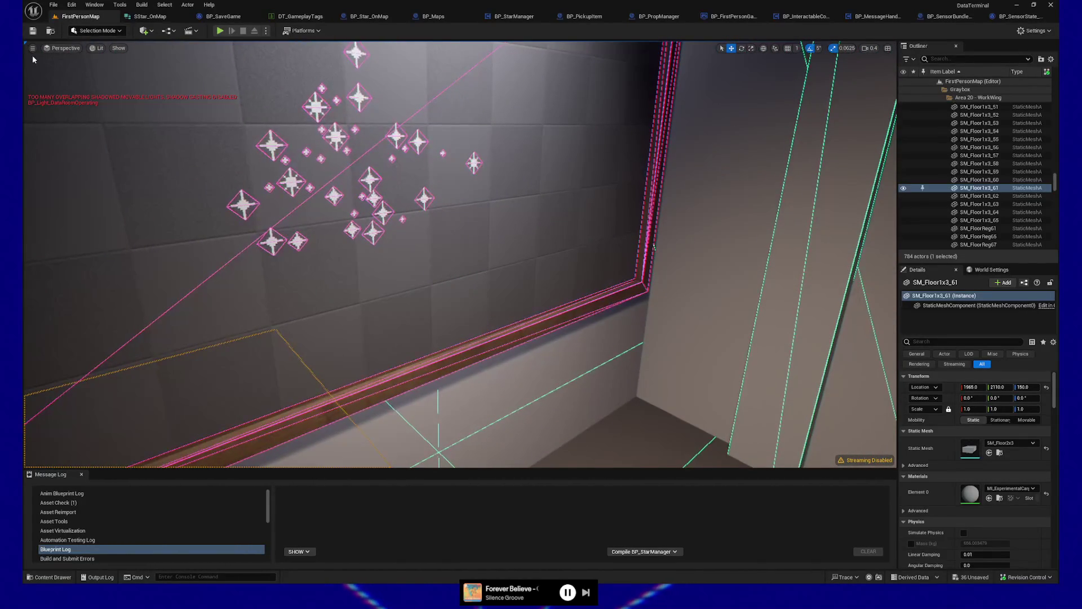
left_click(32, 32)
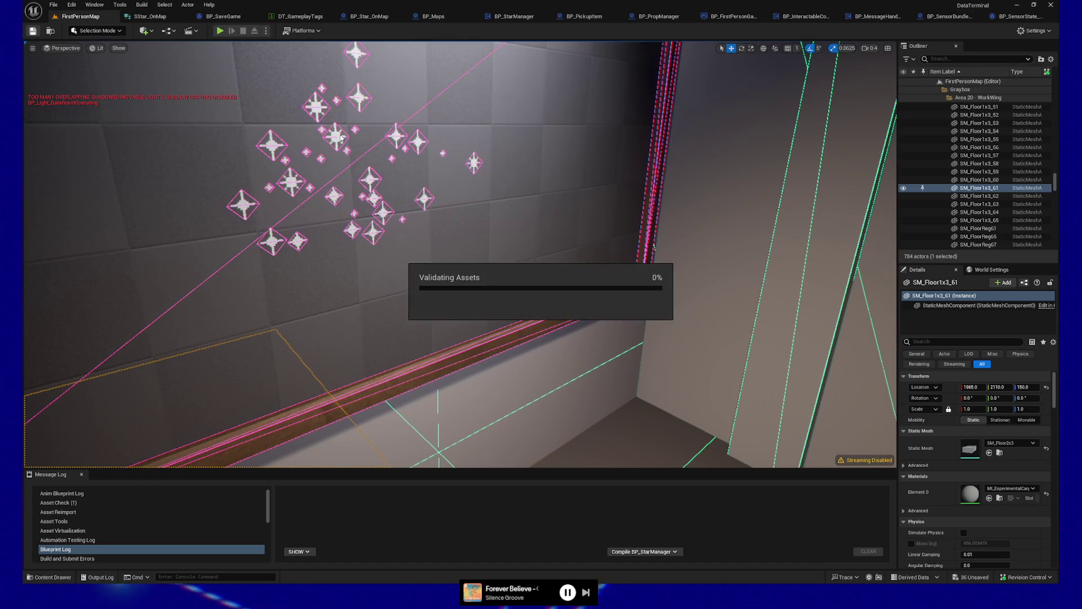
left_click_drag(505, 248, 522, 241)
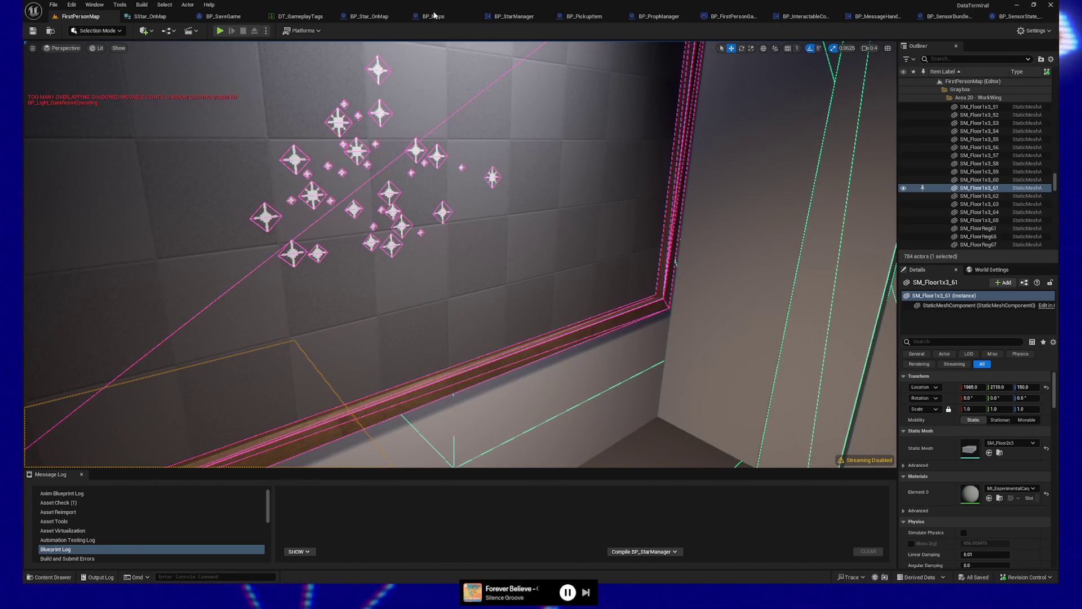
left_click(432, 16)
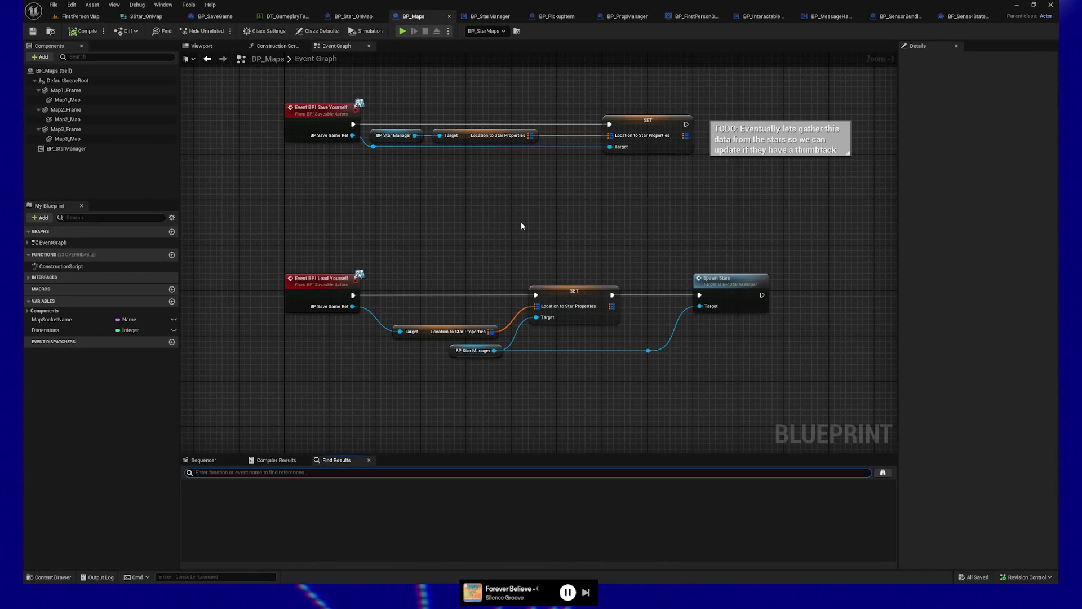
Search all Blueprints for 'Crewmate03'
key("ctrl+shift+f")
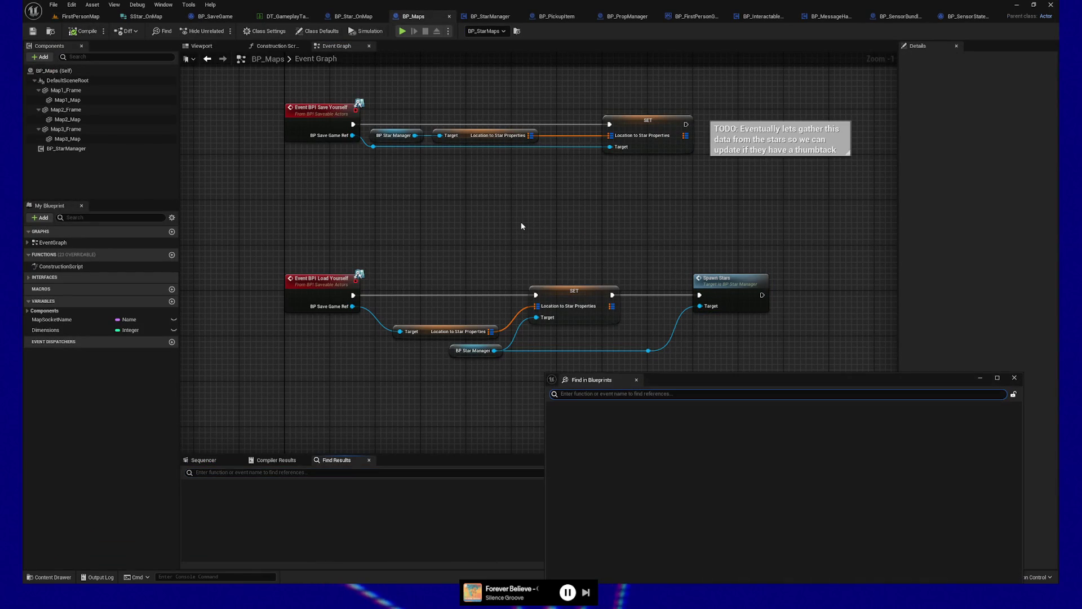
type("c")
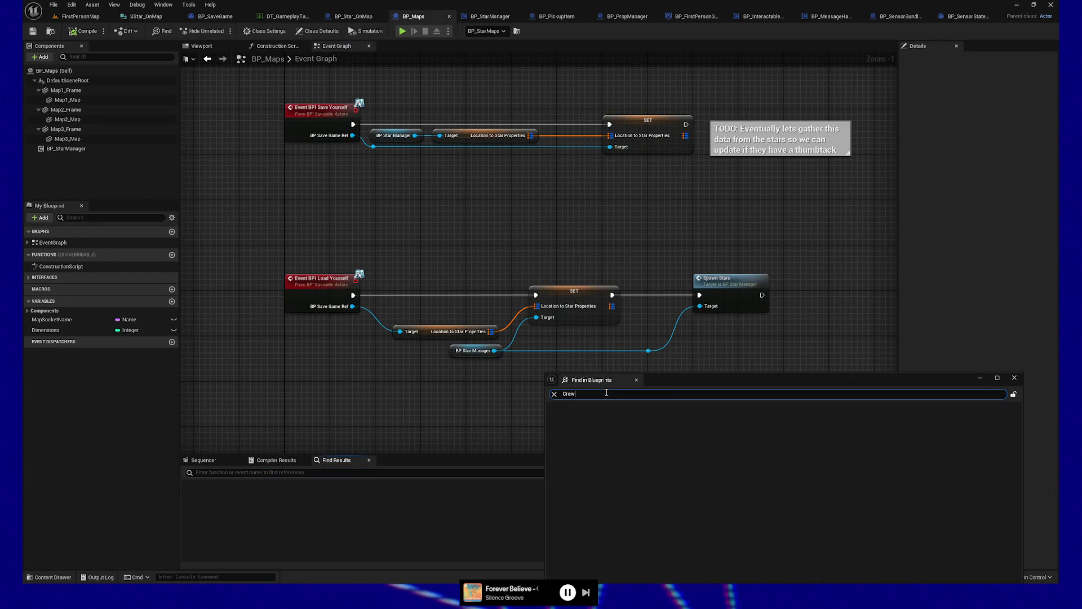
key("Return")
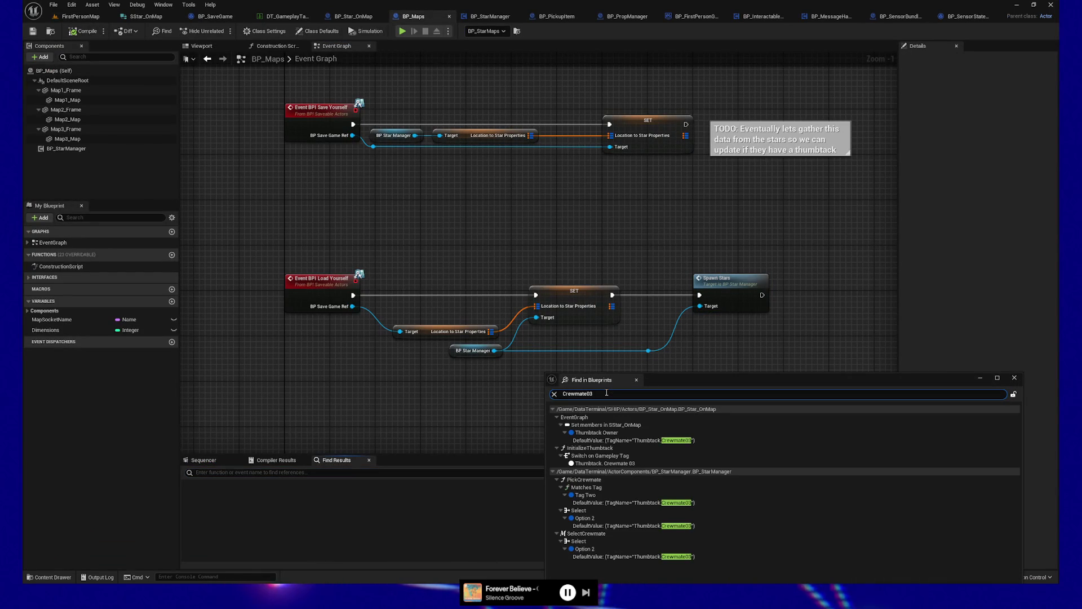
left_click_drag(698, 379, 708, 195)
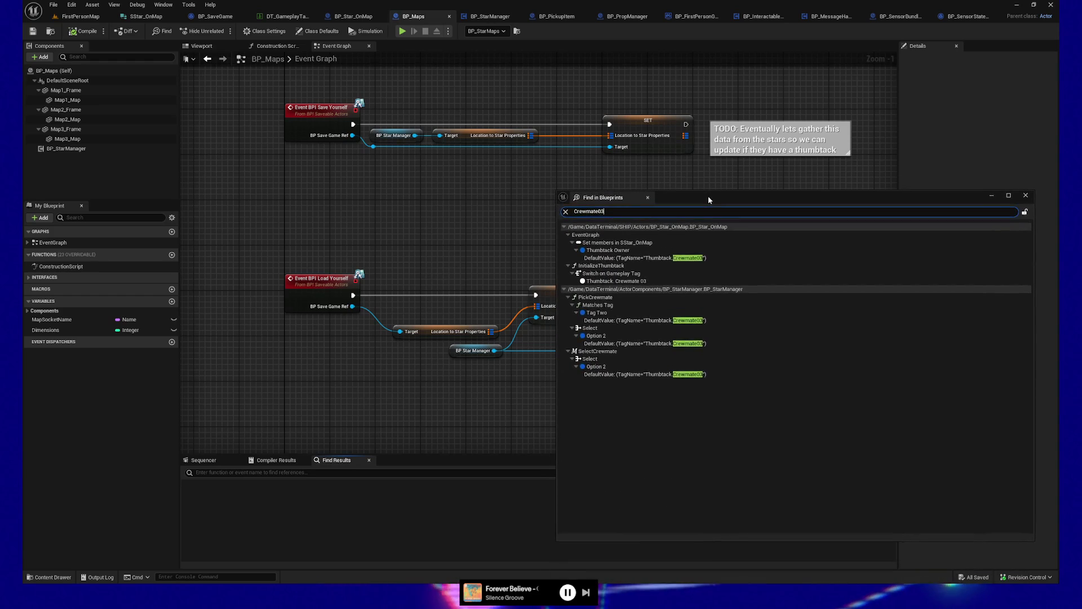
Visit the Crewmate03 references in BP_Star_OnMap, Initialize Thumbtack, and Pick Crewmate's Tag Two
double_click(609, 254)
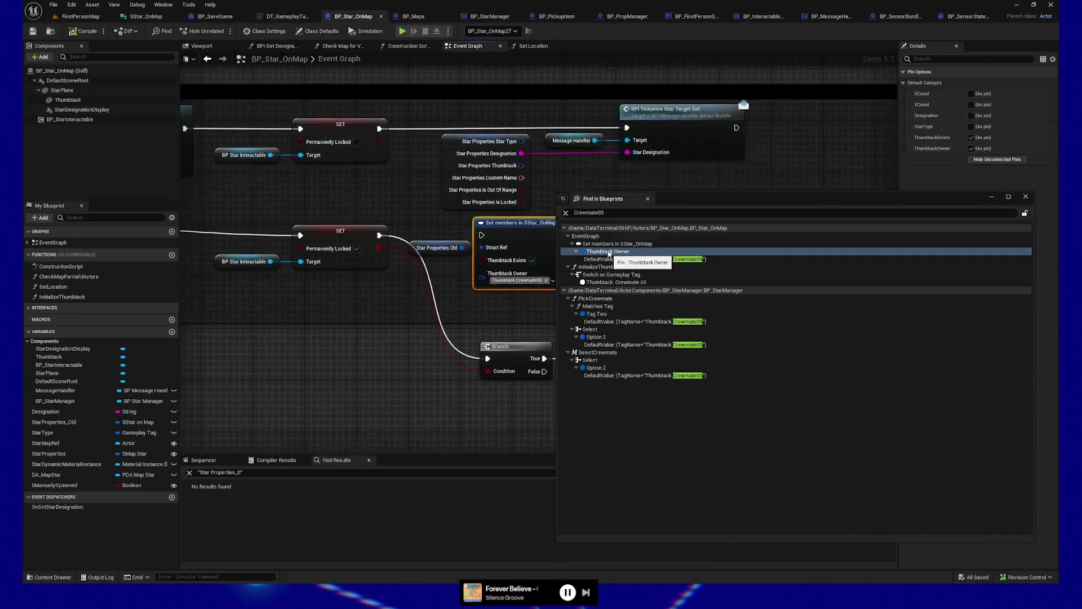
left_click_drag(678, 205, 776, 198)
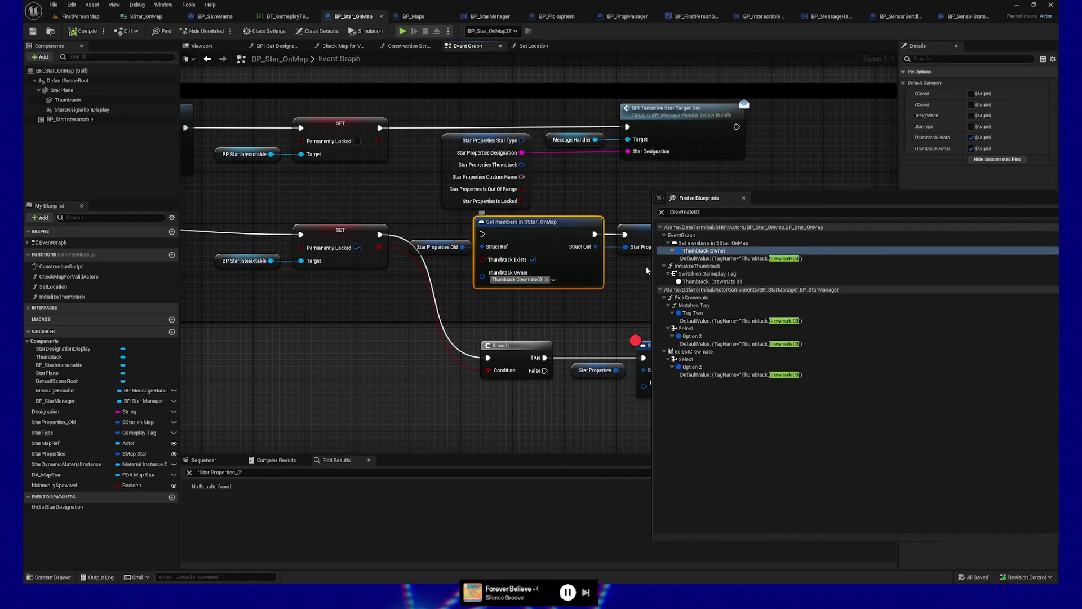
mouse_move(832, 198)
left_mouse_down()
mouse_move(529, 350)
mouse_move(585, 181)
left_mouse_up()
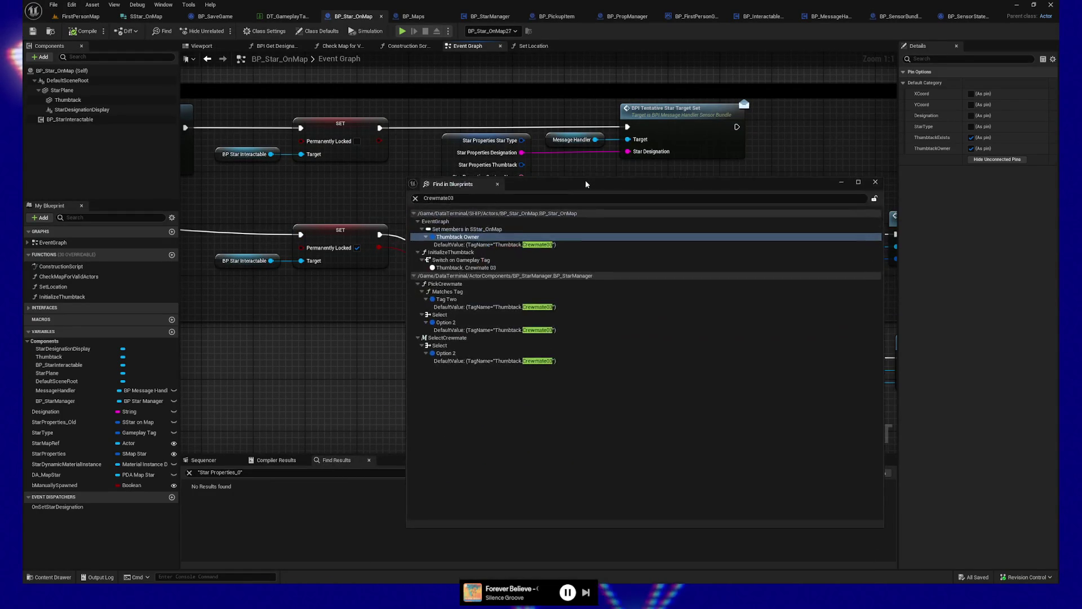
double_click(476, 270)
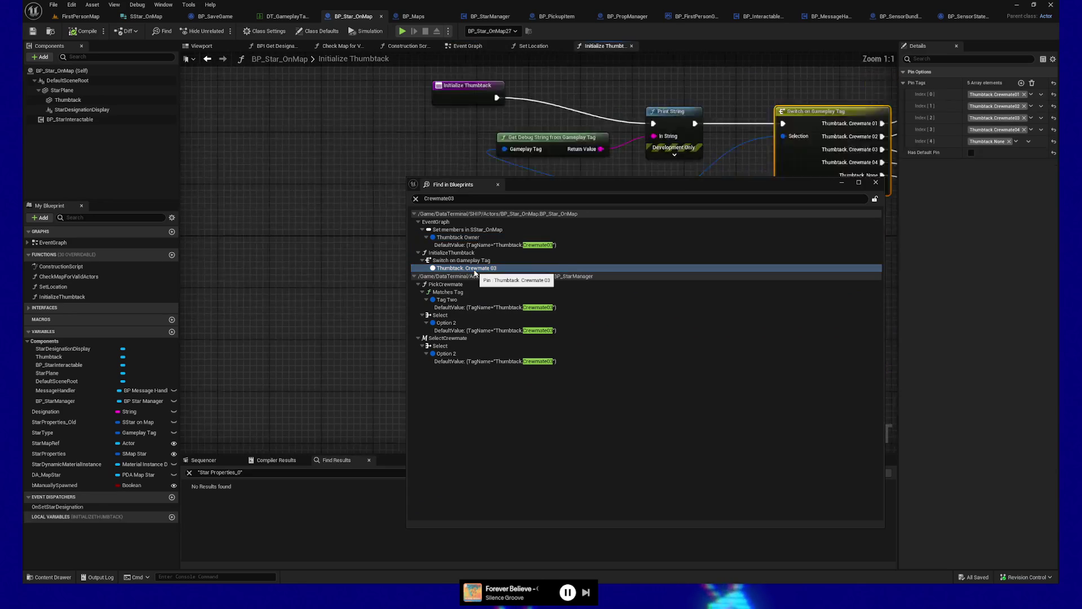
mouse_move(571, 188)
left_mouse_down()
mouse_move(535, 425)
mouse_move(554, 198)
left_mouse_up()
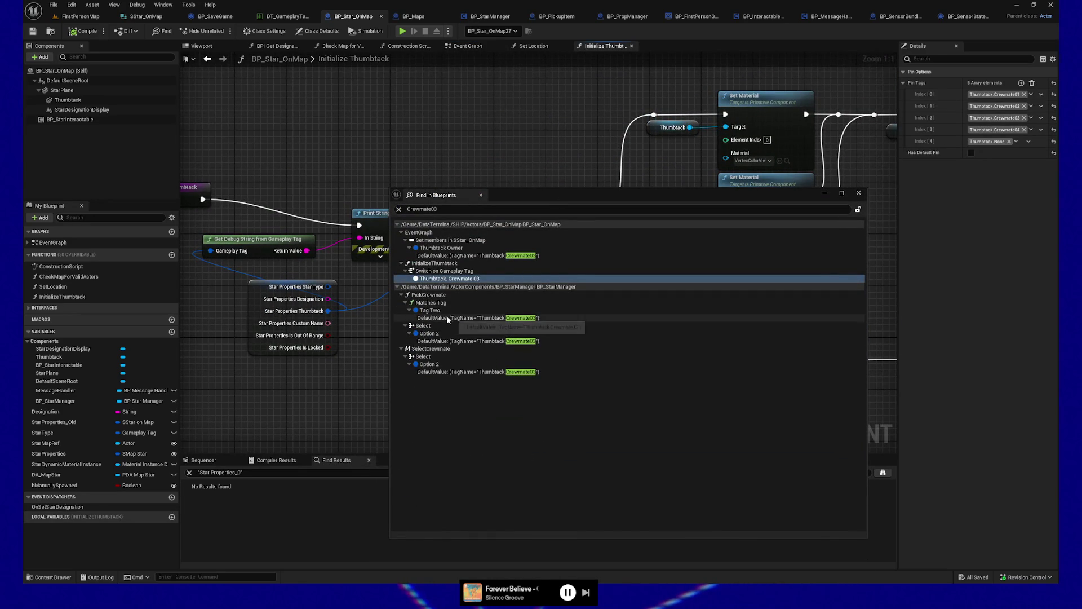
left_click_drag(451, 195, 457, 380)
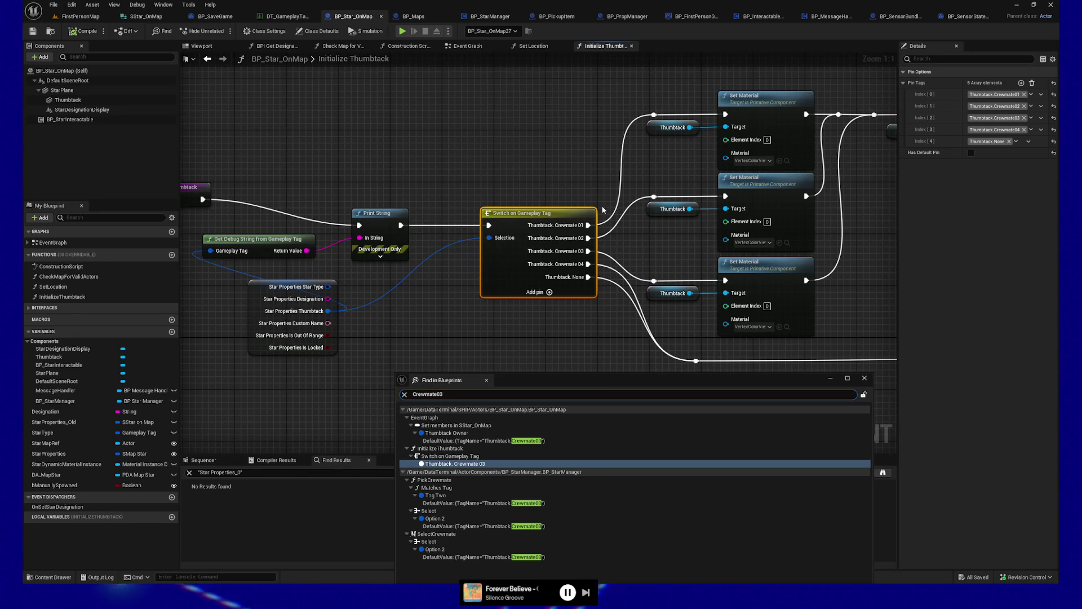
left_click_drag(583, 379, 595, 140)
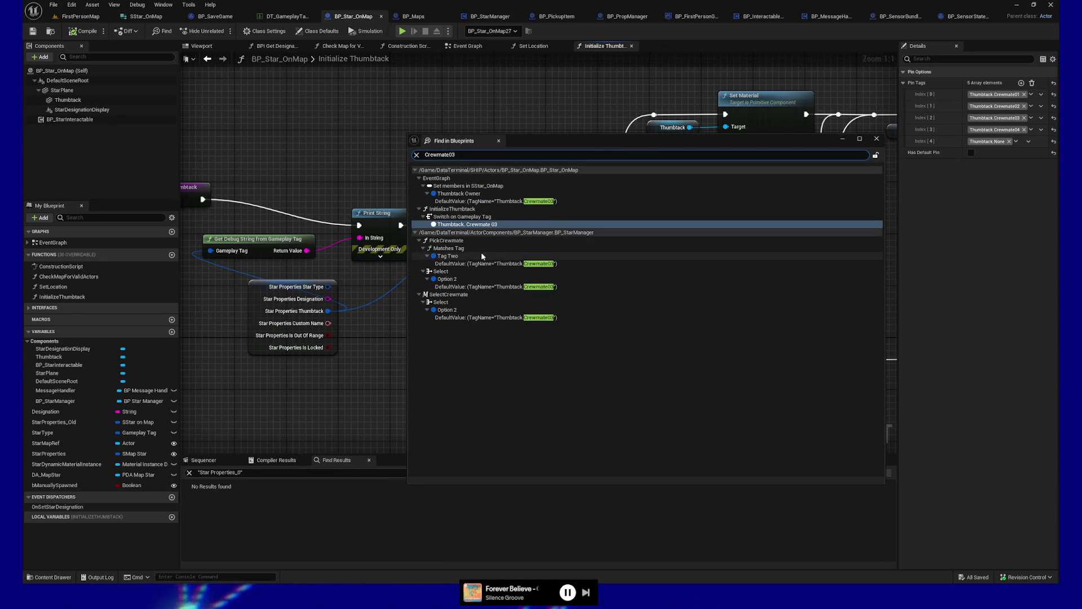
double_click(451, 256)
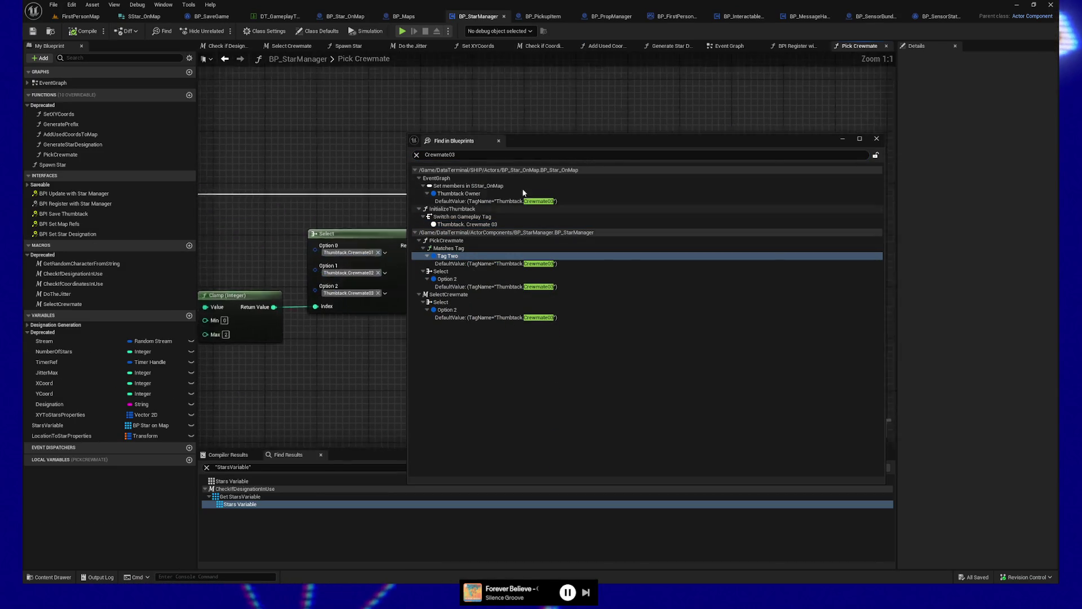
Change the Matches Tag node's Tag Two to Thumbtack.Crewmate02 in Pick Crewmate
left_click_drag(543, 140, 536, 353)
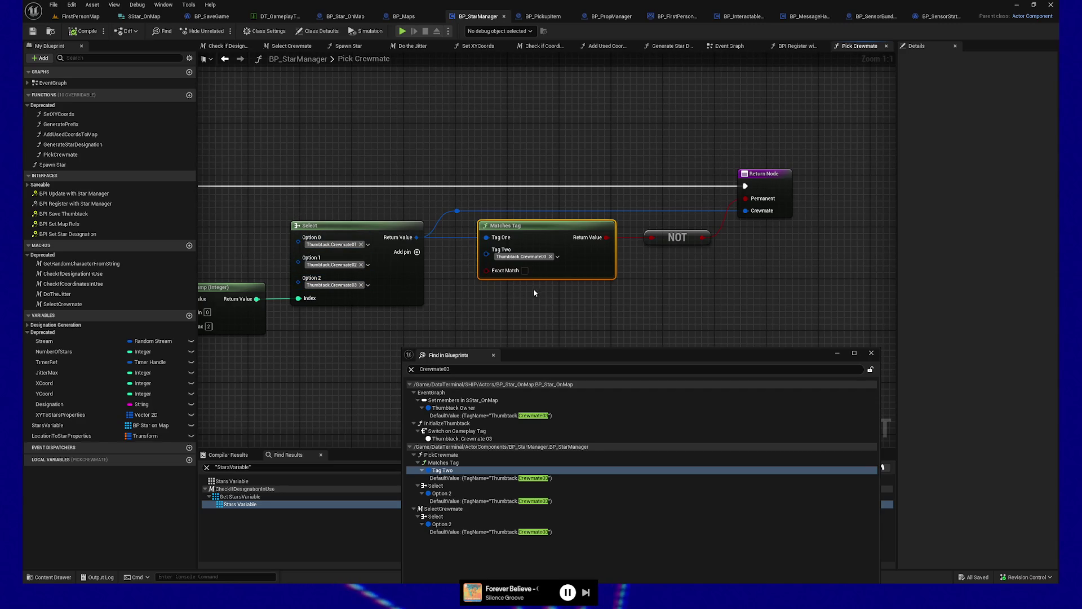
left_click(557, 257)
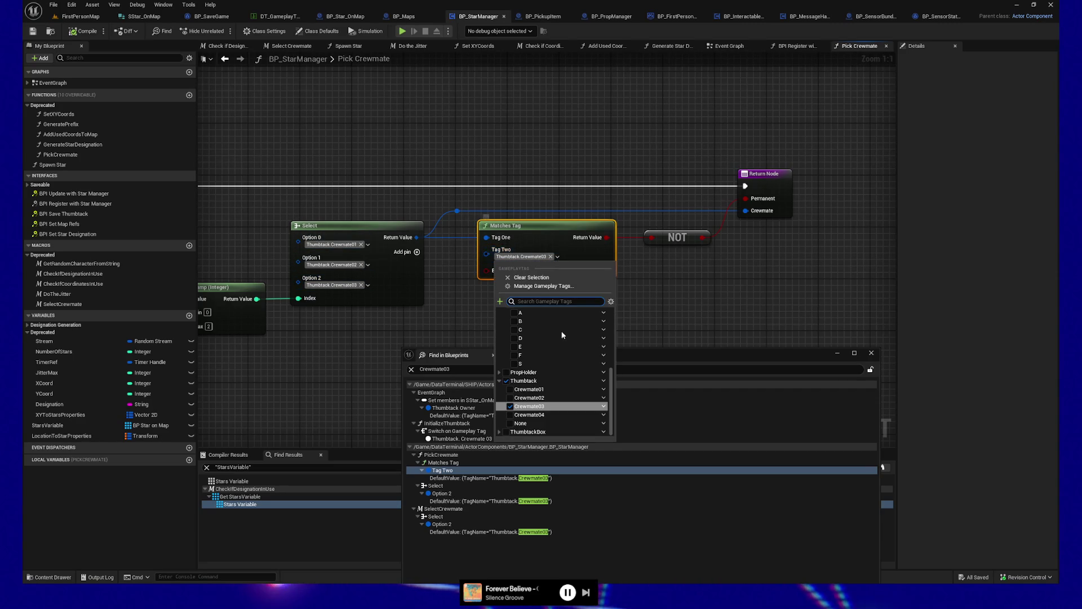
left_click(529, 397)
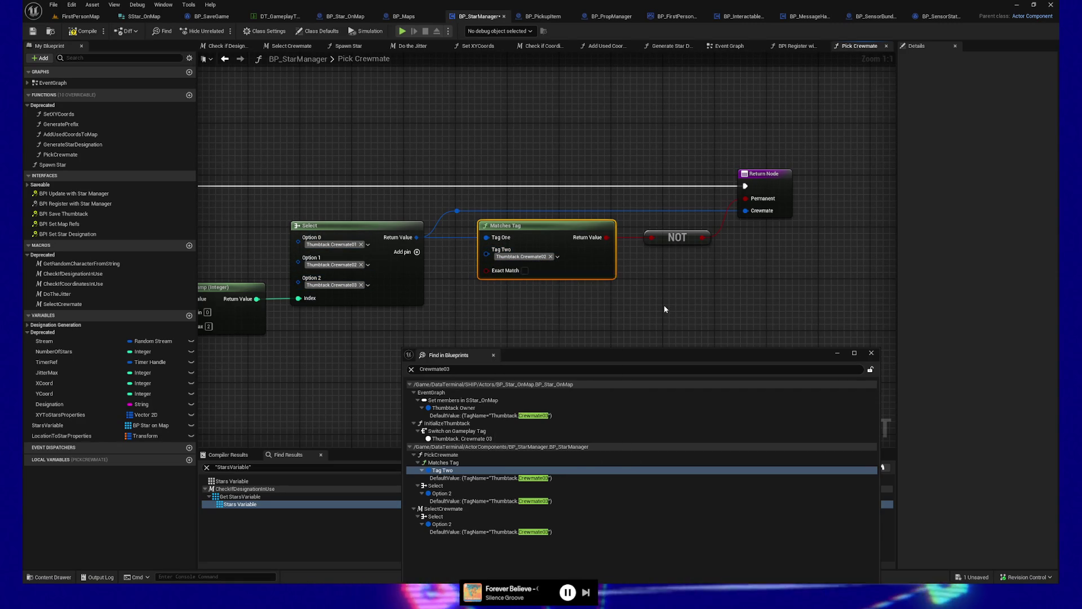
left_click_drag(594, 355, 593, 183)
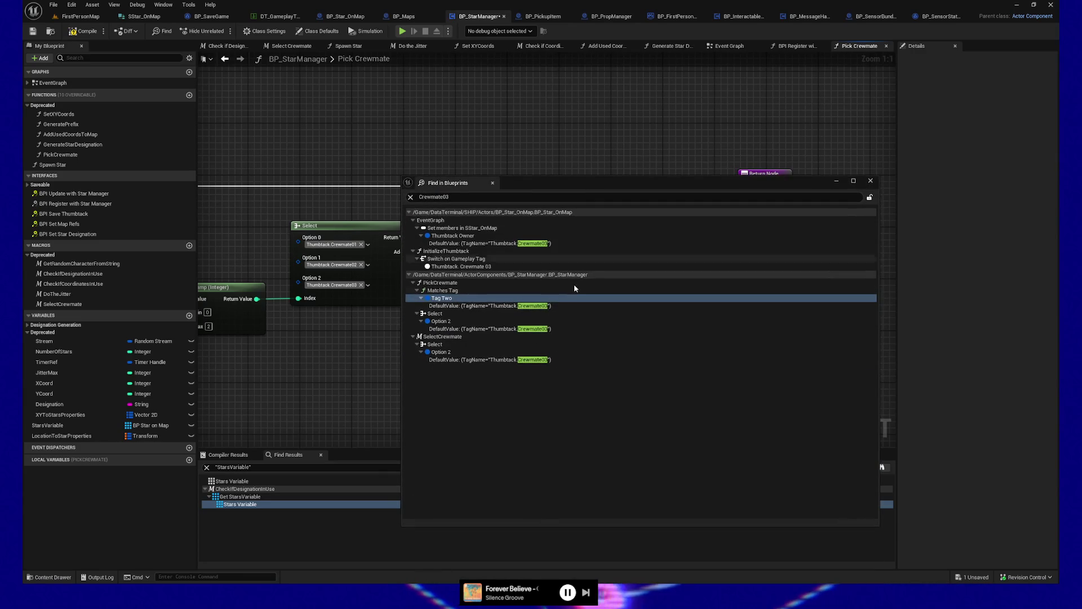
Open the Select Crewmate macro from the search results, close the results panel, and save BP_StarManager
left_click(502, 329)
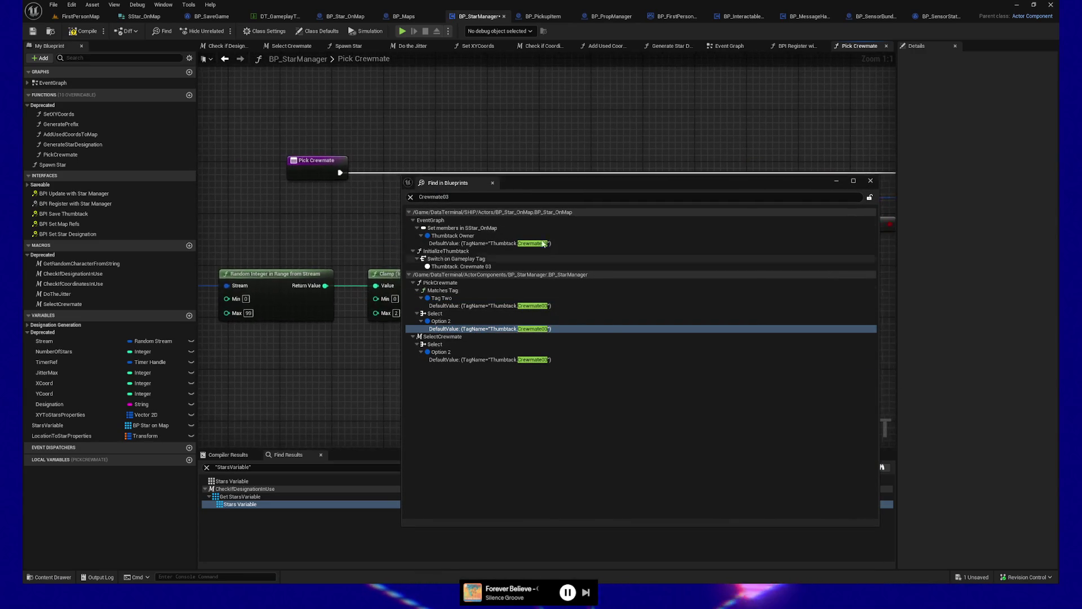
mouse_move(569, 183)
left_mouse_down()
mouse_move(571, 371)
mouse_move(577, 320)
left_mouse_up()
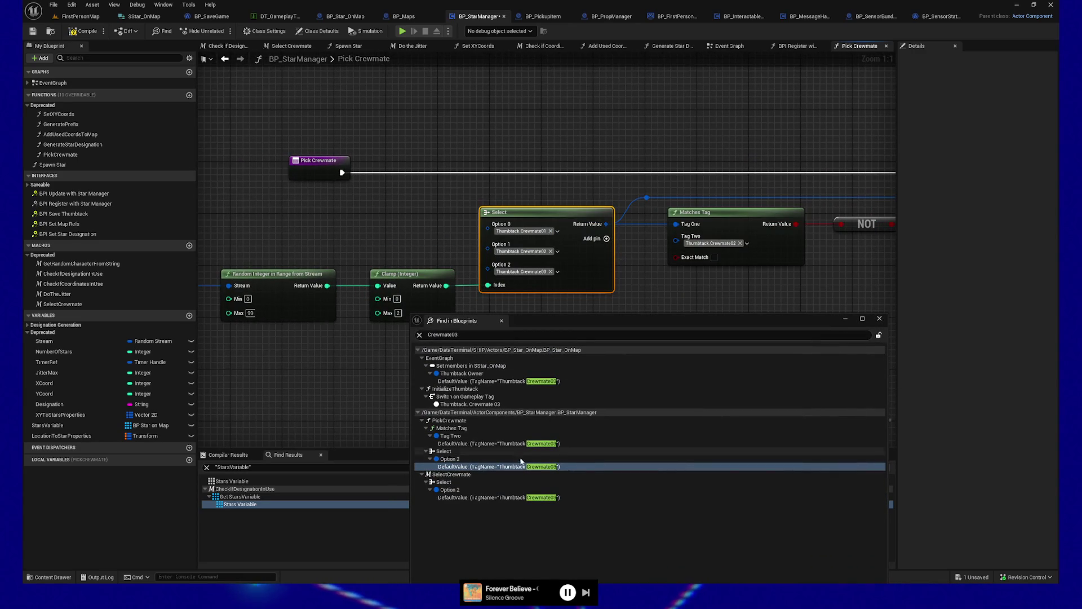
left_click(481, 498)
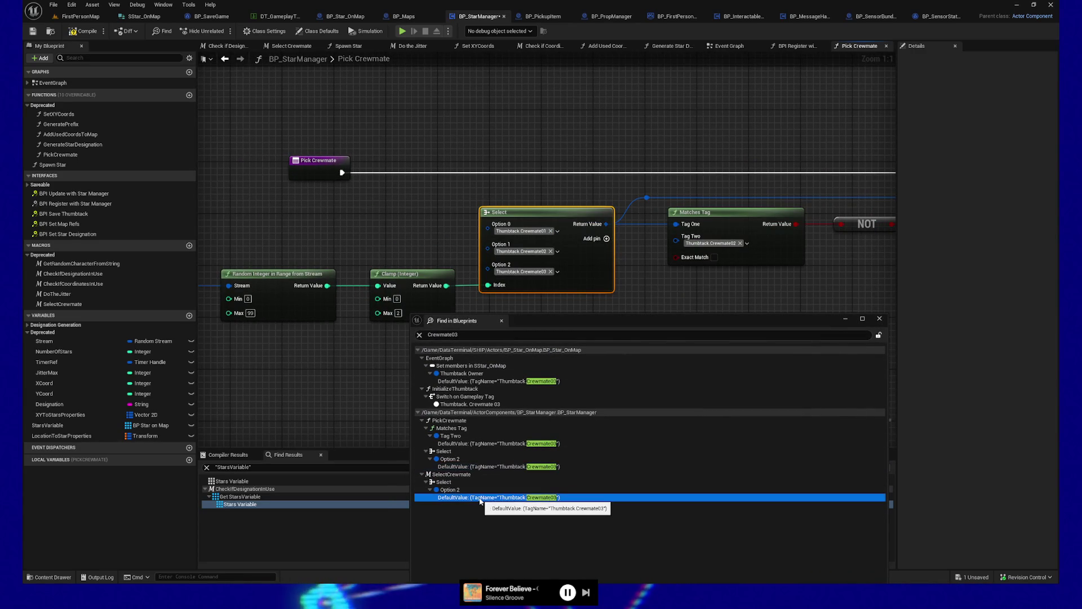
double_click(481, 498)
left_click_drag(592, 321, 589, 324)
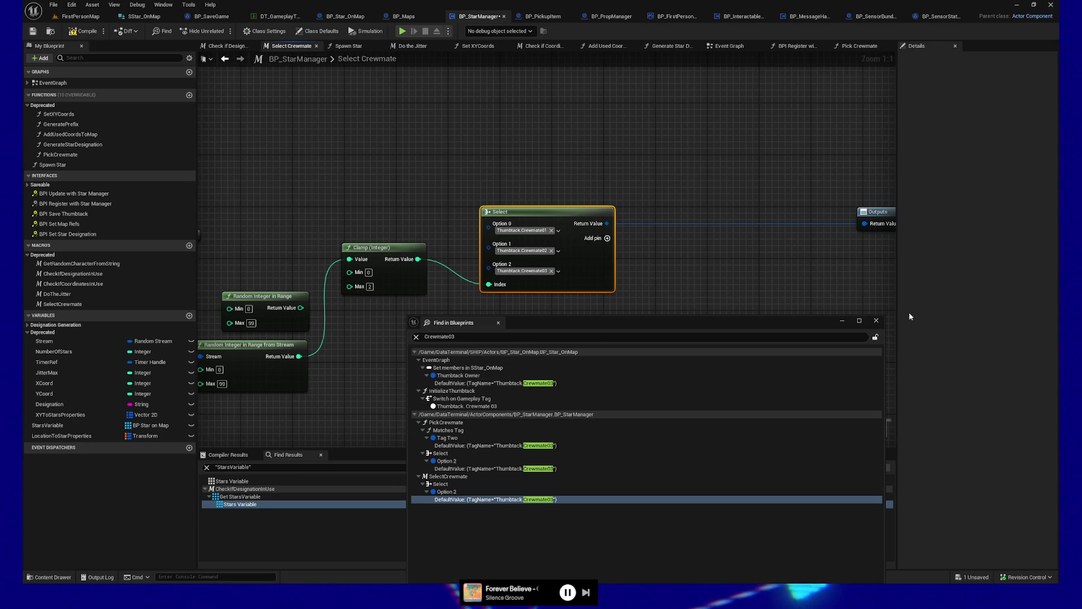
left_click(875, 323)
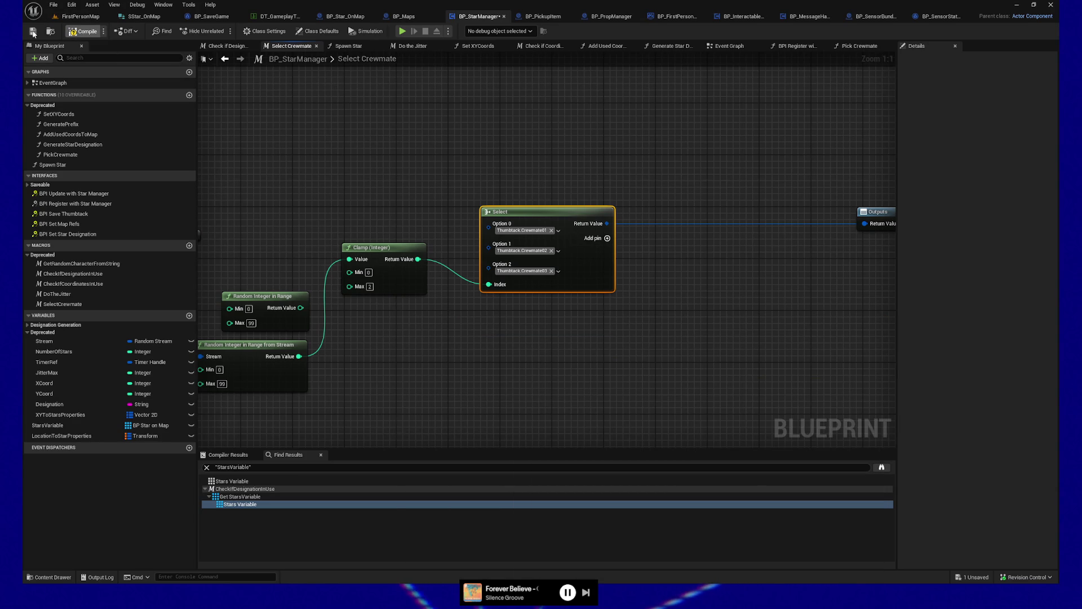
left_click(32, 32)
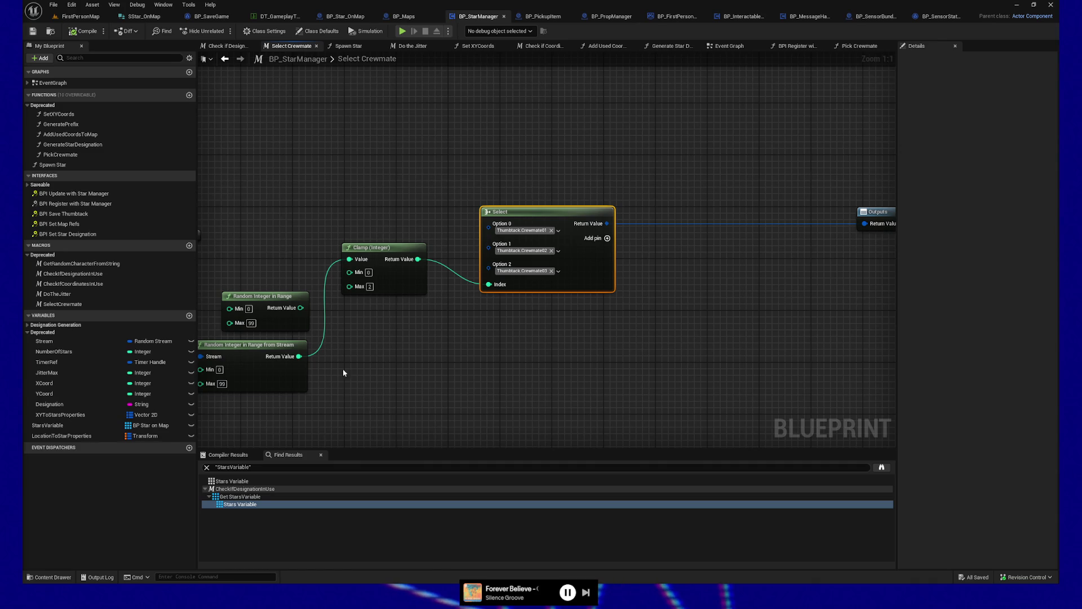
Pan the Select Crewmate macro graph slightly upward to review its clamped random tag selection
mouse_move(718, 274)
left_mouse_down()
mouse_move(686, 281)
mouse_move(727, 141)
left_mouse_up()
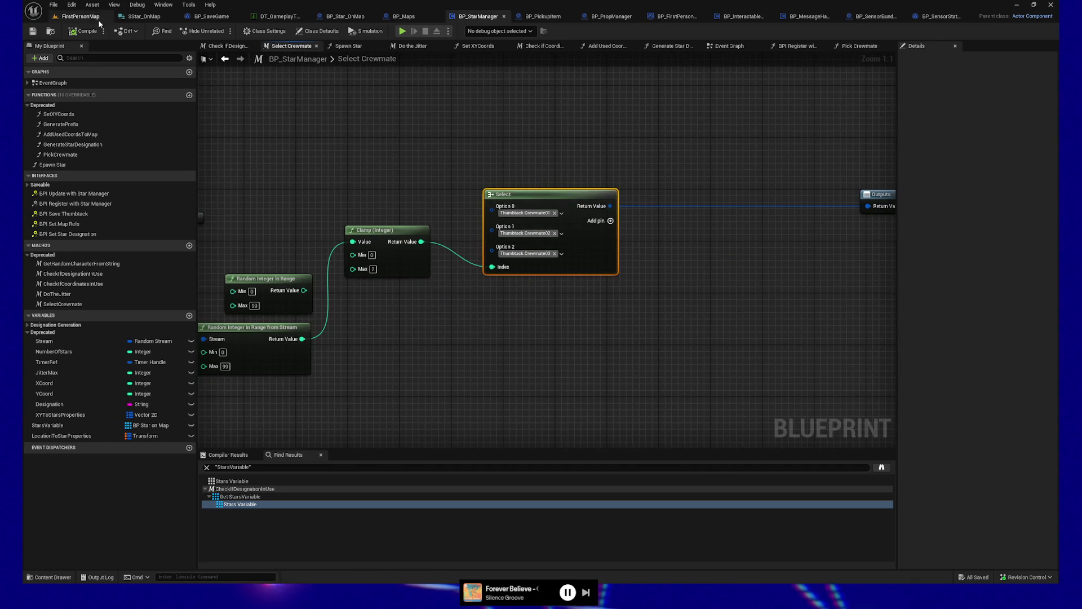
Open BP_SensorBundleController3's blueprint from the FirstPersonMap level and view its event graph
left_click(80, 16)
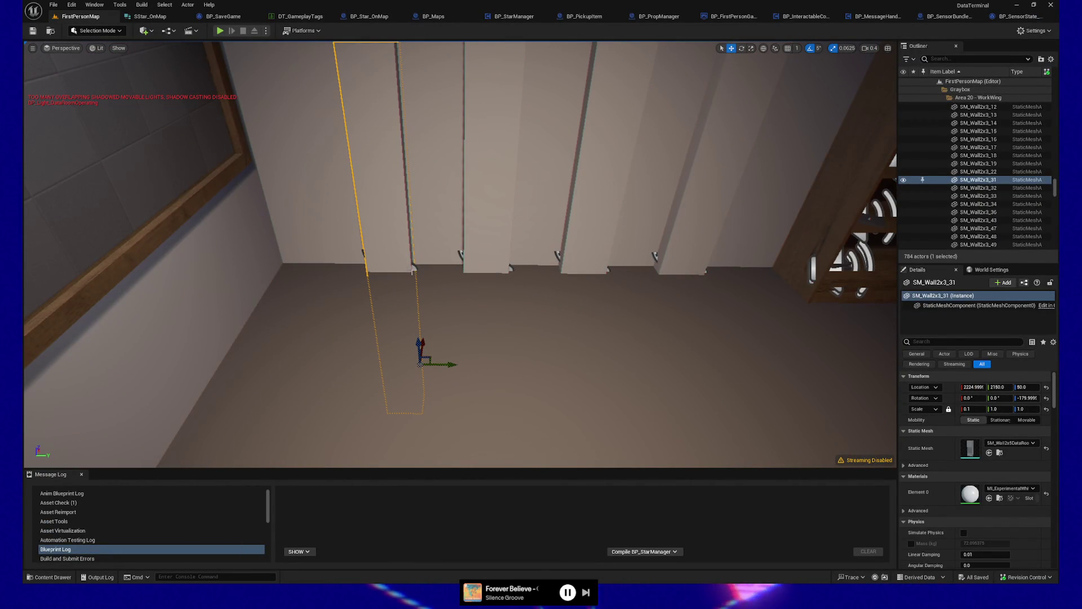
left_click(414, 268)
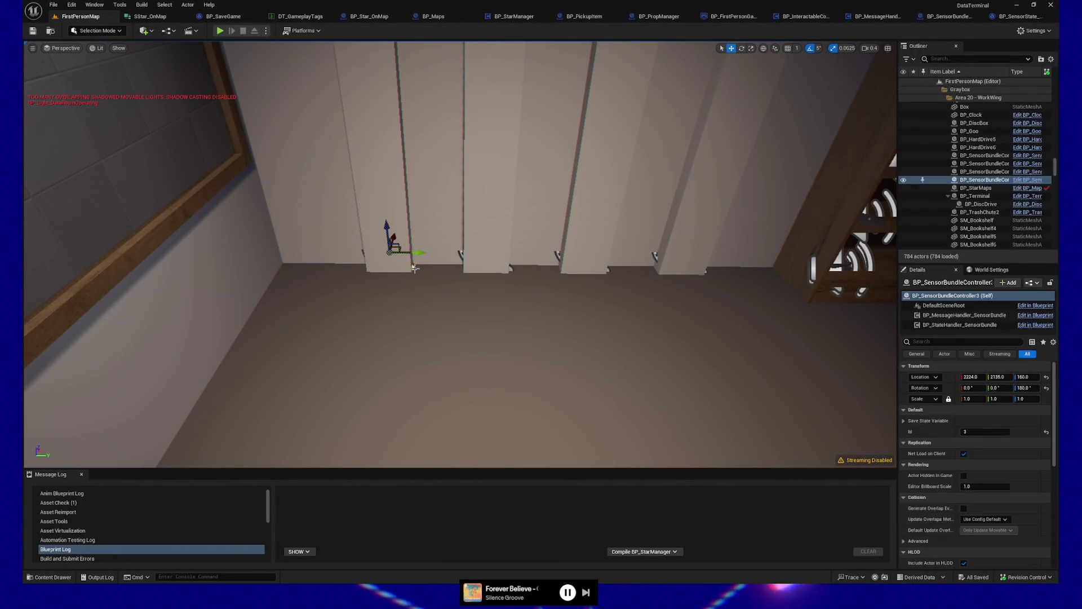
left_click(1027, 179)
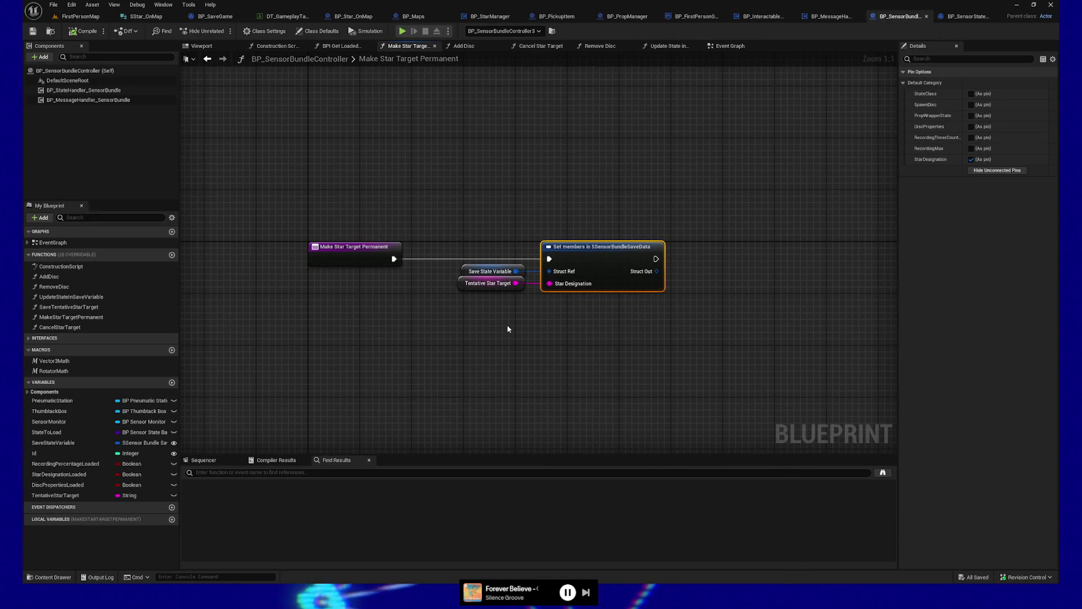
left_click_drag(484, 194, 518, 333)
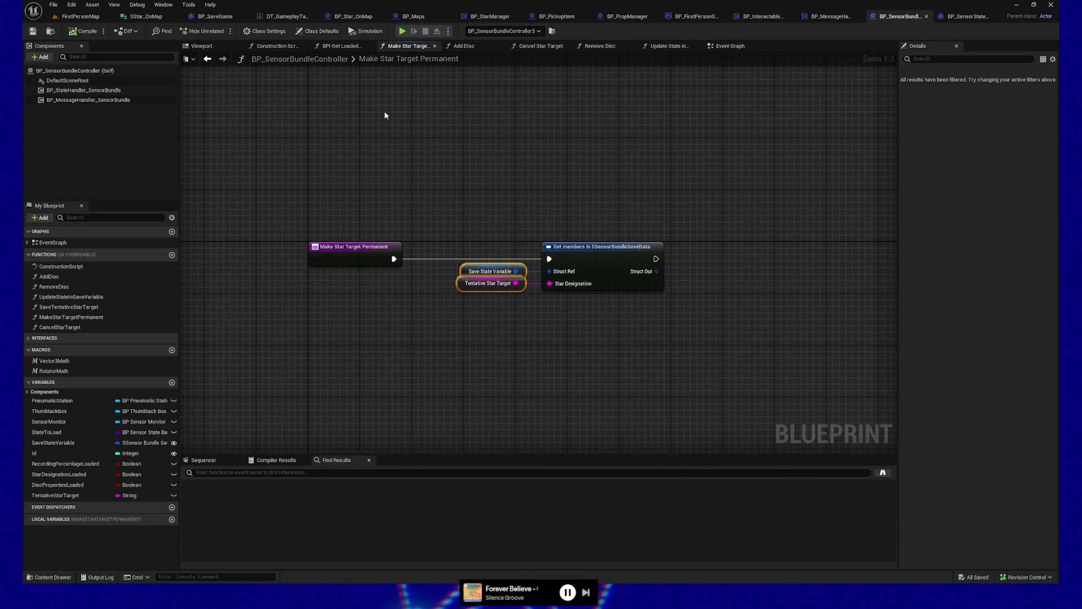
left_click(730, 50)
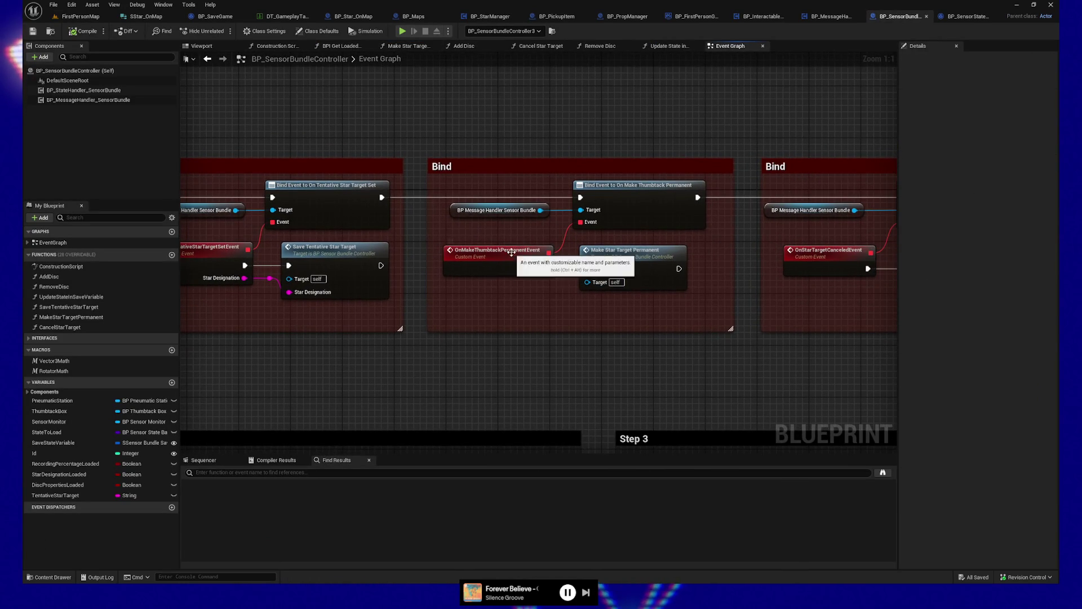
Inspect the Step 2 nodes that spawn and store the thumbtack box, then close the blueprint
left_click(512, 251)
scroll(558, 331, "down", 3)
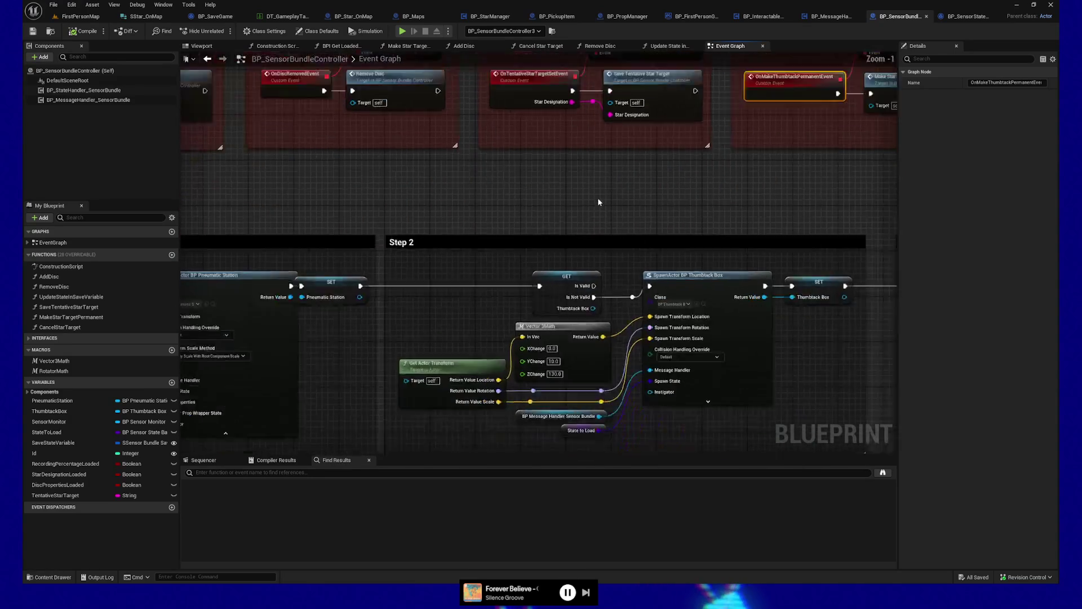
scroll(292, 253, "up", 3)
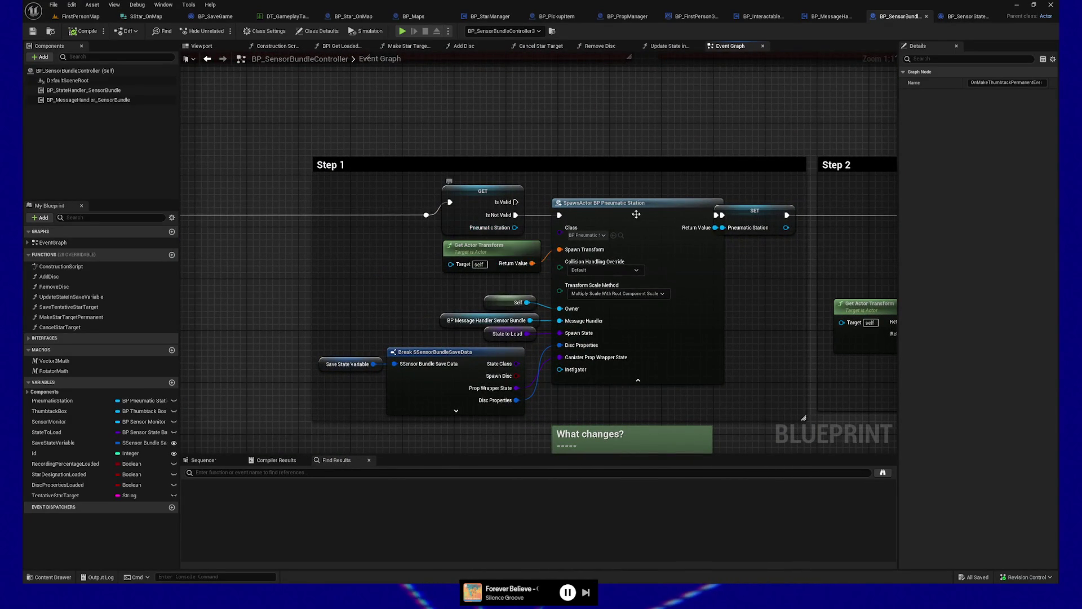
left_click_drag(803, 270, 396, 273)
left_click_drag(797, 191, 706, 170)
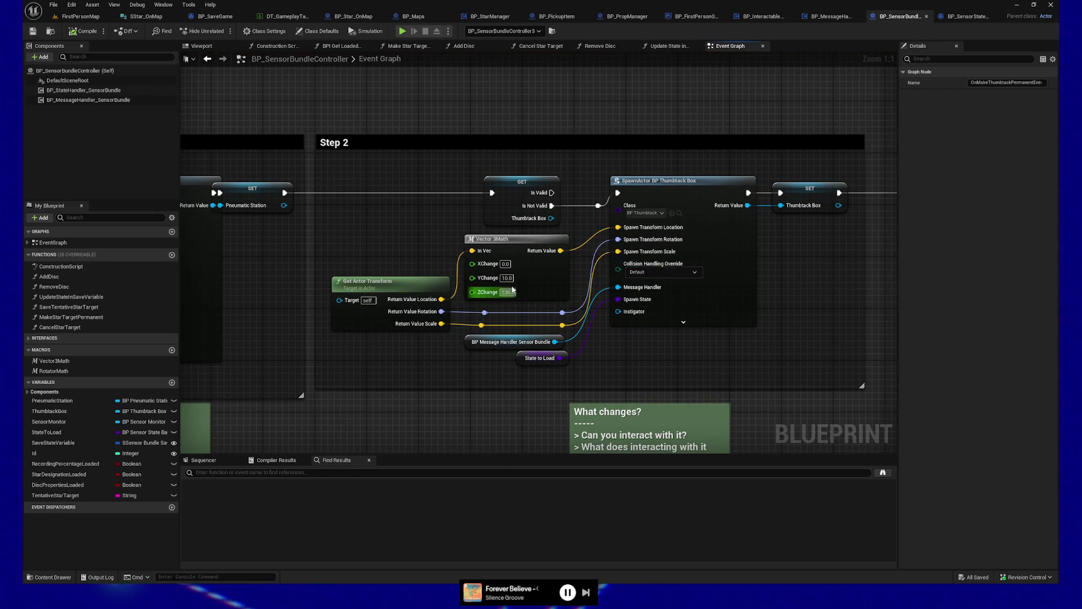
left_click(810, 195)
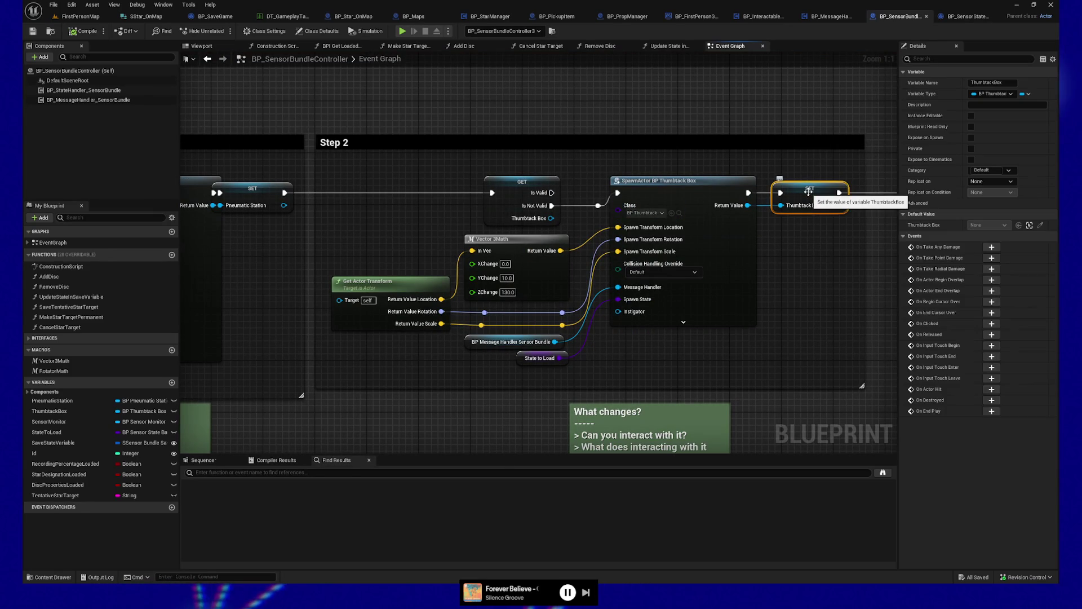
left_click(680, 188)
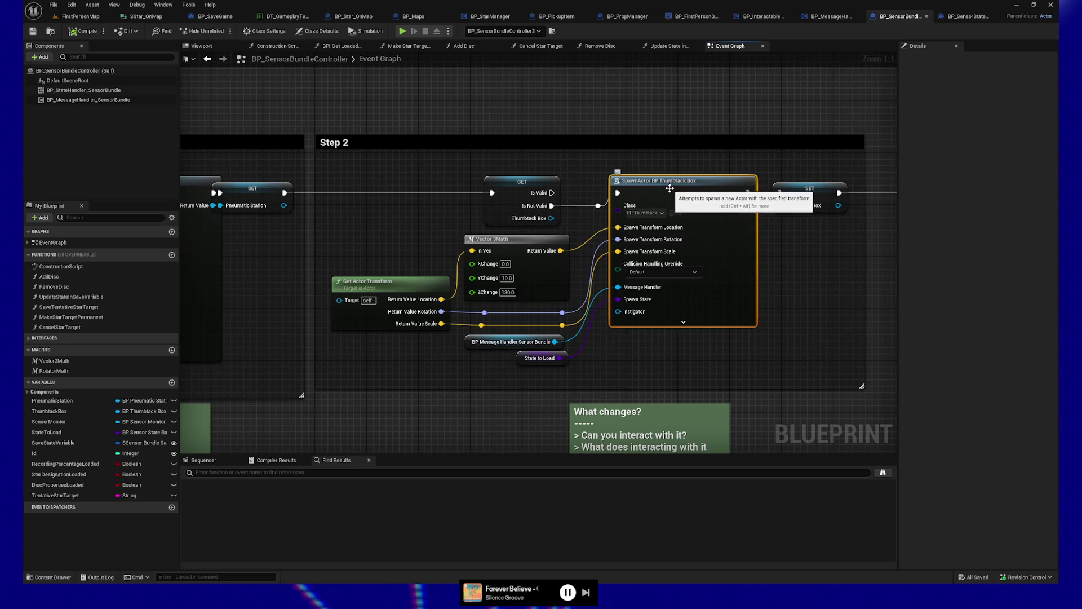
left_click(926, 18)
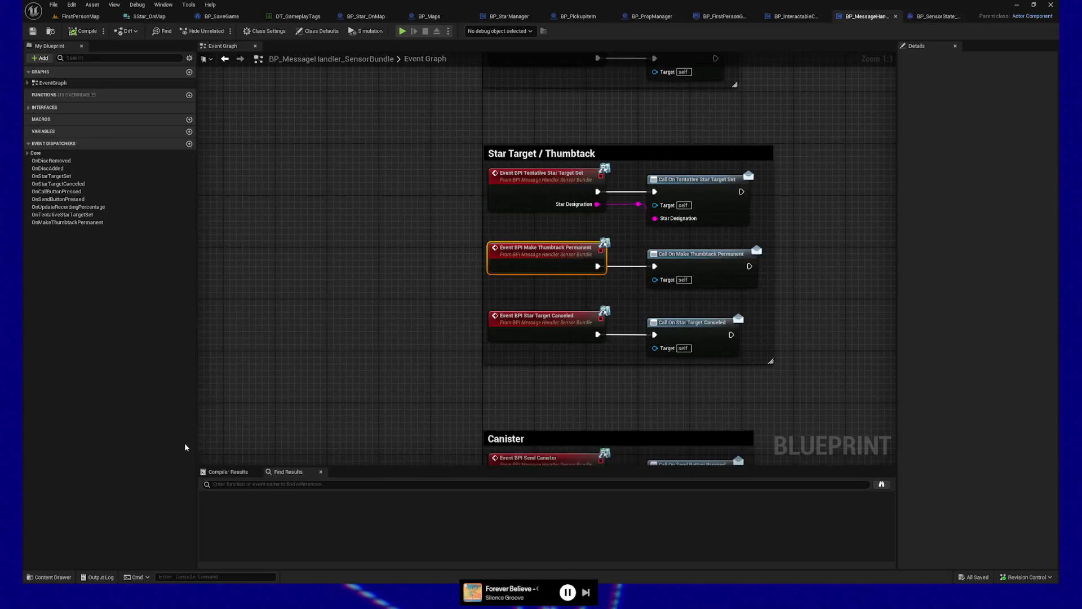
Search all content for 'thumbtack' and open the BP_ThumbtackBox blueprint
left_click(52, 577)
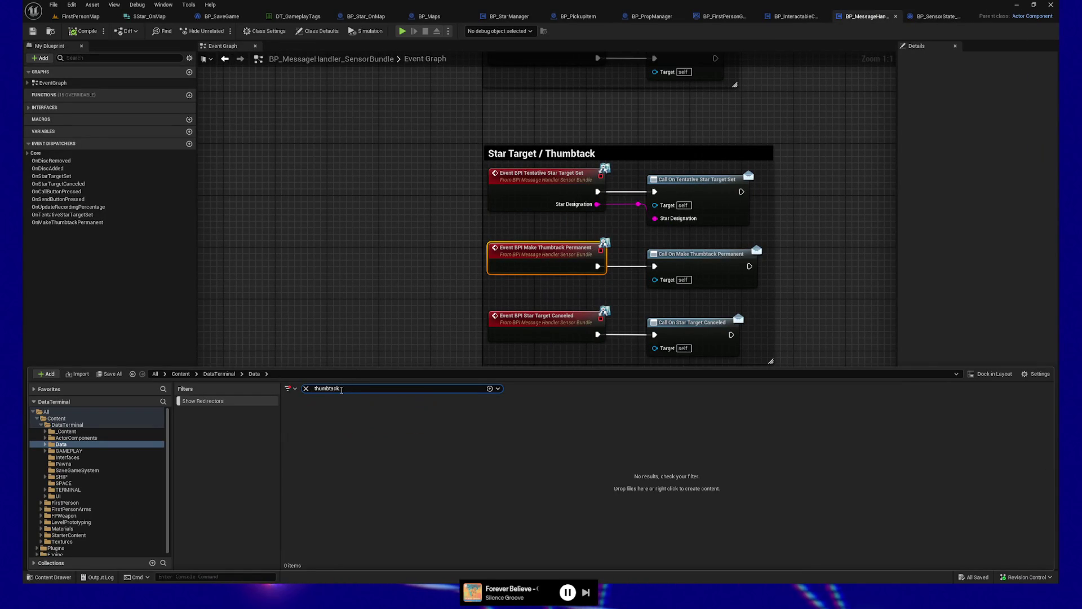
left_click(45, 412)
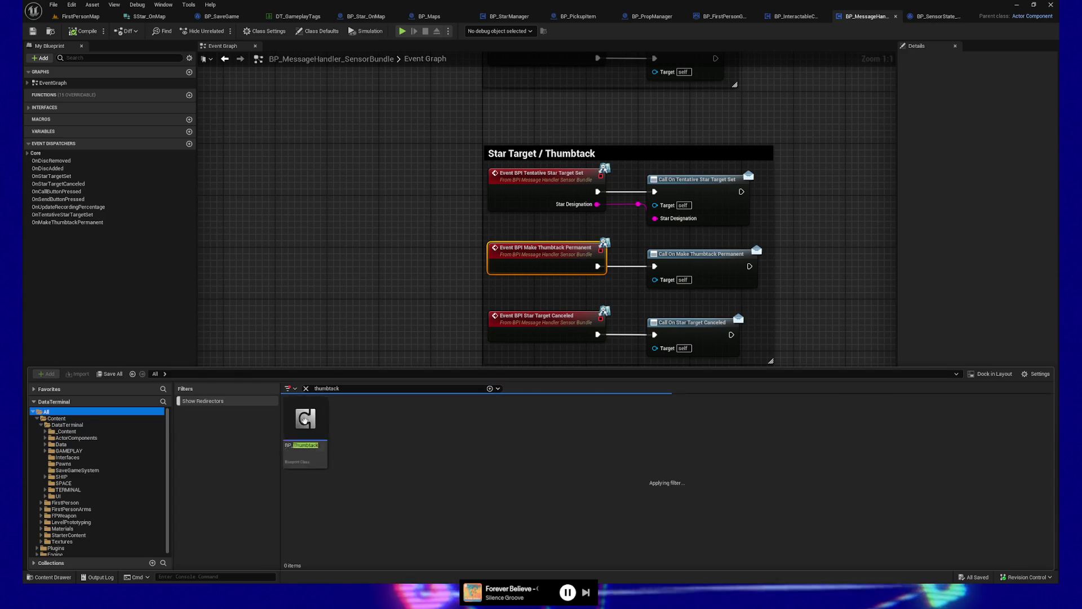
double_click(361, 425)
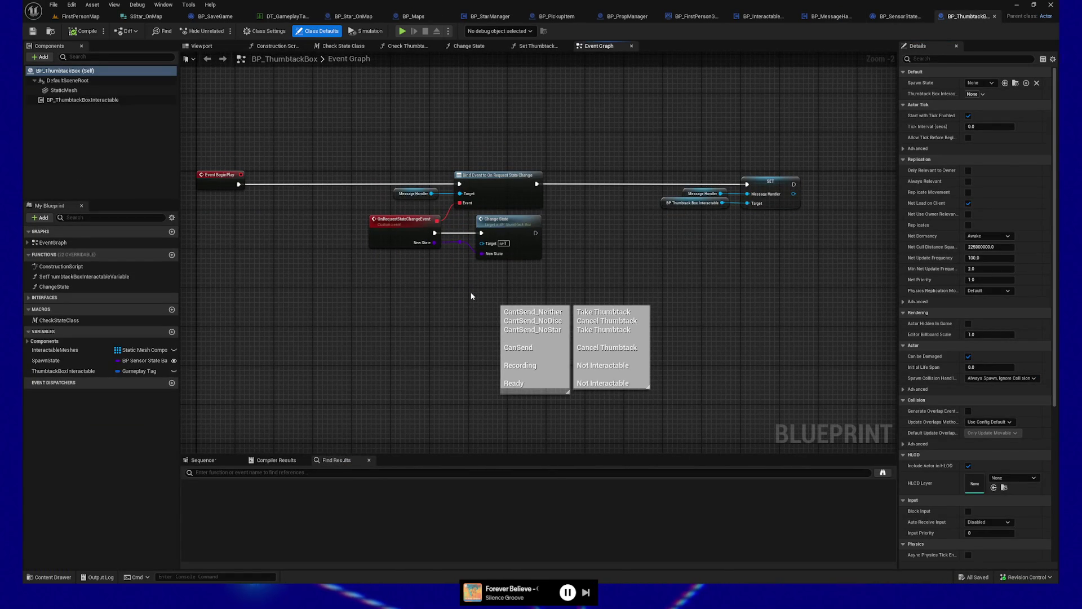
scroll(478, 287, "up", 1)
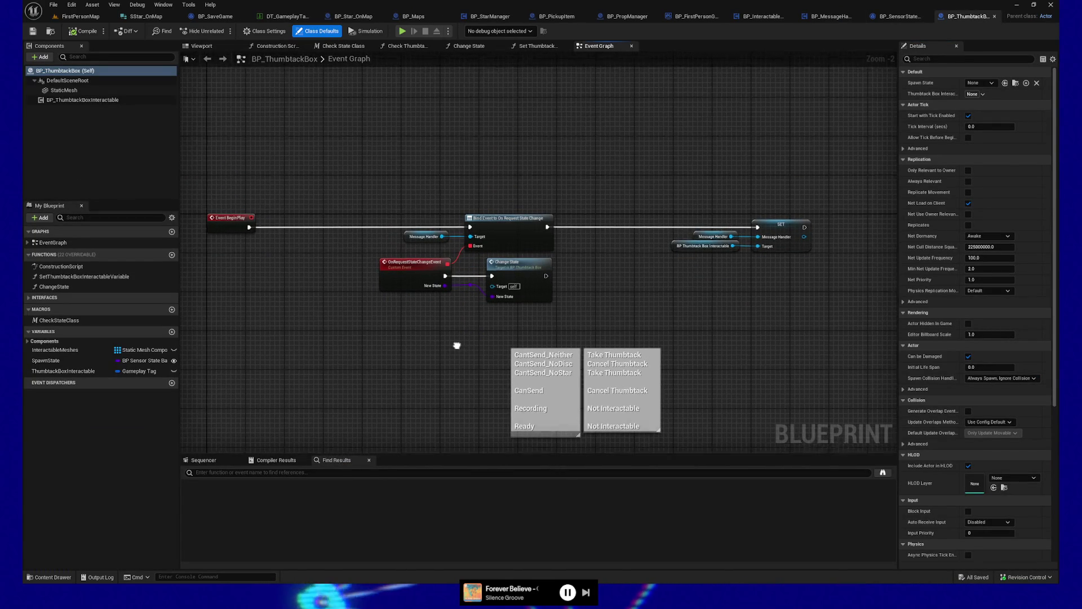
scroll(480, 283, "up", 1)
mouse_move(512, 280)
left_mouse_down()
mouse_move(452, 283)
mouse_move(478, 265)
left_mouse_up()
left_click_drag(478, 273, 493, 274)
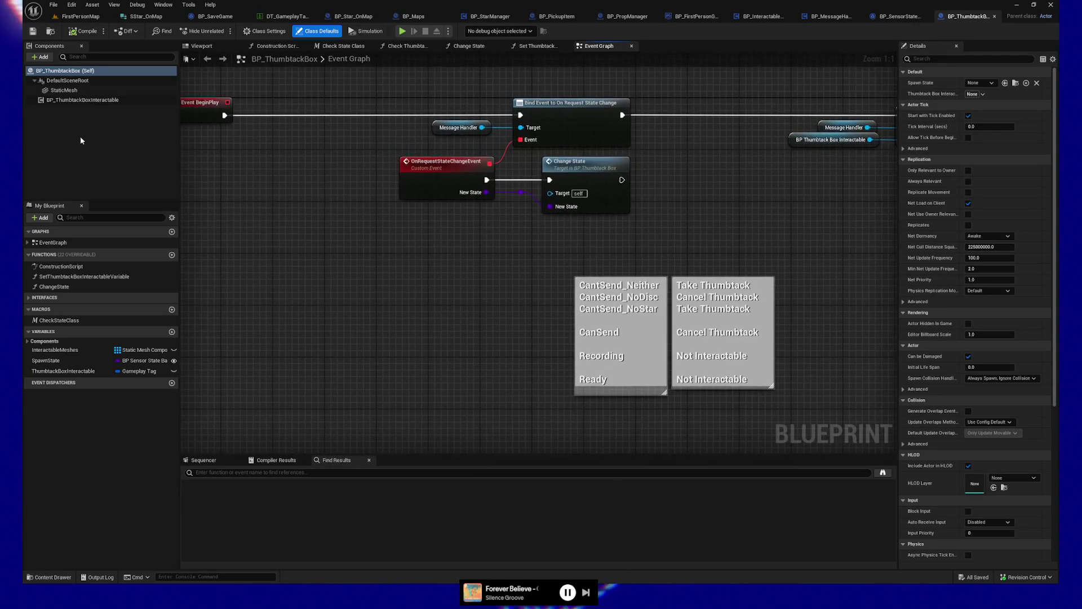
Inspect BP_ThumbtackBoxInteractable's graph spawning and attaching BP_Thumbtack, then return to the level editor
double_click(88, 101)
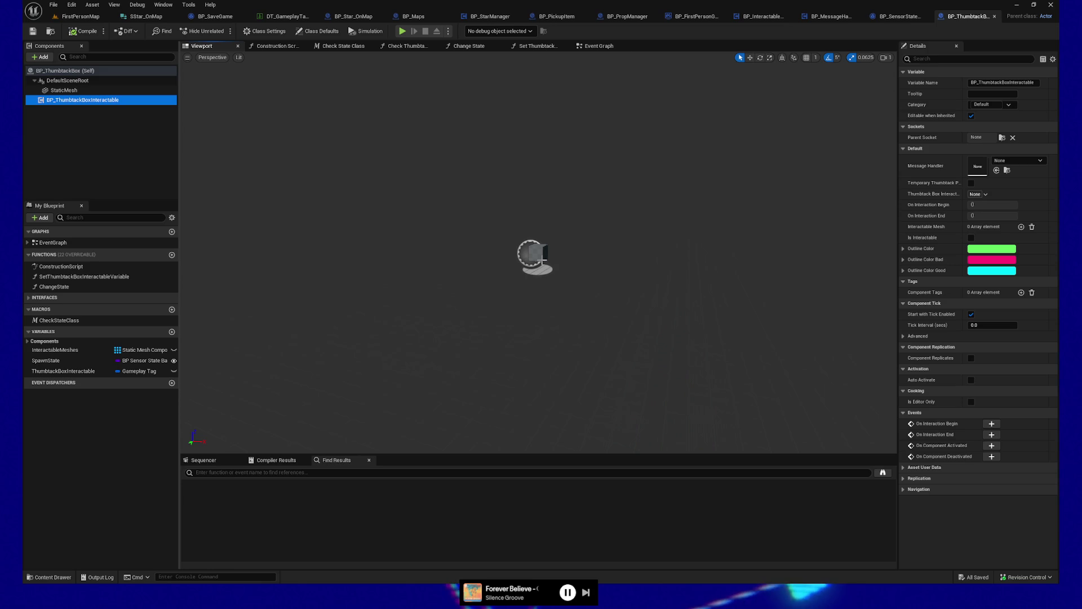
left_click(73, 371)
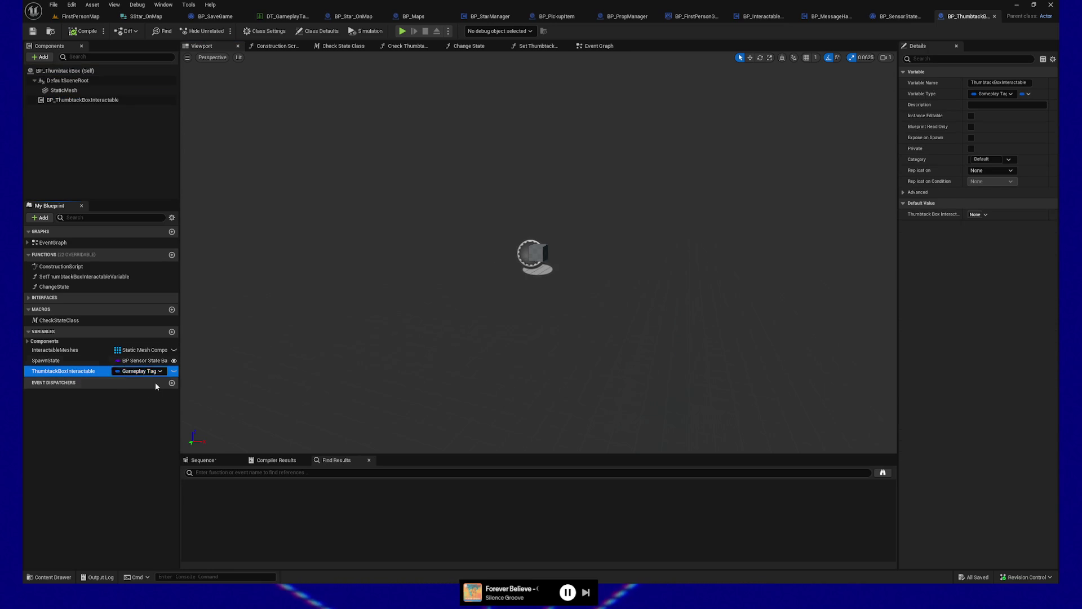
left_click(62, 103)
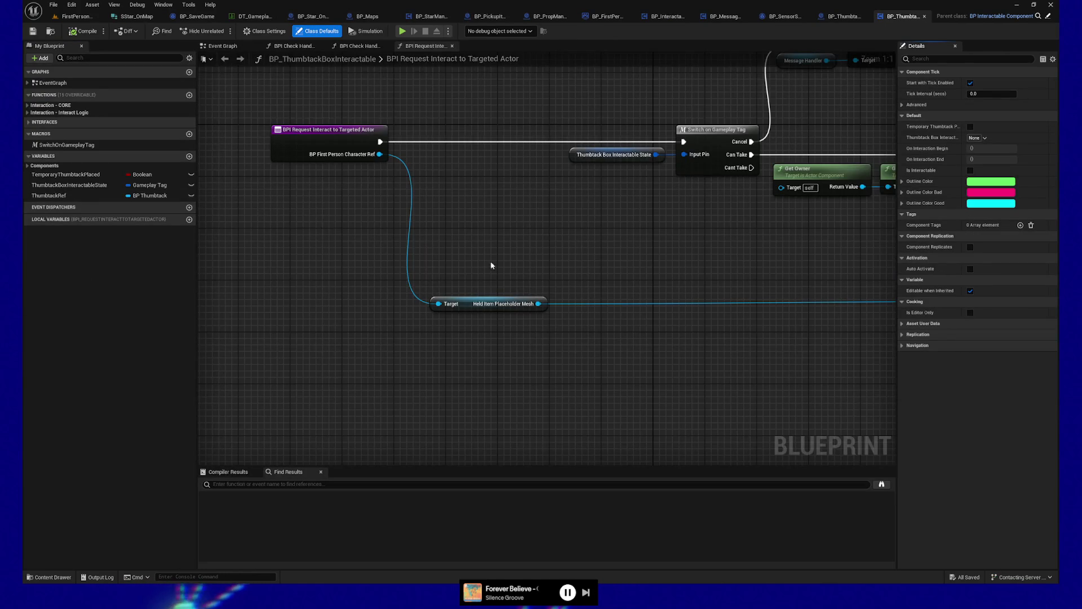
mouse_move(431, 282)
left_mouse_down()
mouse_move(411, 309)
mouse_move(391, 309)
left_mouse_up()
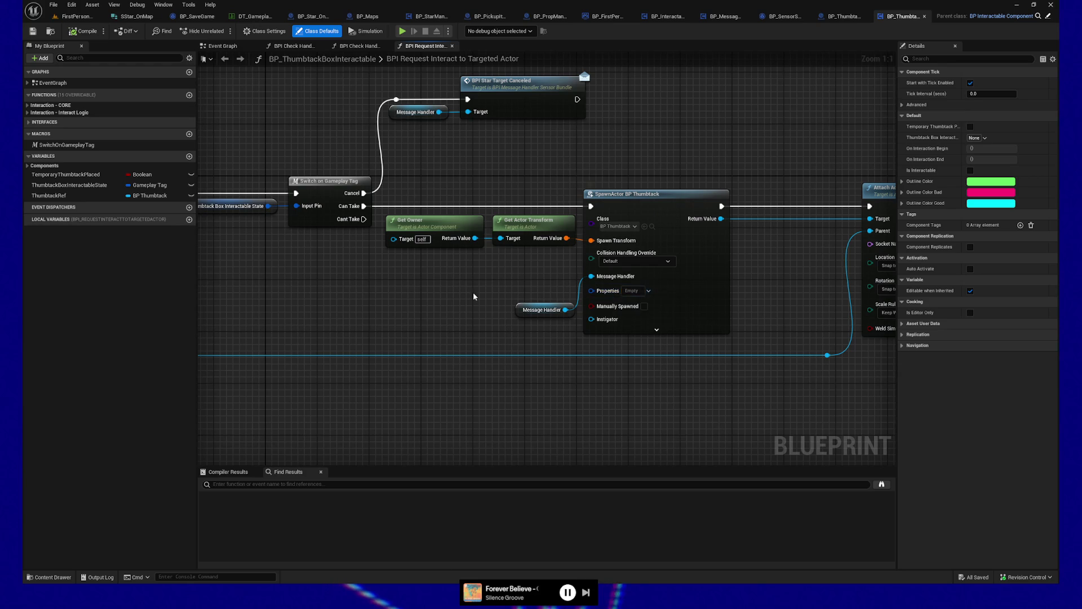
left_click_drag(482, 289, 294, 294)
mouse_move(624, 299)
left_mouse_down()
mouse_move(355, 295)
mouse_move(677, 271)
left_mouse_up()
mouse_move(254, 269)
left_mouse_down()
mouse_move(346, 339)
mouse_move(435, 336)
left_mouse_up()
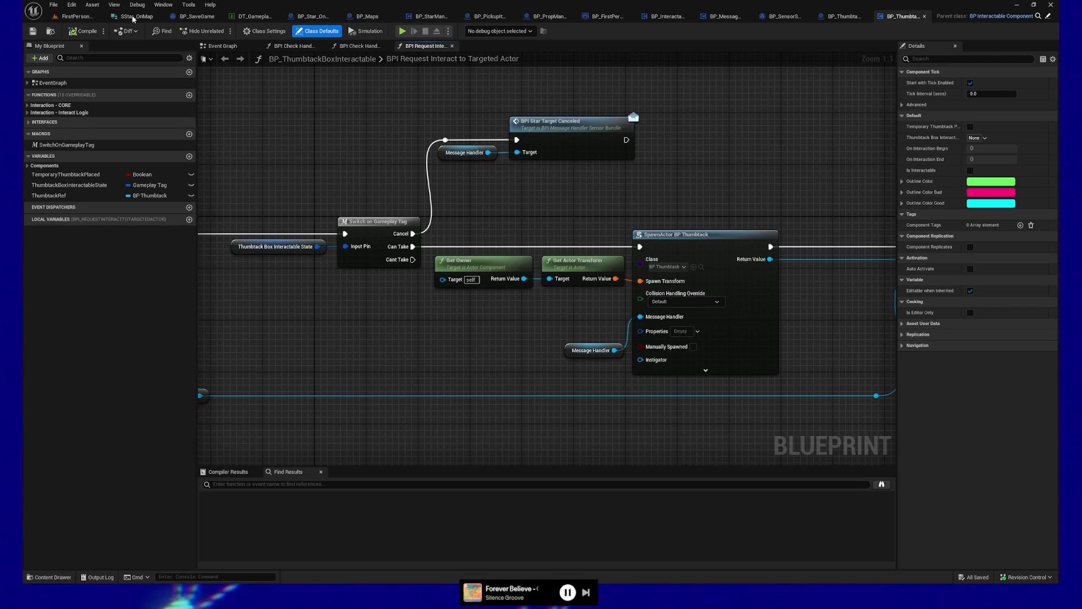
left_click(78, 16)
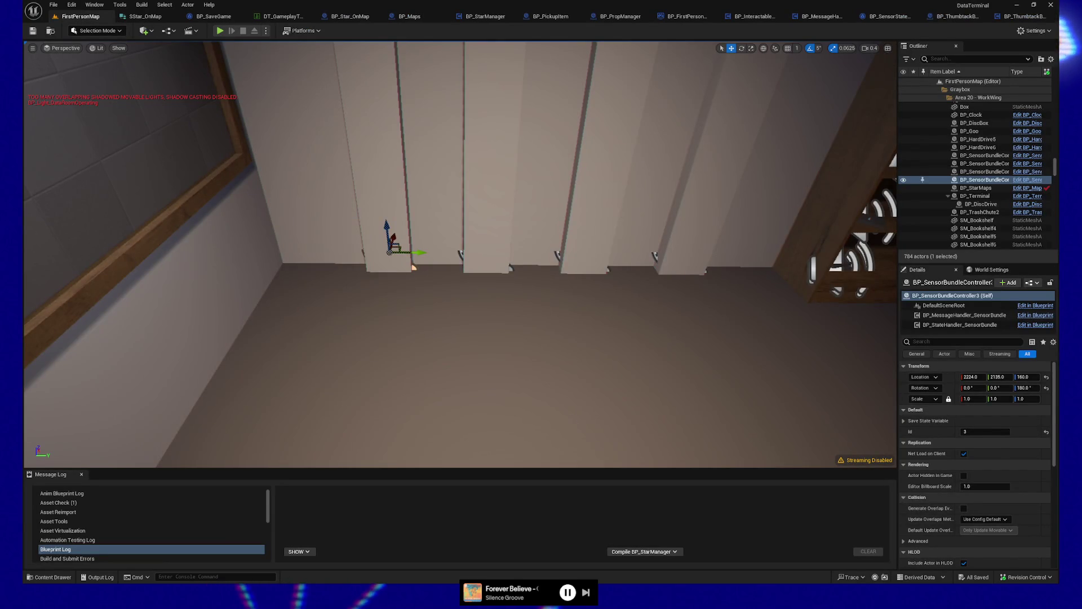
Play from a floor spot, walk over to view the star on the wall, then quit back to BP_ThumbtackBoxInteractable's interact graph
right_click(571, 426)
left_click(601, 417)
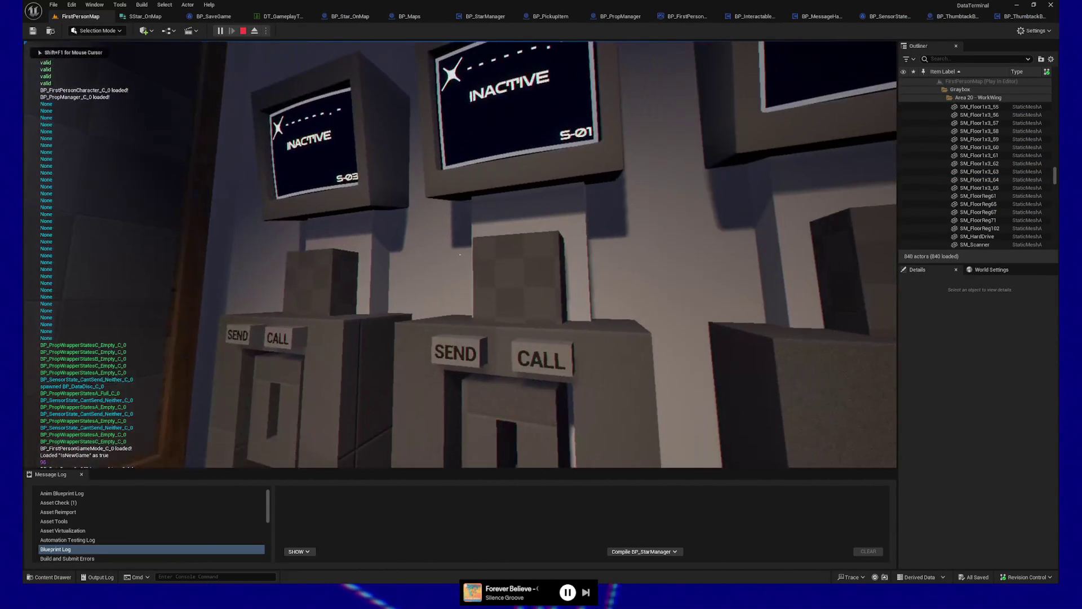
key("w")
key("e")
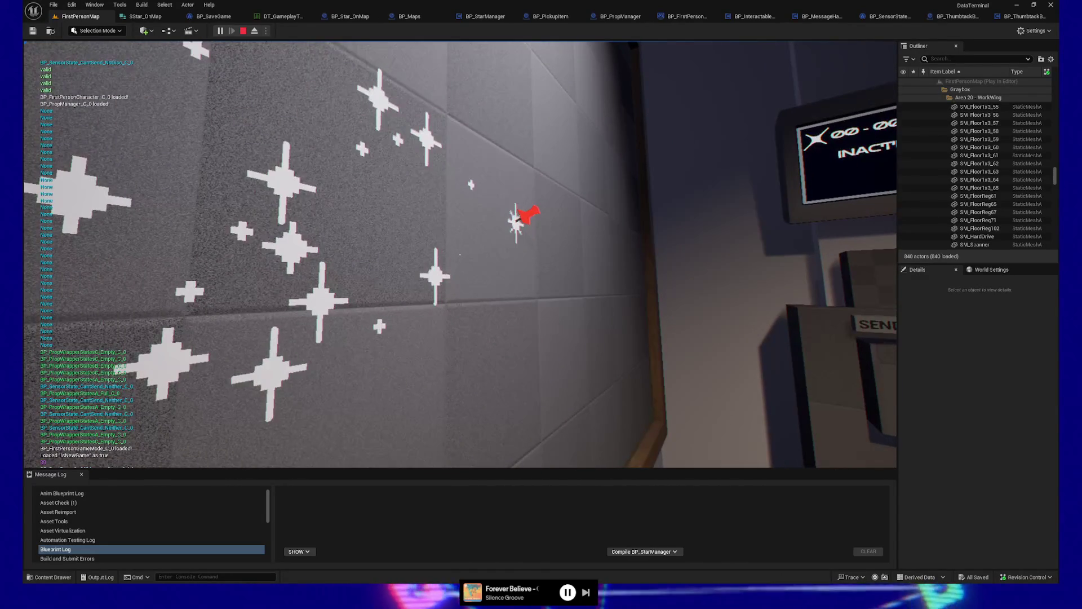
key("s")
key("d")
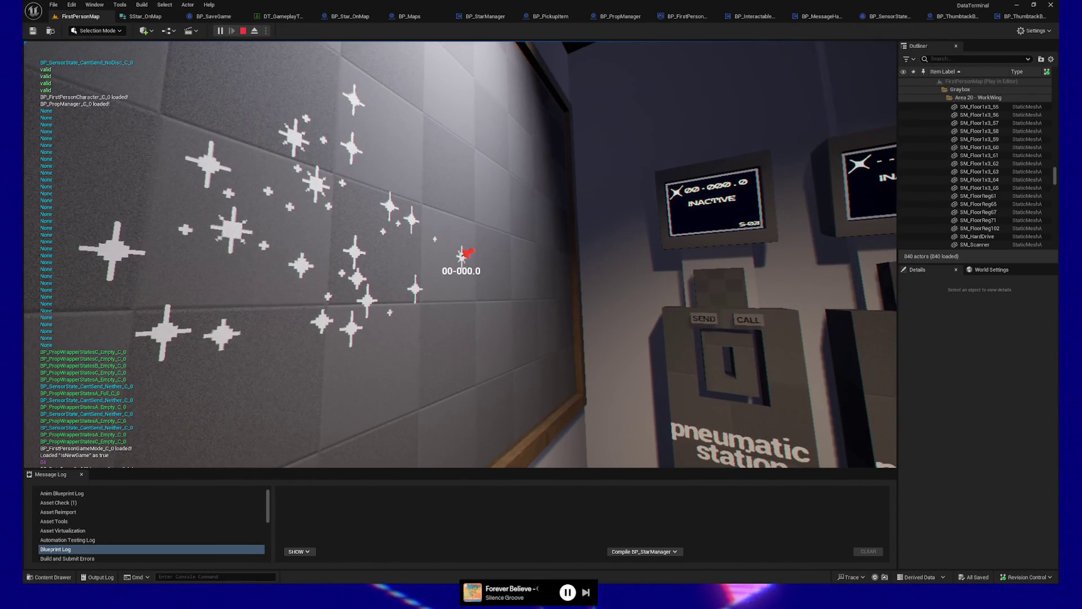
key("Escape")
left_click(461, 379)
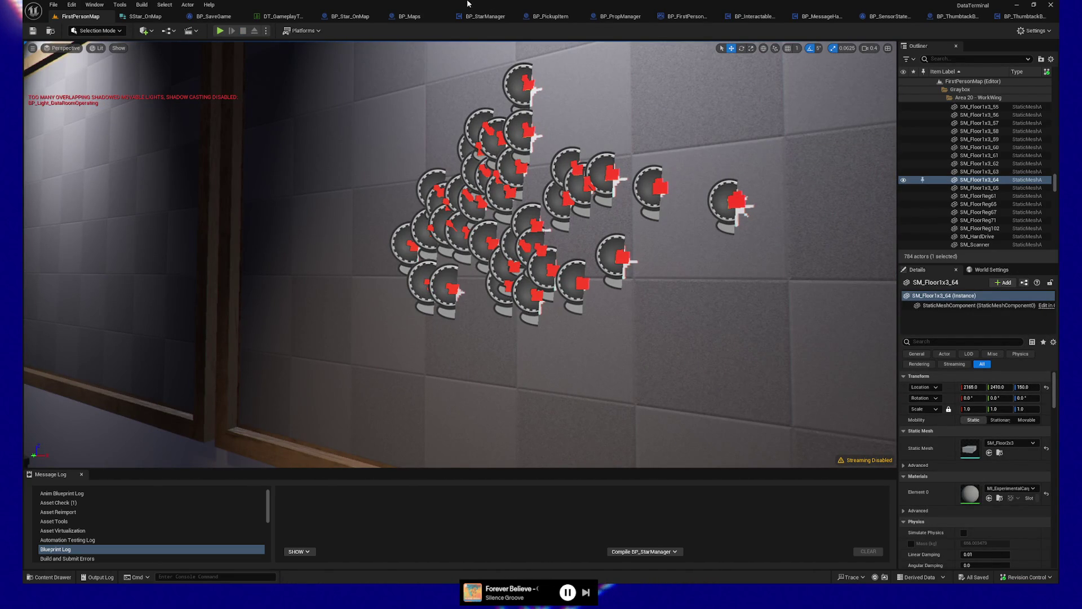
left_click(1025, 16)
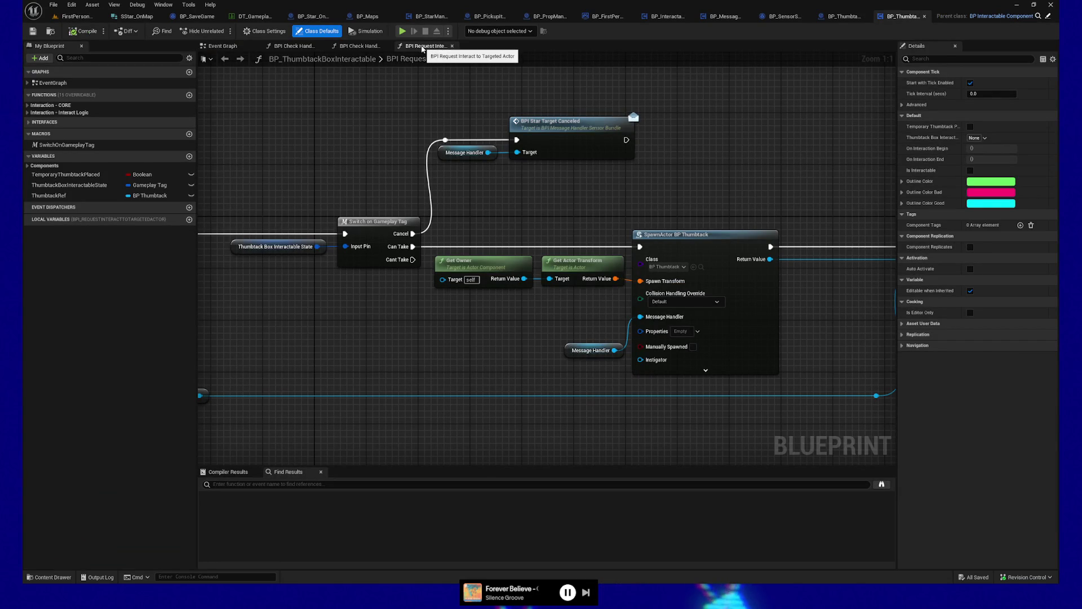
Pan to the BPI Request Interact node, then switch to BP_Star_OnMap and select its BP_StarInteractable component
mouse_move(304, 114)
left_mouse_down()
mouse_move(566, 107)
mouse_move(696, 122)
left_mouse_up()
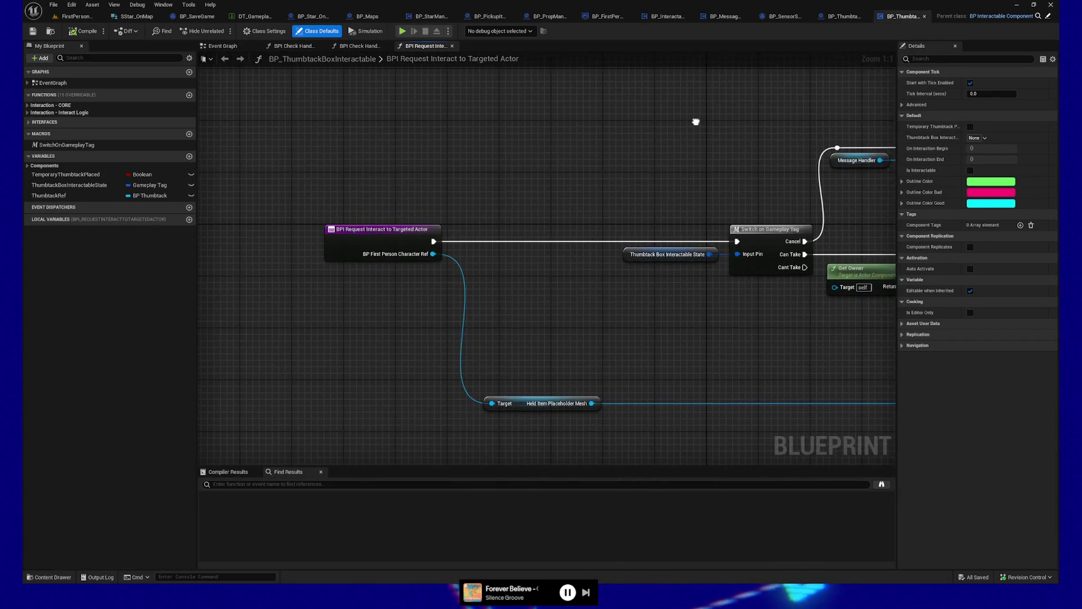
mouse_move(589, 161)
left_mouse_down()
mouse_move(550, 149)
mouse_move(509, 167)
left_mouse_up()
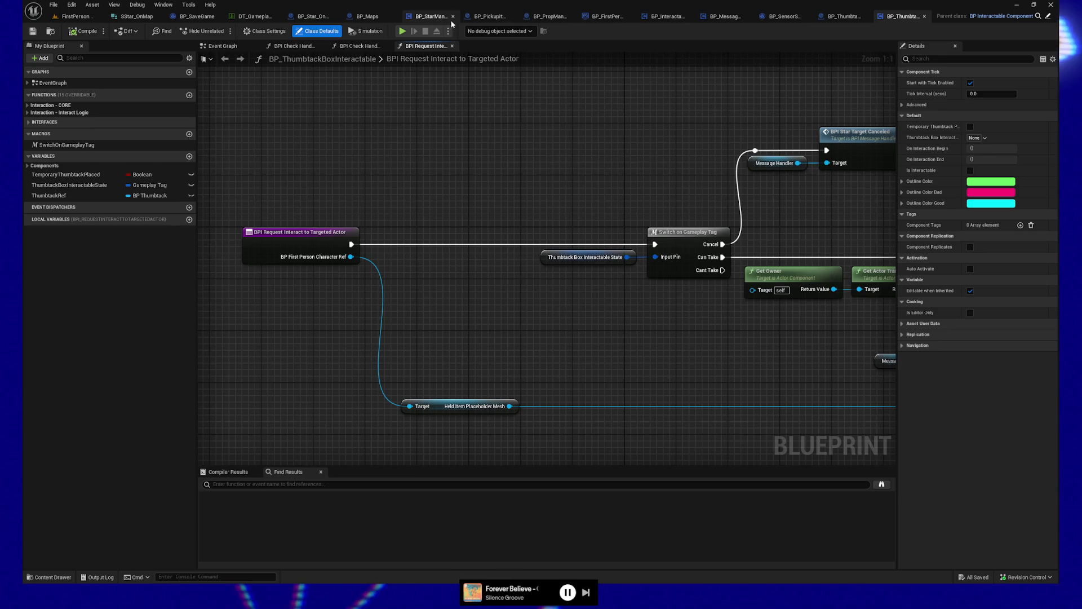
left_click(326, 19)
left_click(68, 119)
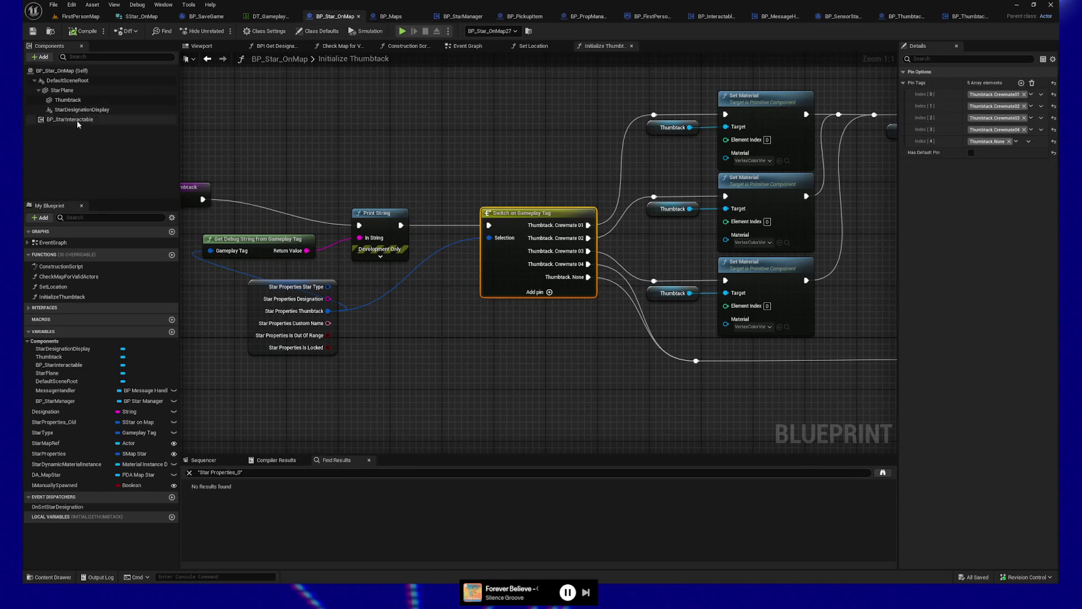
Edit BP_StarInteractable and open its BPI Request Interact from Held Actor function
right_click(77, 120)
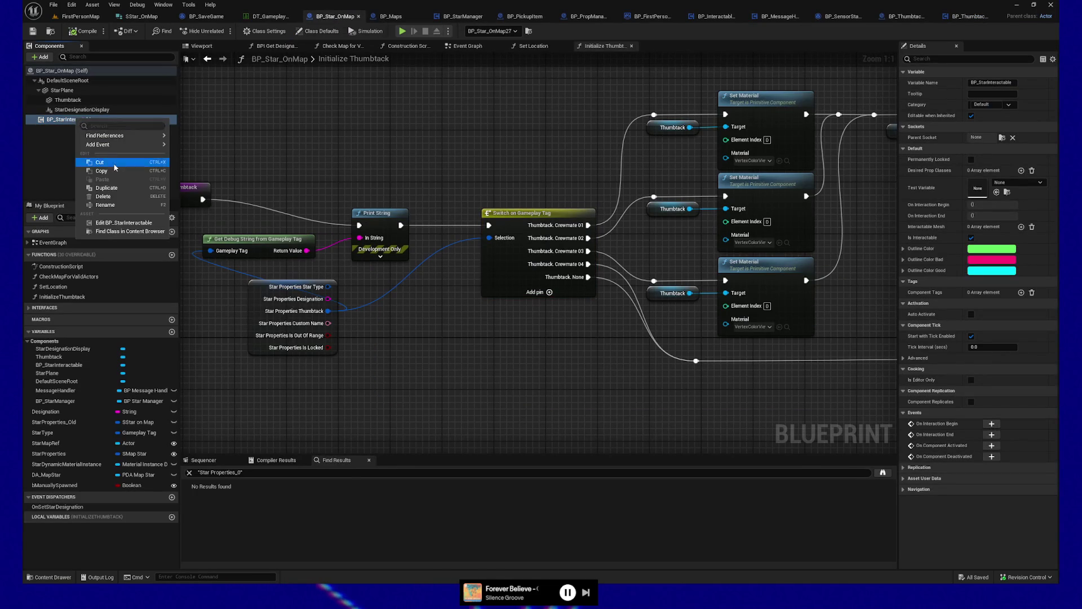
left_click(125, 223)
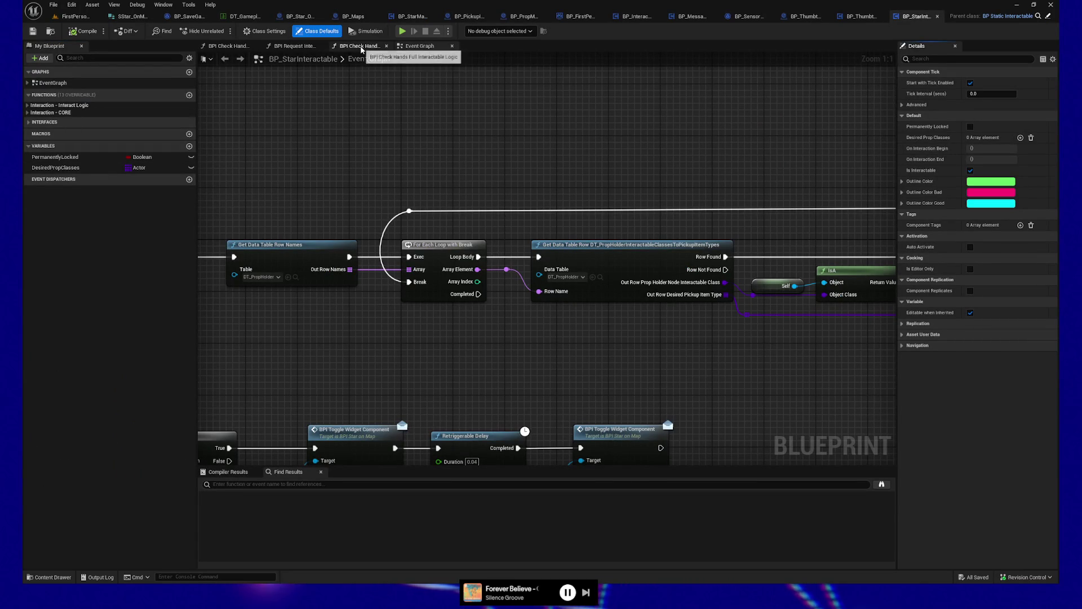
left_click(294, 46)
mouse_move(676, 175)
left_mouse_down()
mouse_move(645, 140)
mouse_move(618, 135)
mouse_move(633, 310)
mouse_move(529, 314)
left_mouse_up()
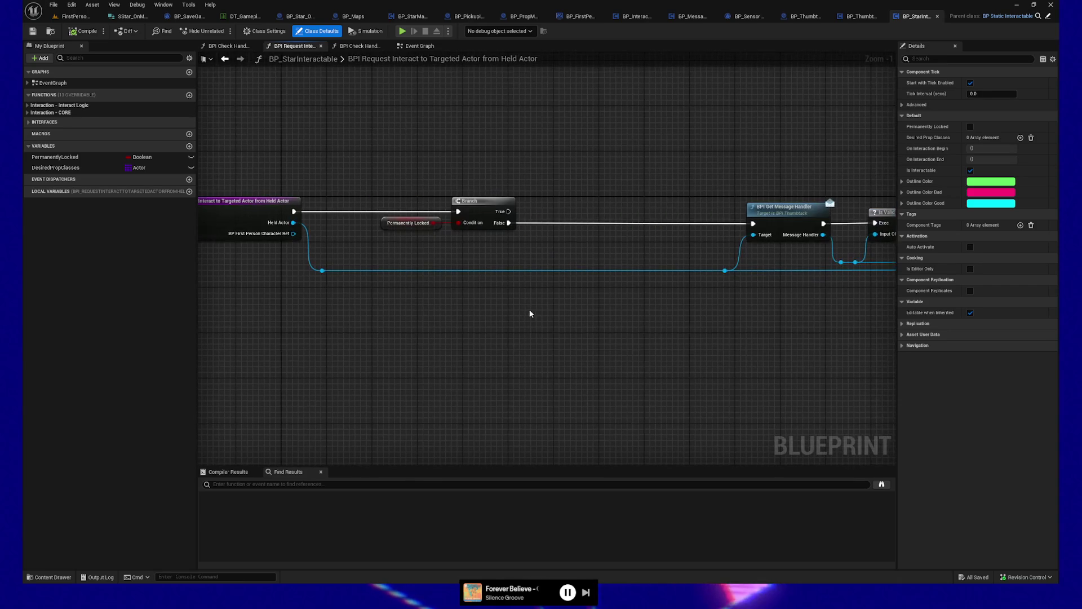
left_click_drag(401, 205, 364, 201)
Trace the Get Owner, Set Message Handler, Set Thumbtack Tentative and Is Valid nodes, then view the thumbtack box's SpawnActor logic
left_click_drag(471, 233, 471, 234)
mouse_move(597, 307)
left_mouse_down()
mouse_move(585, 317)
mouse_move(534, 292)
mouse_move(652, 291)
mouse_move(525, 276)
left_mouse_up()
left_click_drag(645, 297, 523, 302)
left_click_drag(483, 161, 570, 251)
left_click_drag(691, 334, 427, 323)
mouse_move(451, 156)
left_mouse_down()
mouse_move(634, 314)
mouse_move(537, 318)
mouse_move(550, 322)
left_mouse_up()
mouse_move(400, 319)
left_mouse_down()
mouse_move(649, 322)
mouse_move(507, 310)
mouse_move(338, 261)
left_mouse_up()
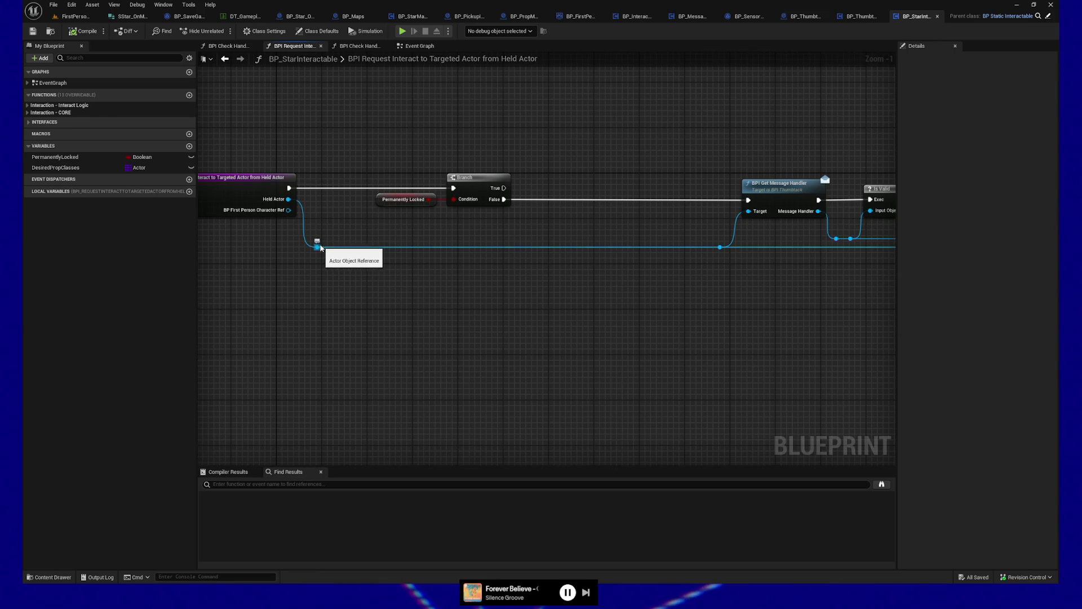
left_click(865, 21)
mouse_move(820, 116)
left_mouse_down()
mouse_move(788, 218)
mouse_move(624, 208)
left_mouse_up()
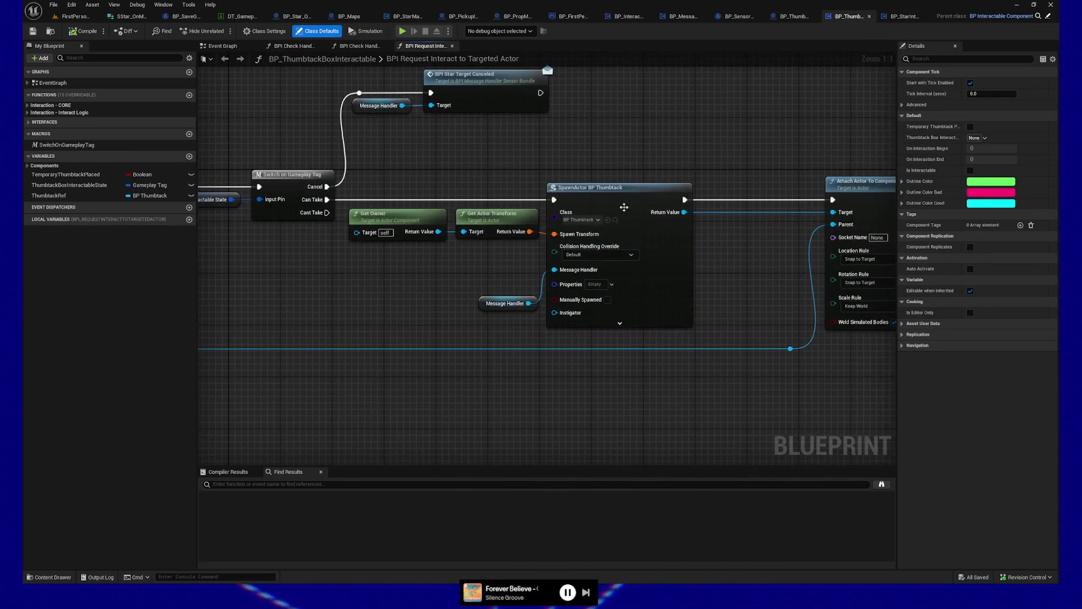
Open BP_Thumbtack and set PickupItemMesh's Element 0 material to the white VertexColorViewMode_ColorOnly
left_click(669, 270)
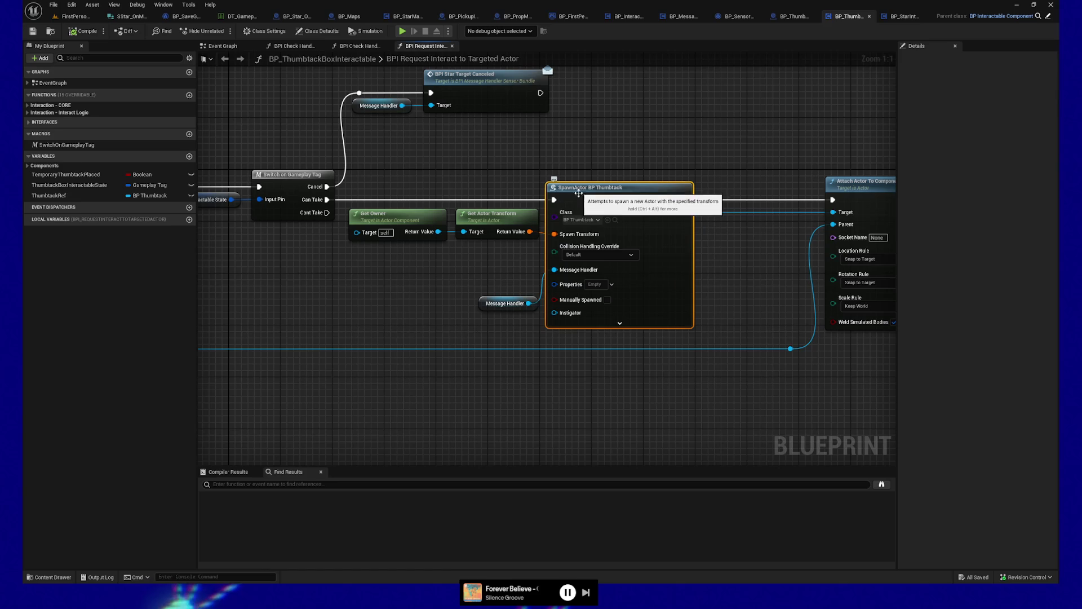
left_click(48, 577)
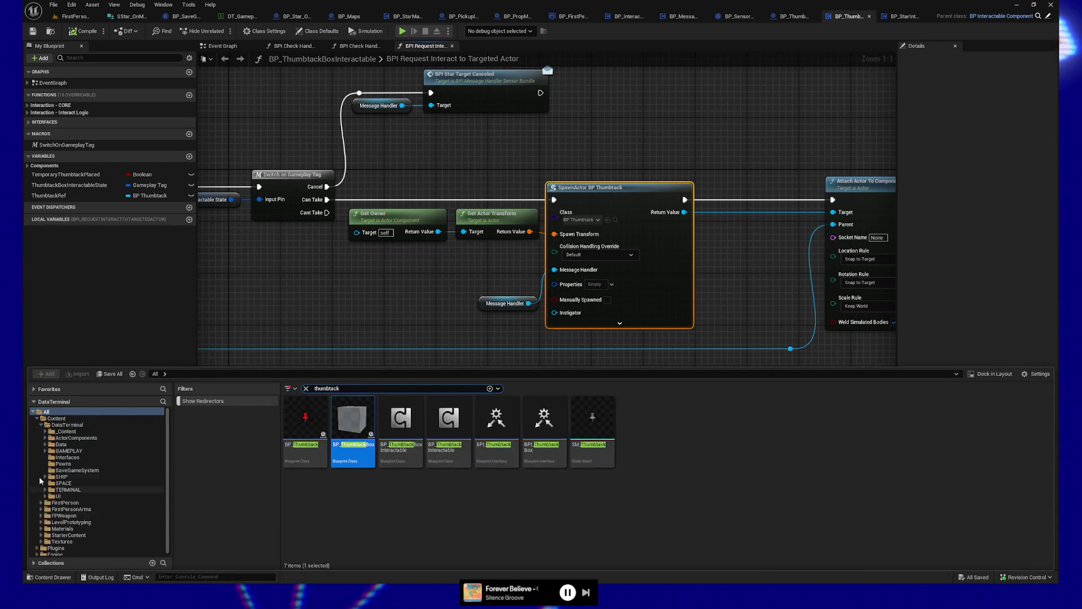
double_click(311, 412)
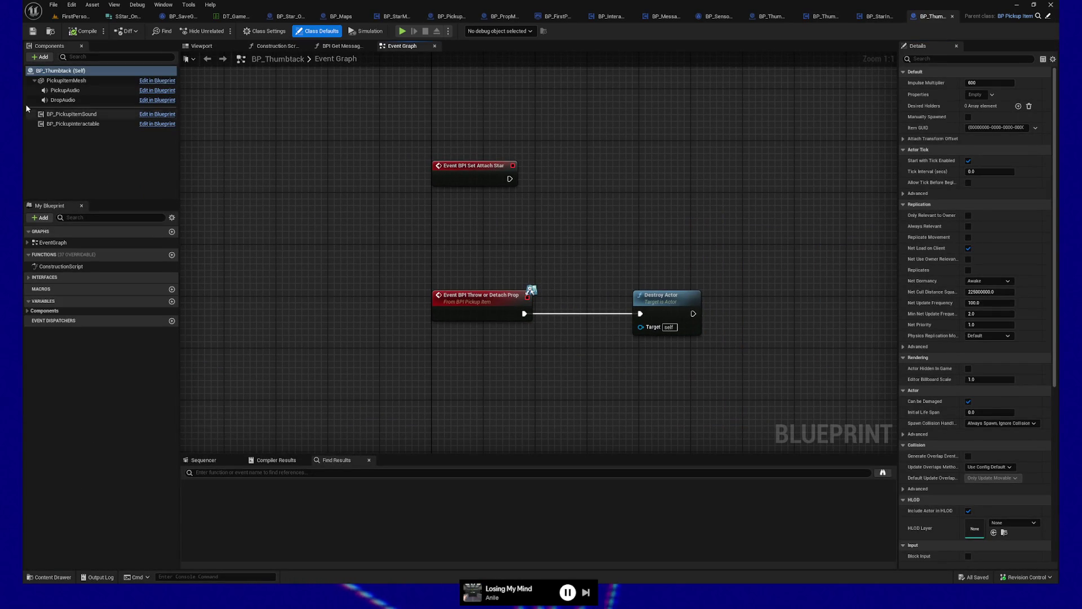
left_click(66, 81)
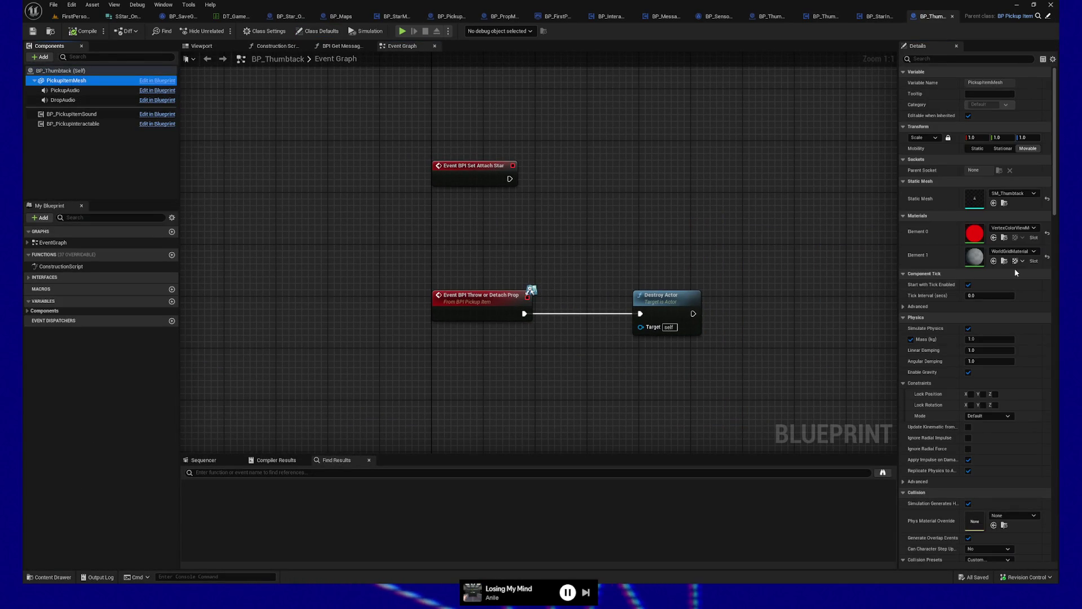
left_click(1035, 227)
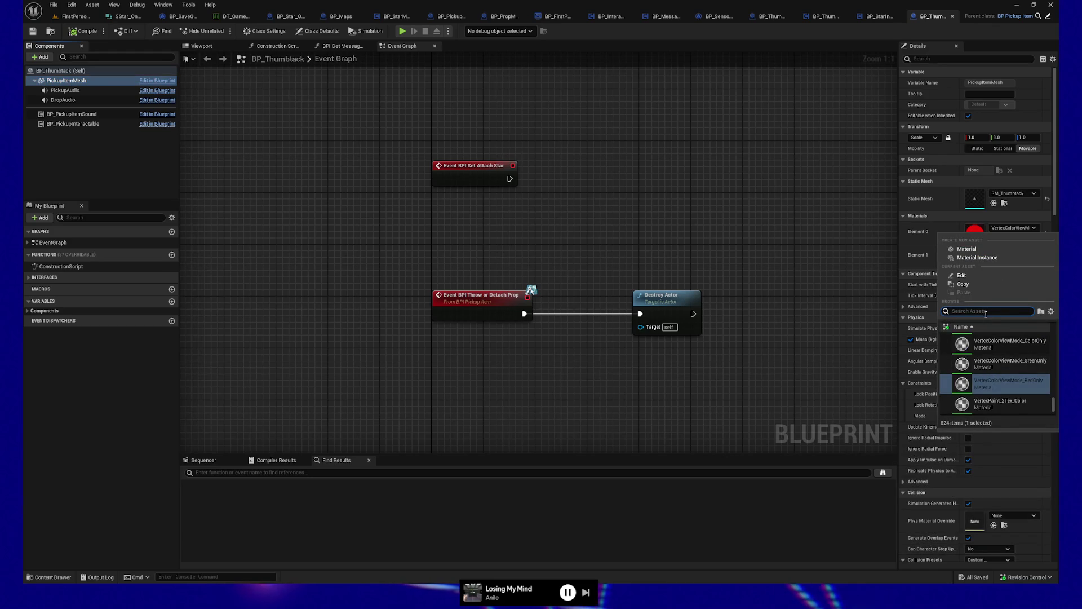
left_click(992, 341)
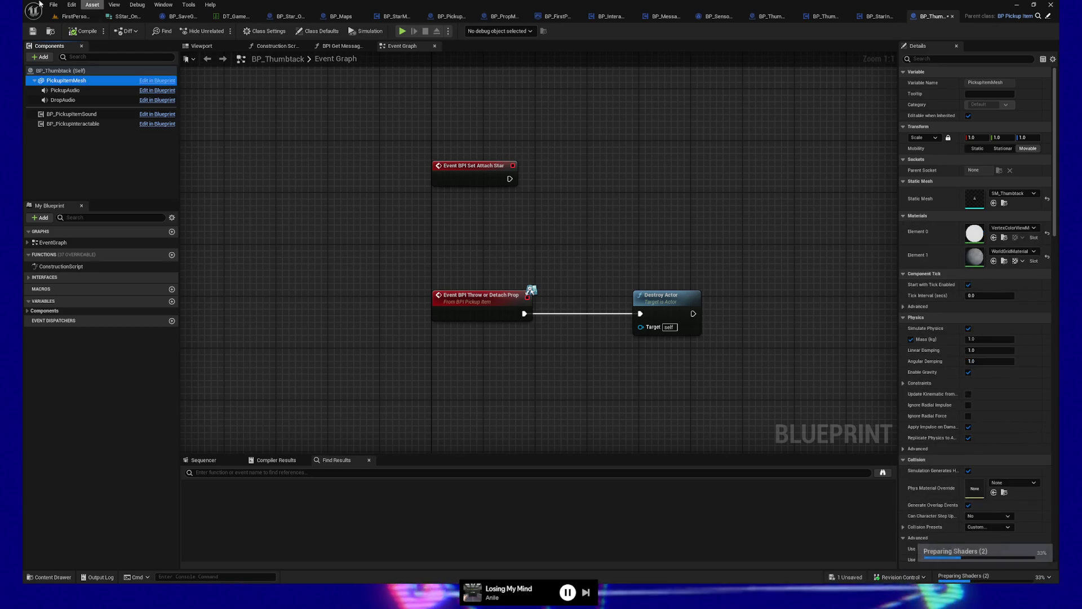
left_click(74, 15)
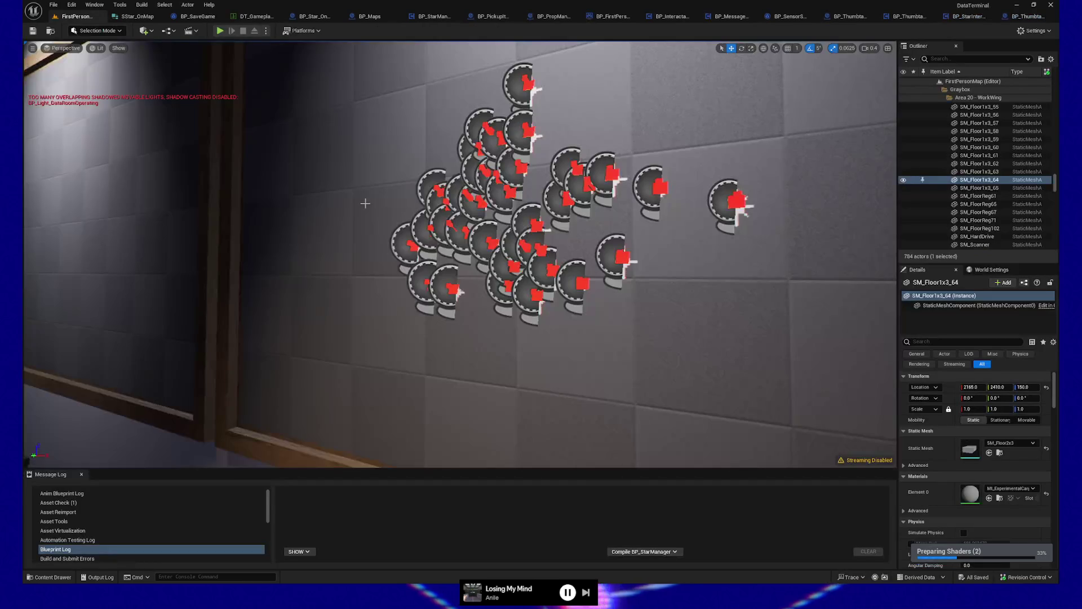
Start a play session from a floor spot, then pause and quit it
key("f")
right_click(468, 361)
left_click(496, 351)
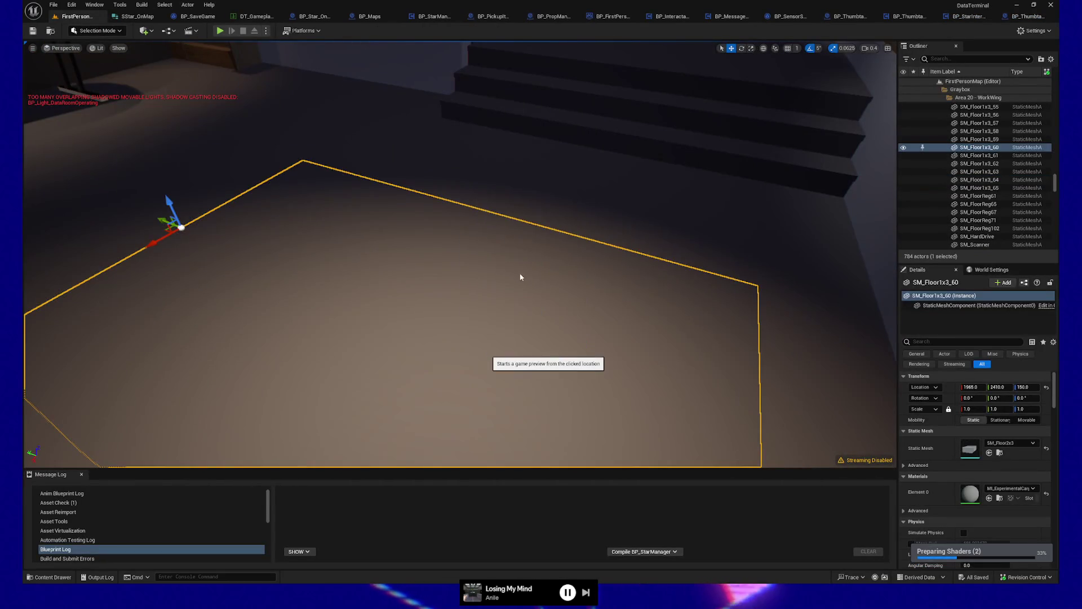
left_click(460, 255)
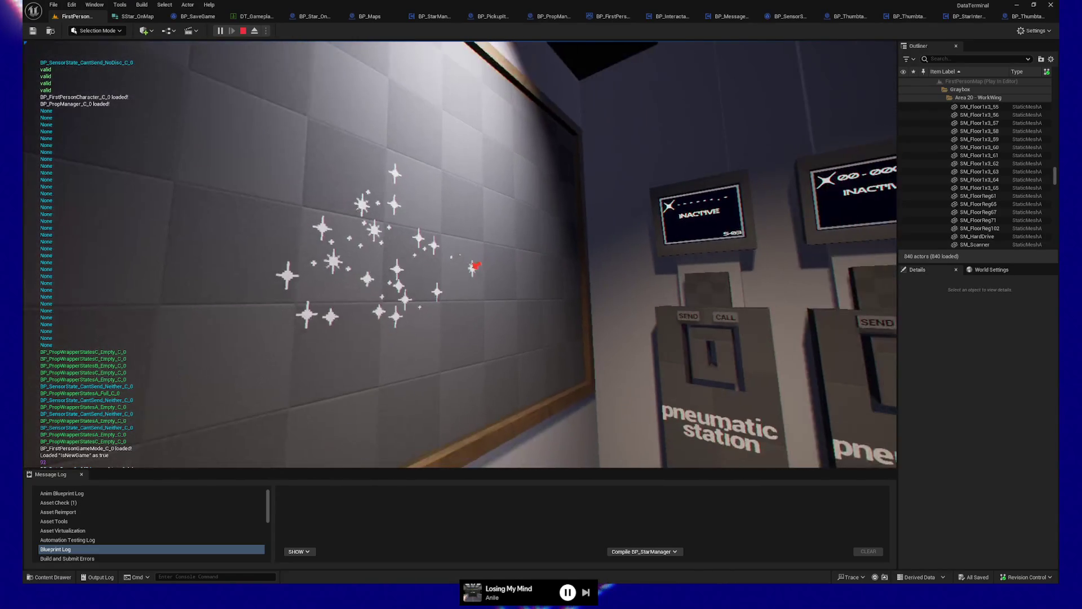
key("Escape")
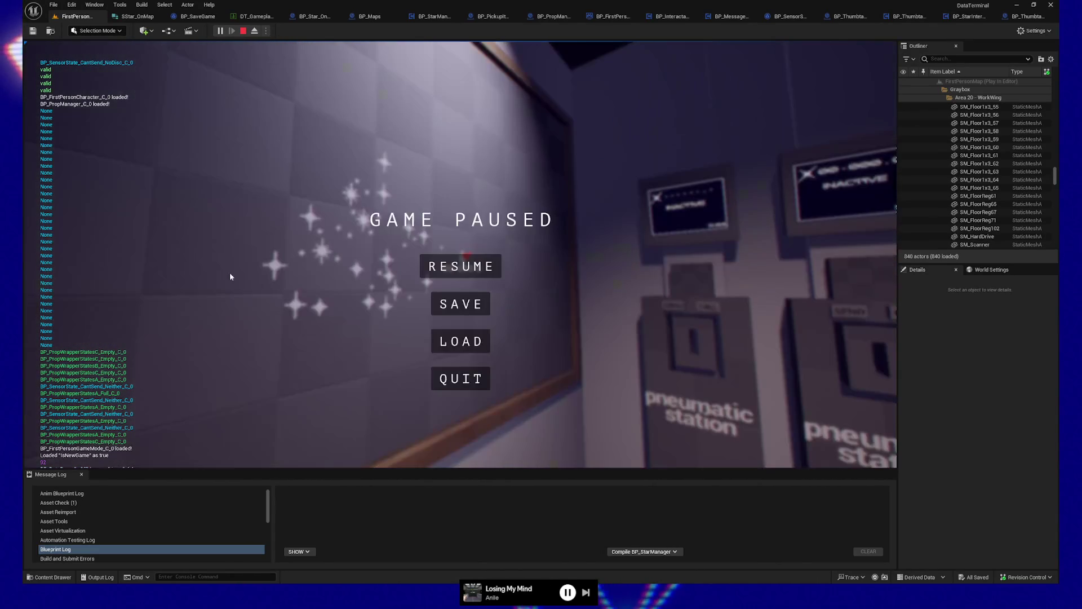
left_click(473, 383)
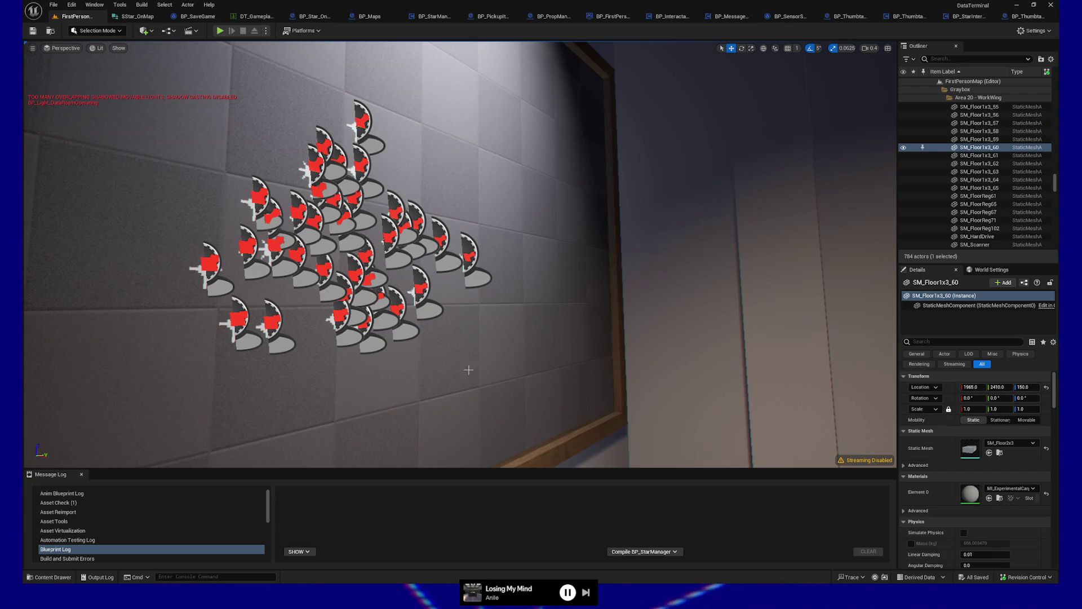
Play from the floor again, walk between the pneumatic terminals and the star wall, and trigger a send
key("f")
right_click(504, 389)
left_click(513, 388)
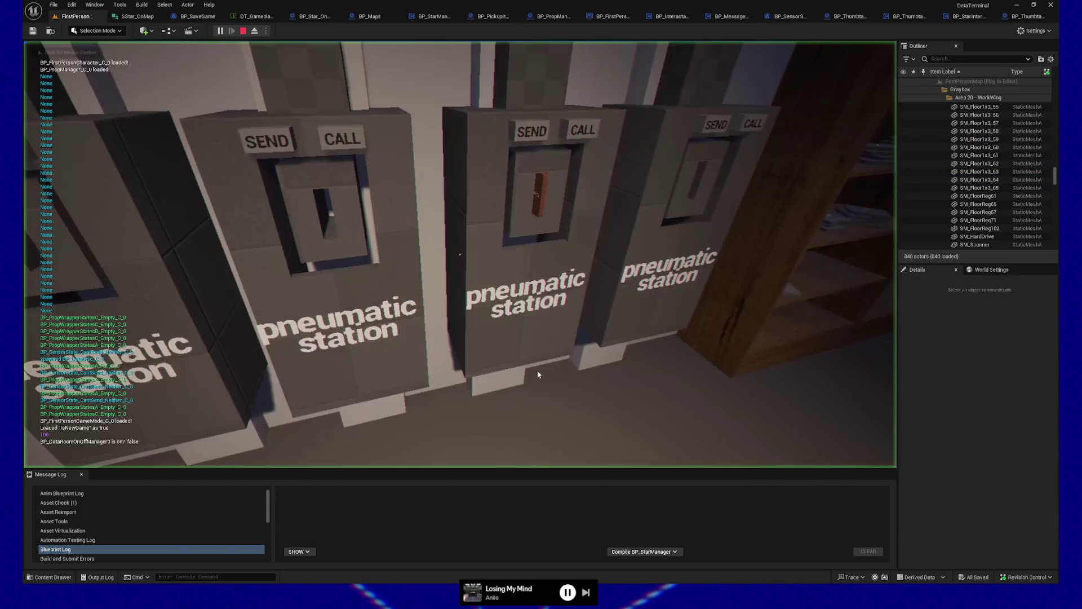
left_click(537, 374)
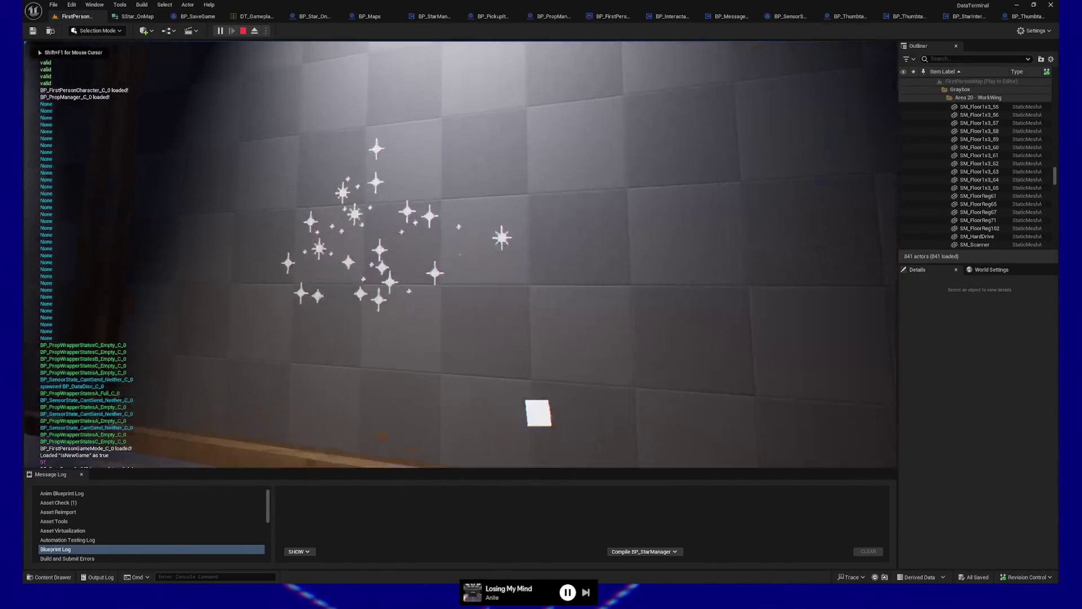
key("e")
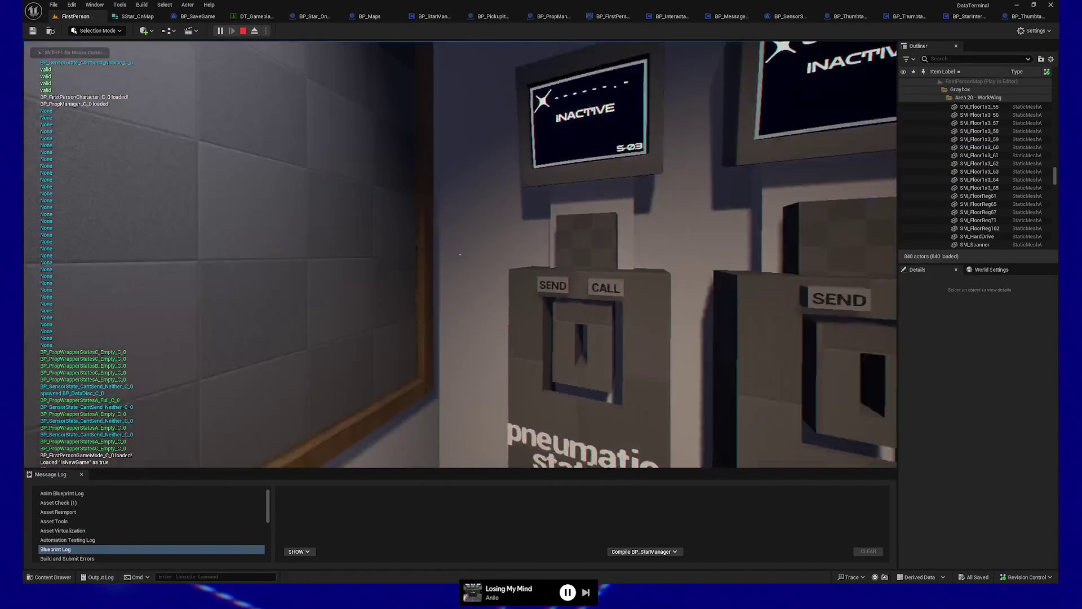
key("s")
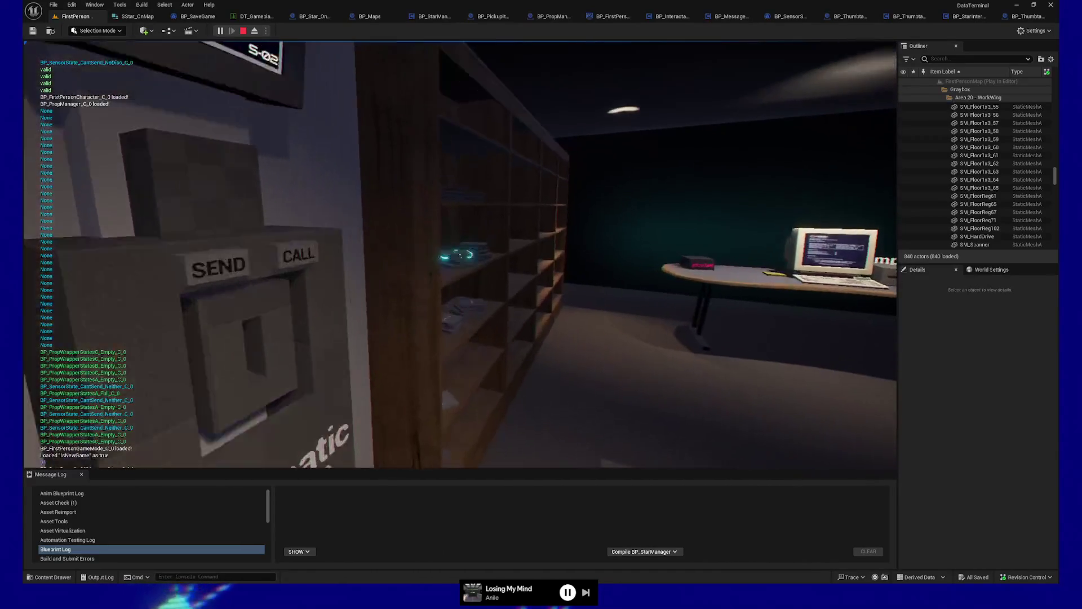
key("e")
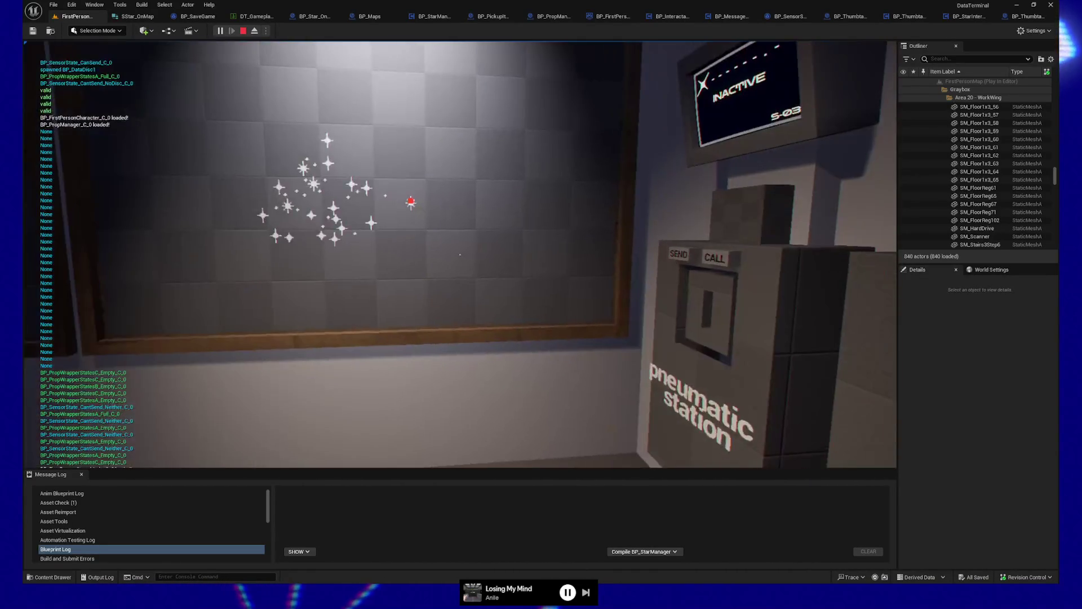
key("e")
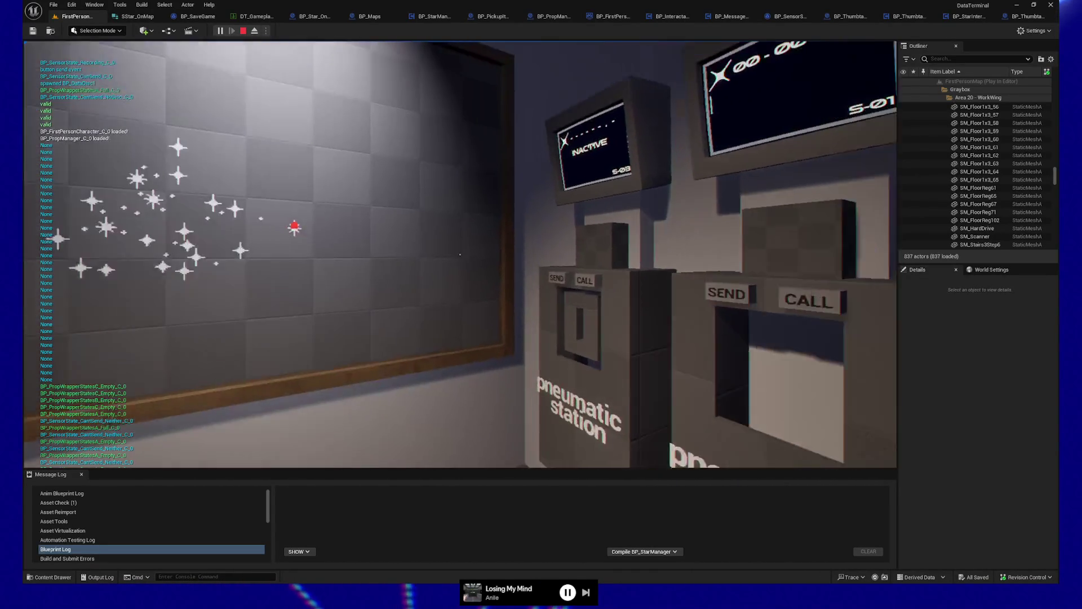
From the pause menu, SAVE the game, LOAD it back, then quit to the editor
key("Escape")
left_click(478, 307)
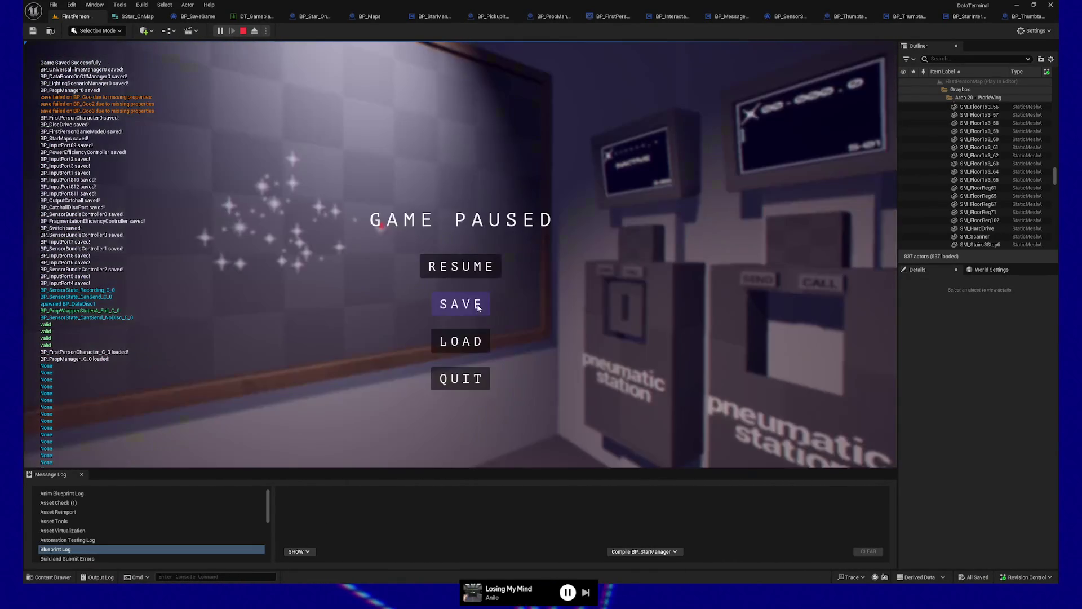
left_click(461, 341)
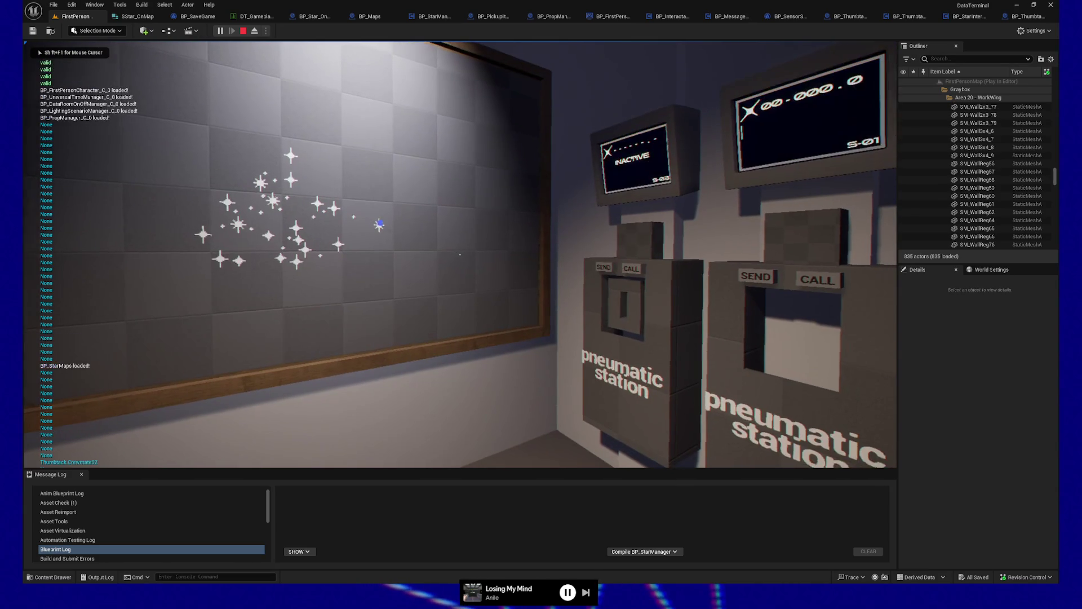
key("Escape")
left_click(455, 385)
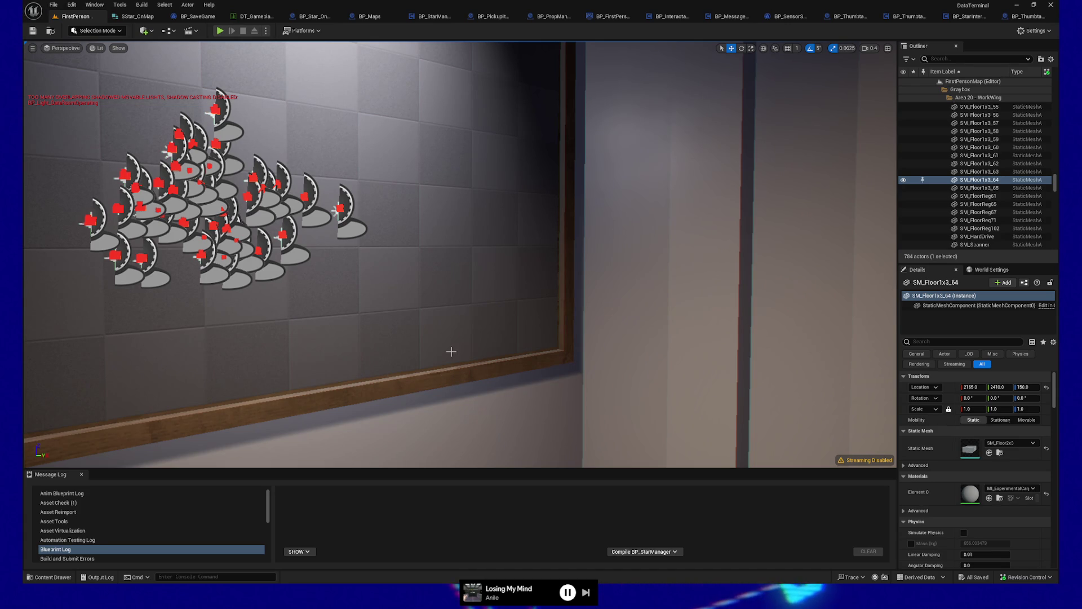
Select the SM_Wall2x3_76 wall, then glance through BP_Star_OnMap, BP_Thumbtack and BP_StarInteractable's interact function
key("f")
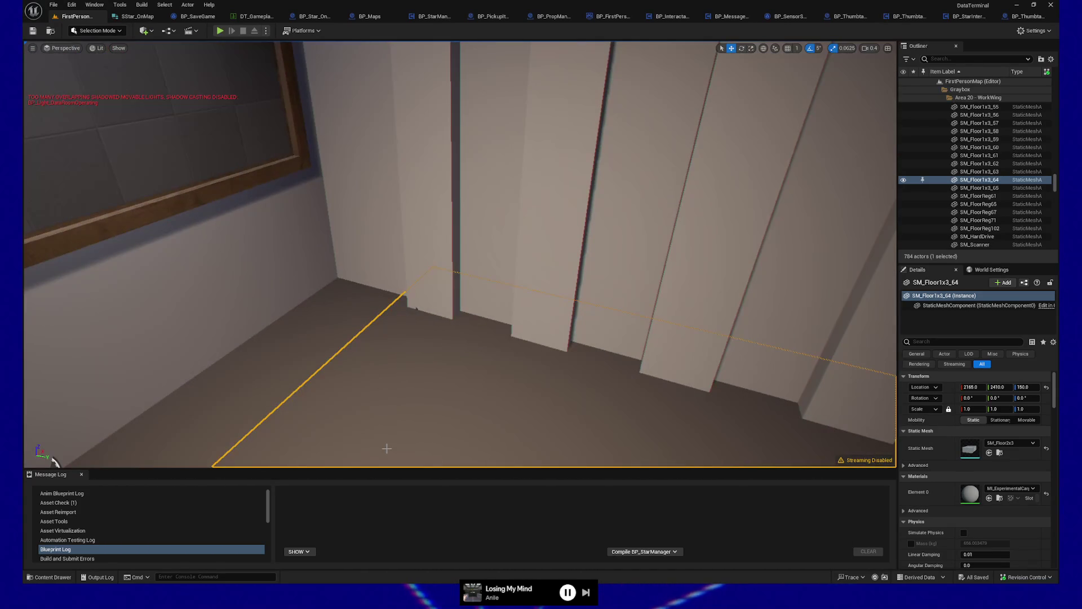
right_click(387, 448)
left_click(423, 438)
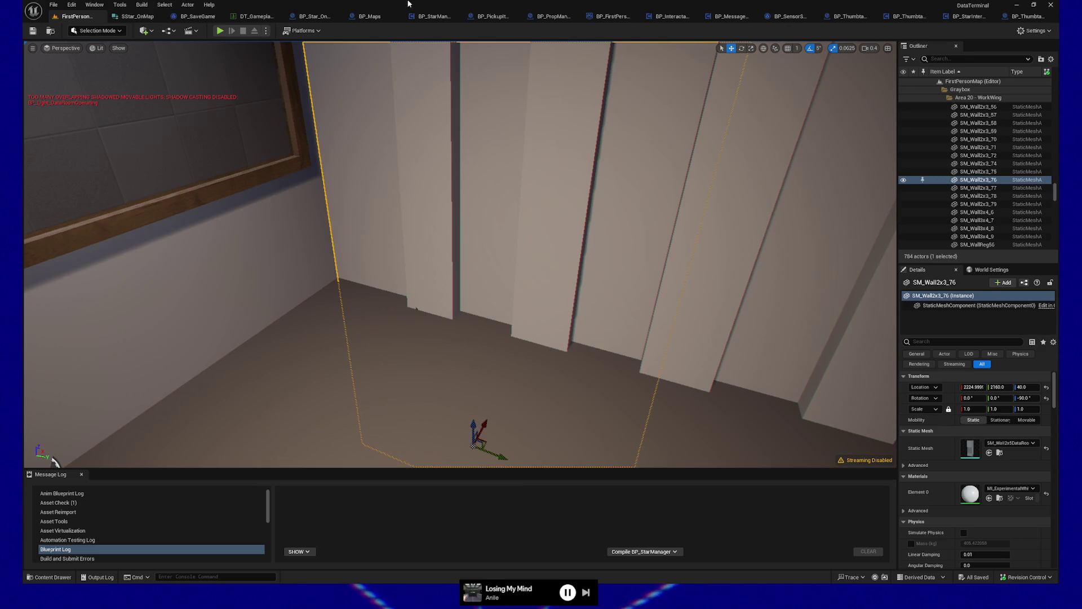
left_click(314, 17)
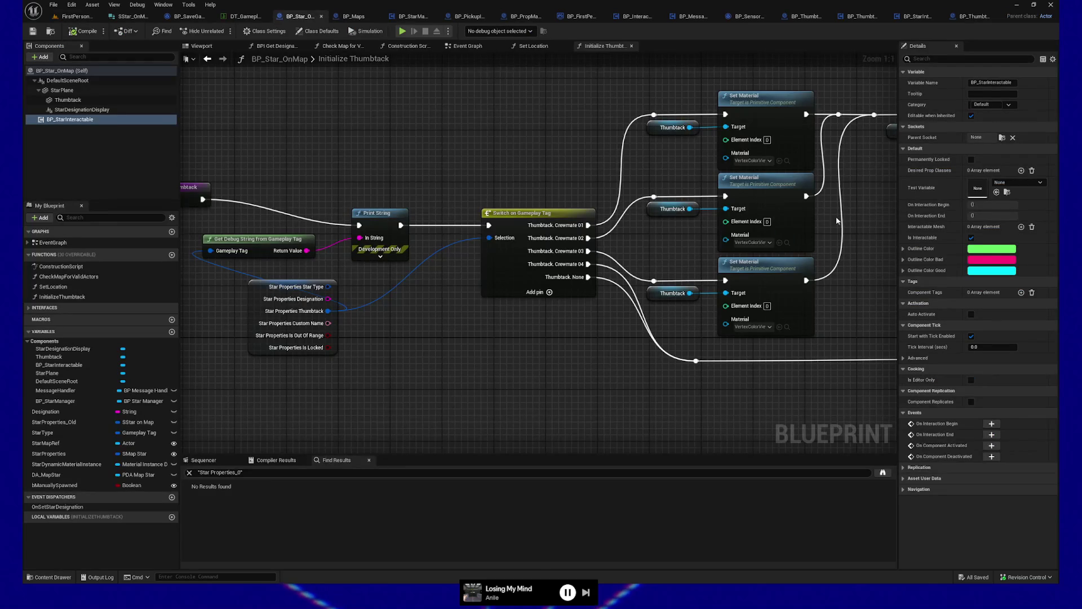
left_click(973, 17)
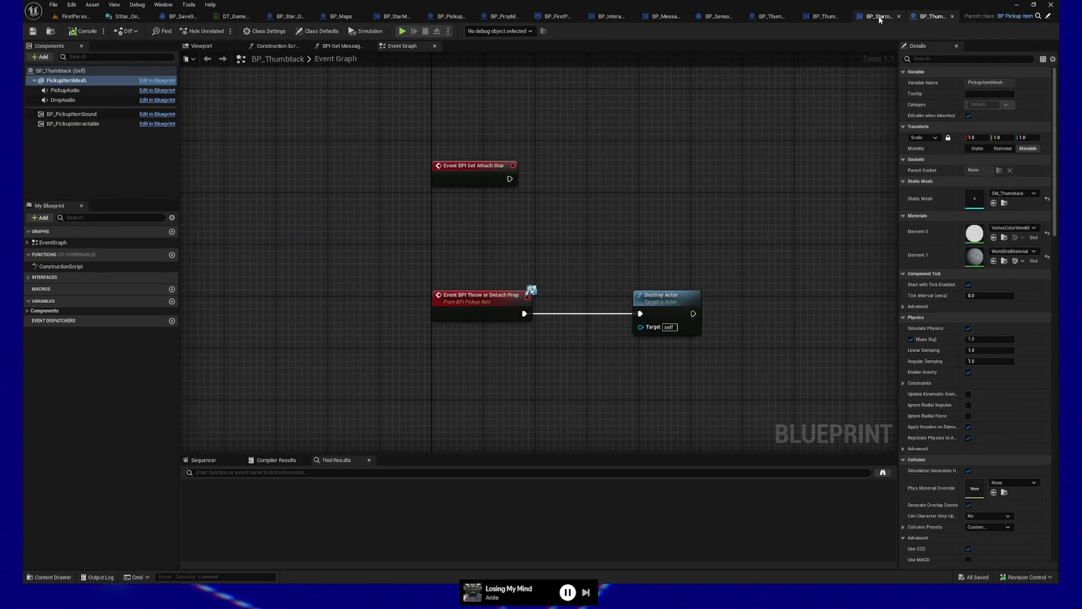
left_click(878, 16)
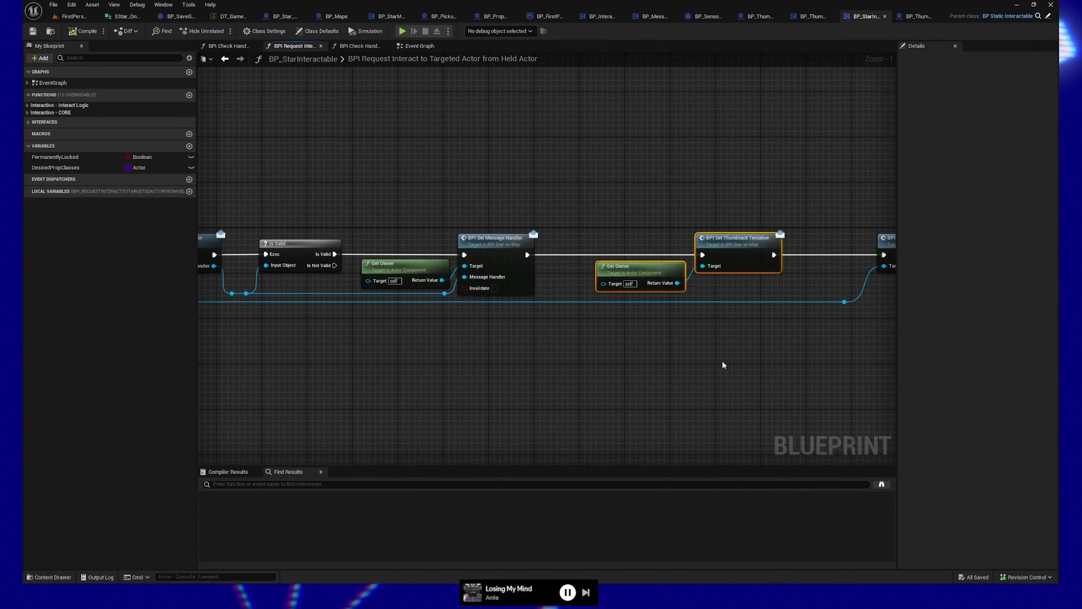
left_click_drag(724, 366, 539, 372)
left_click_drag(739, 367, 717, 367)
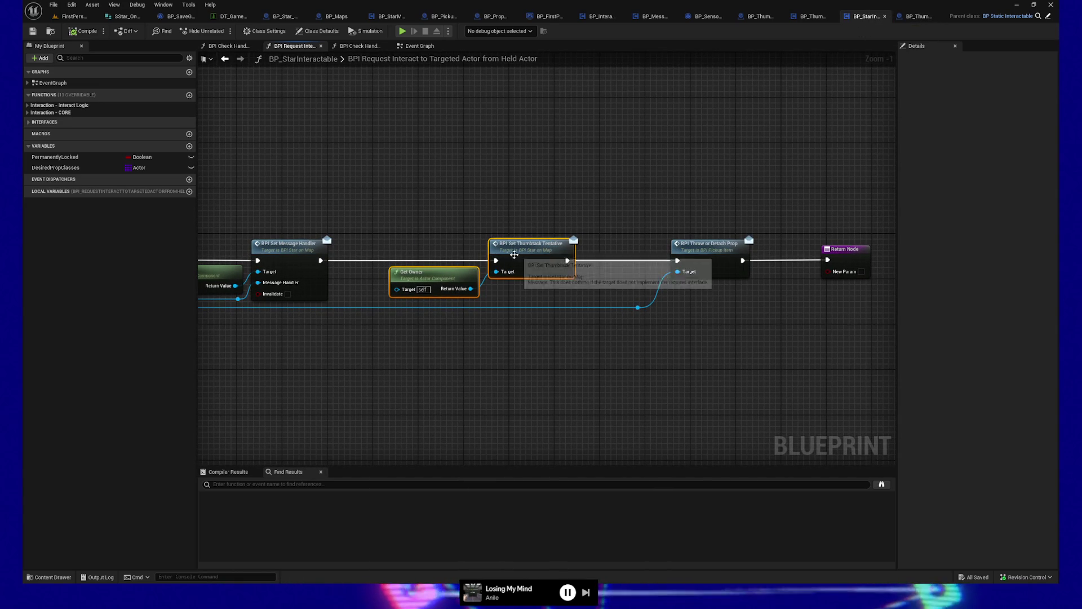
In BP_Star_OnMap, expand the interfaces and jump to the BPI Set Thumbtack Tentative event
left_click(285, 16)
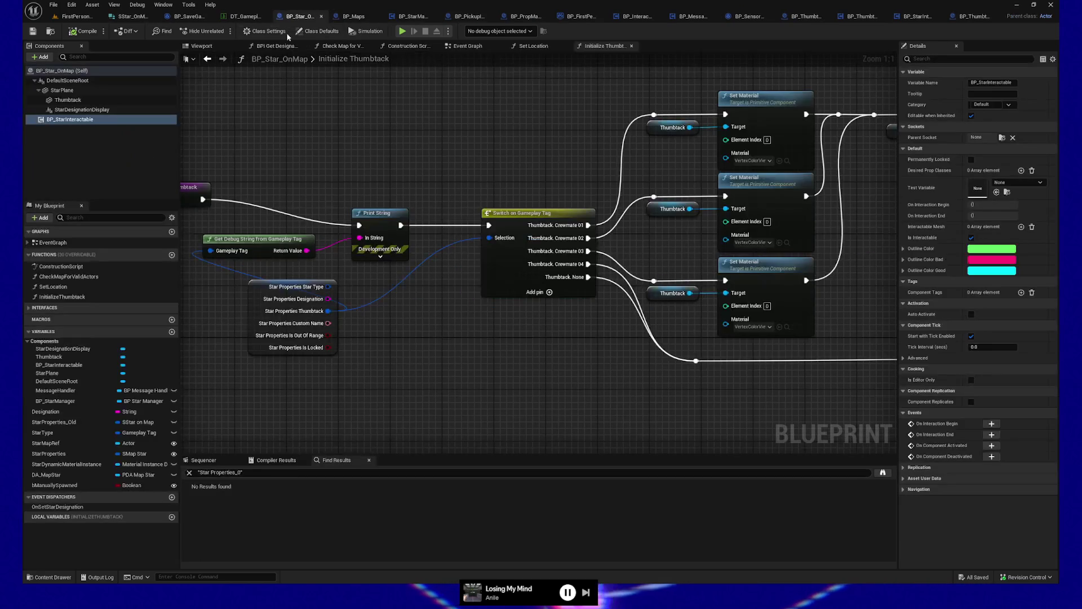
scroll(621, 309, "down", 1)
mouse_move(479, 242)
left_mouse_down()
mouse_move(402, 307)
mouse_move(318, 331)
mouse_move(389, 327)
left_mouse_up()
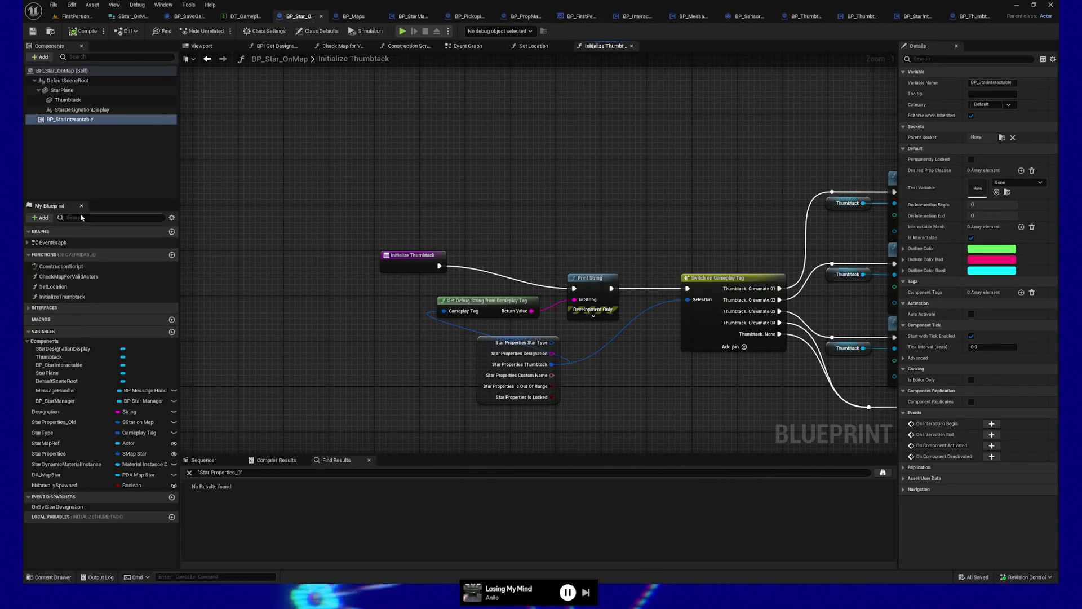
left_click(32, 309)
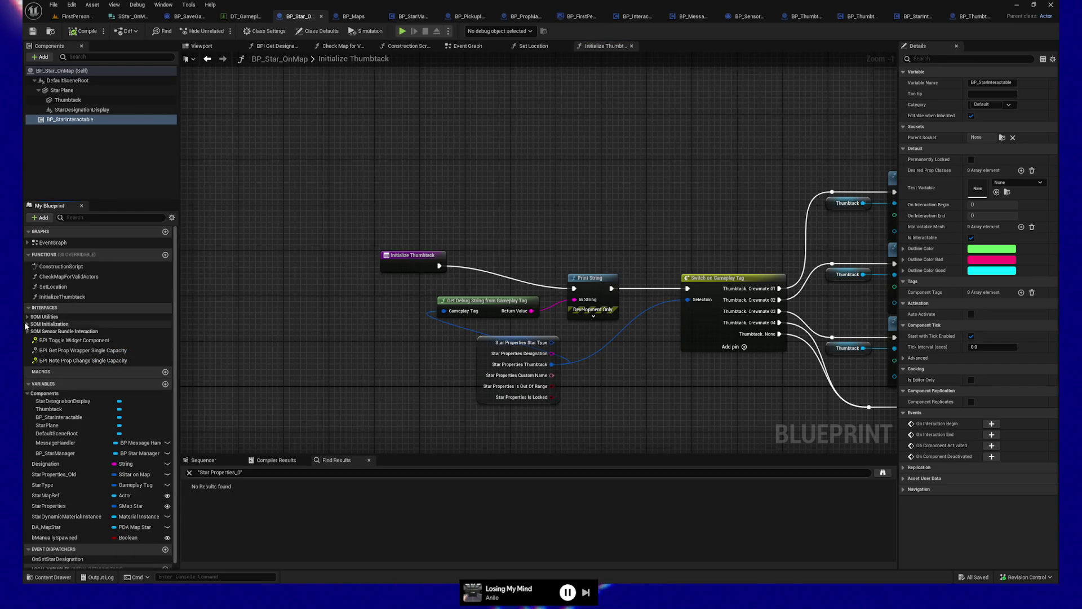
left_click(28, 318)
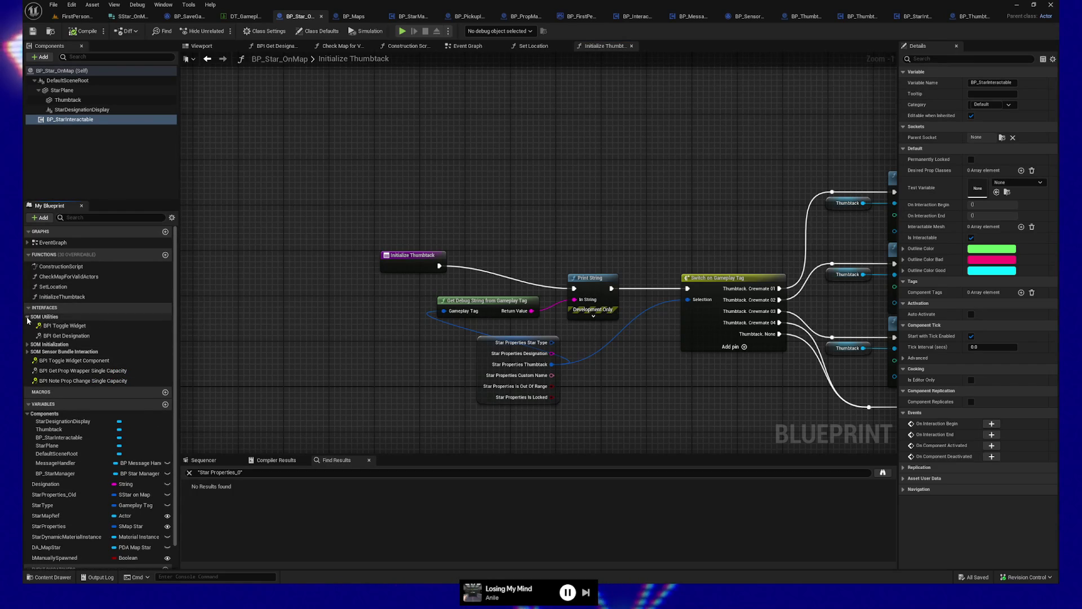
left_click(27, 352)
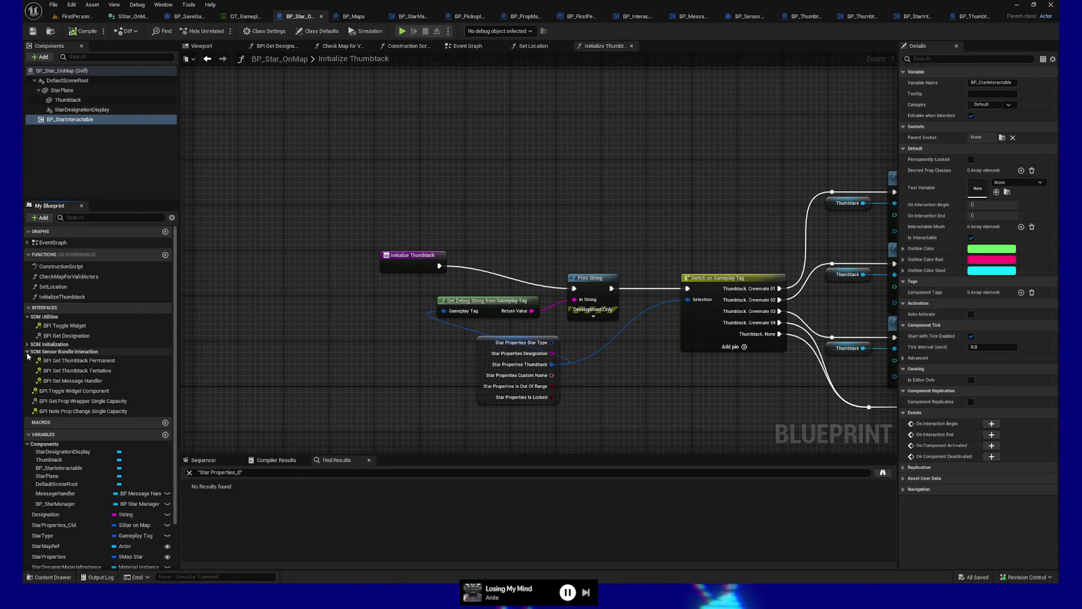
double_click(92, 372)
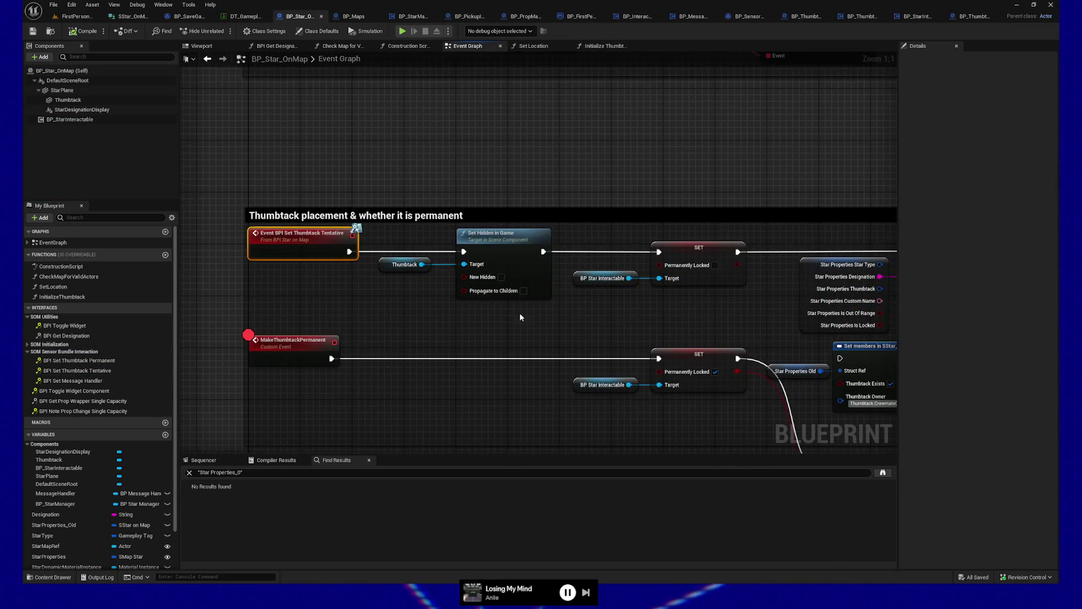
Pan along the thumbtack placement logic and its comment block
left_click_drag(564, 325, 476, 310)
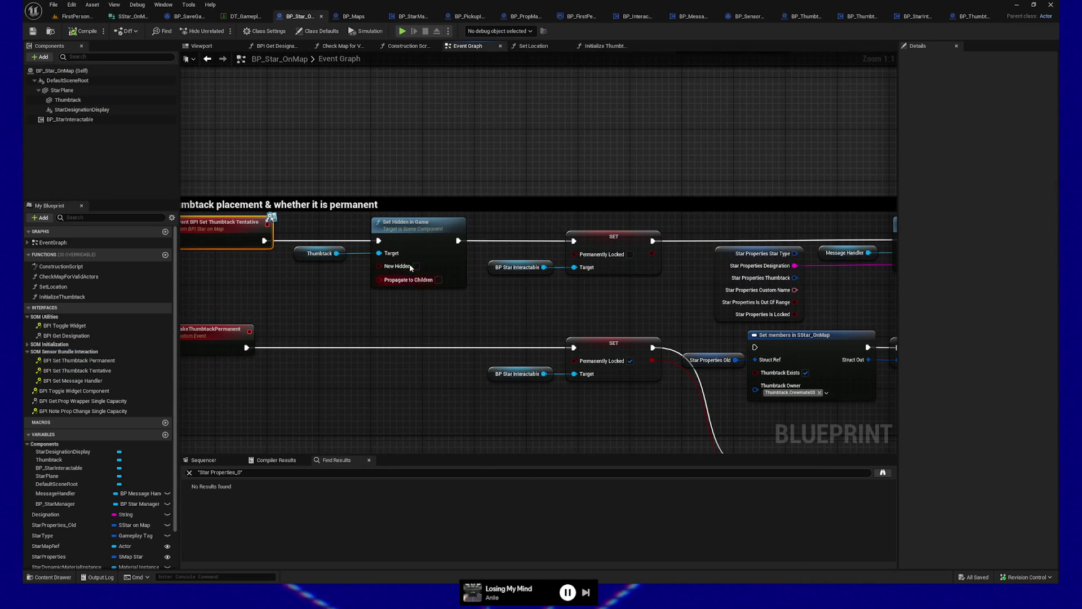
left_click_drag(629, 314, 556, 305)
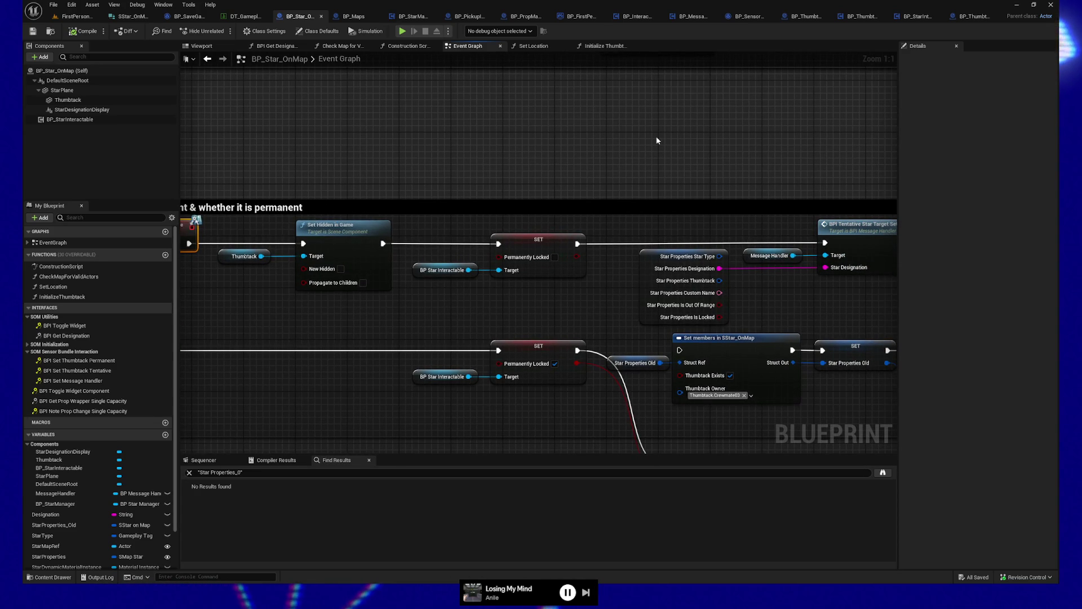
mouse_move(657, 136)
left_mouse_down()
mouse_move(396, 155)
mouse_move(304, 148)
mouse_move(742, 180)
left_mouse_up()
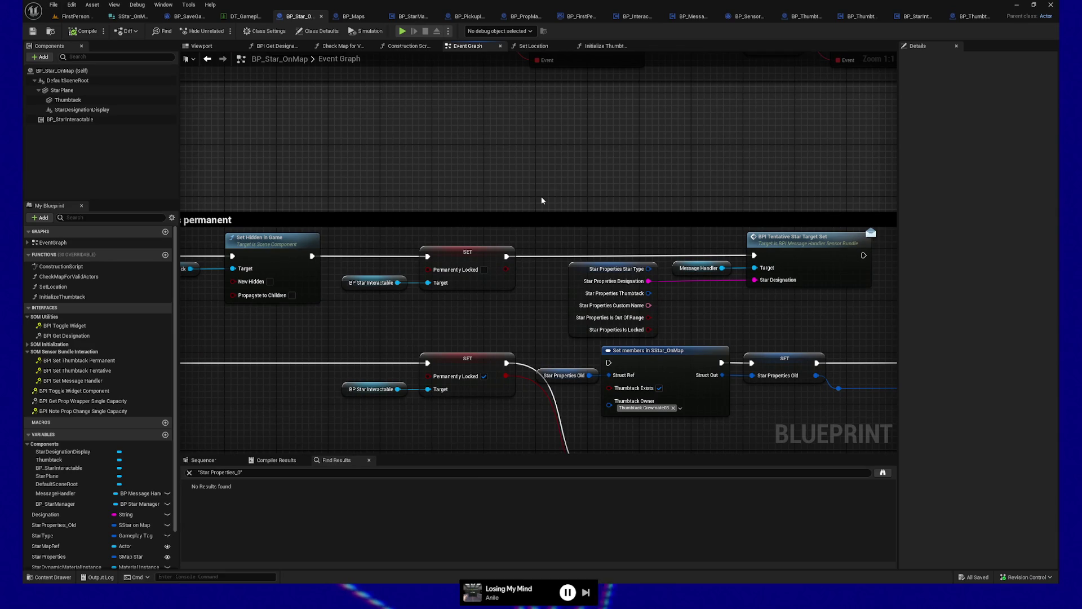
mouse_move(532, 183)
left_mouse_down()
mouse_move(425, 248)
mouse_move(485, 331)
left_mouse_up()
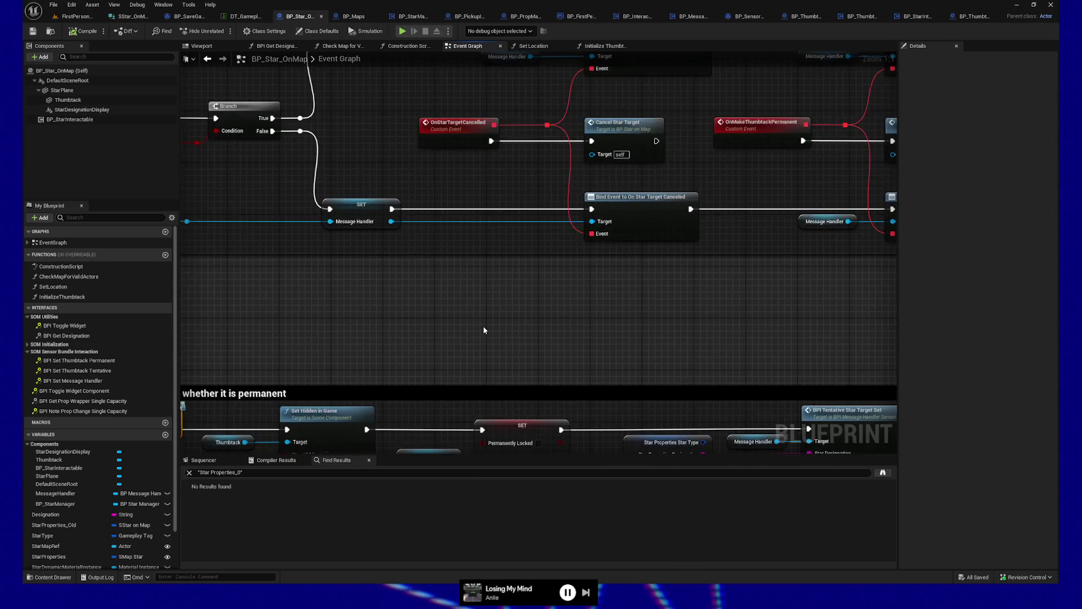
scroll(486, 331, "down", 3)
scroll(623, 167, "up", 1)
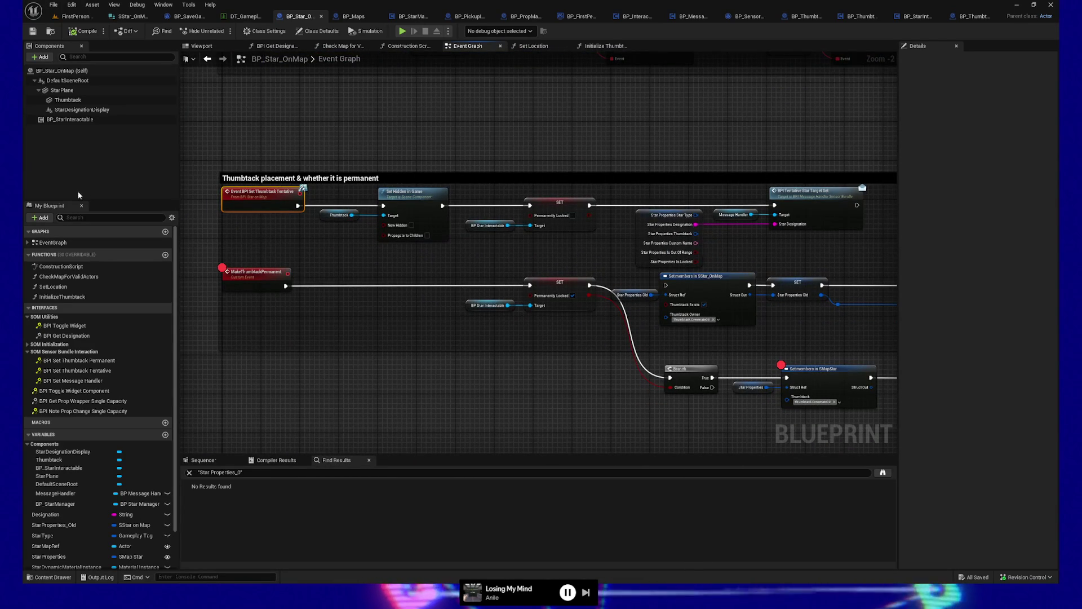
left_click_drag(828, 255, 706, 256)
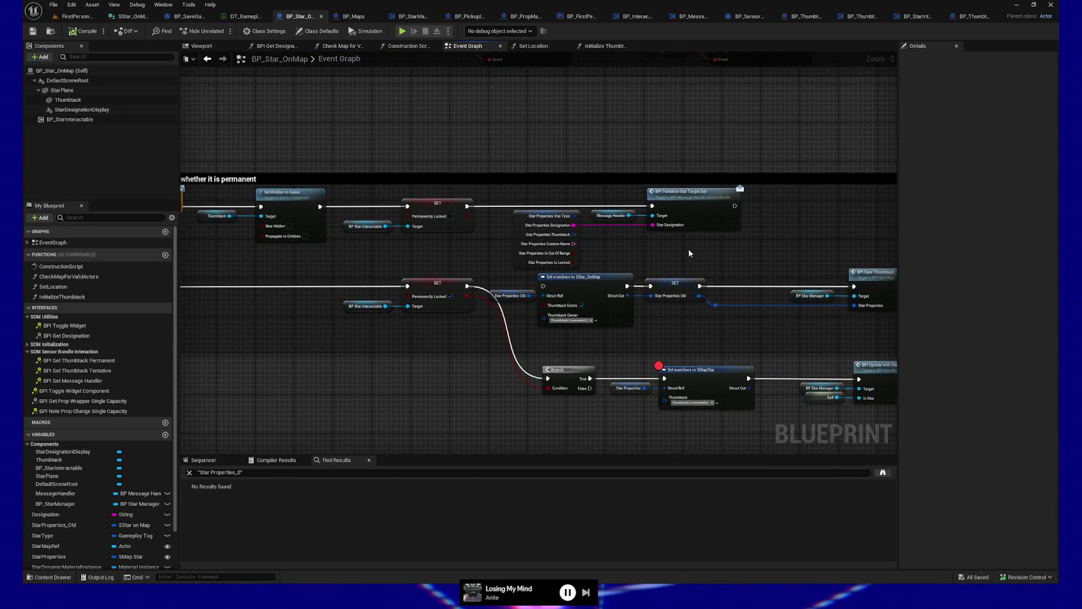
Inspect the Thumbtack component's properties, then open the Initialize Thumbtack function graph
left_click(64, 100)
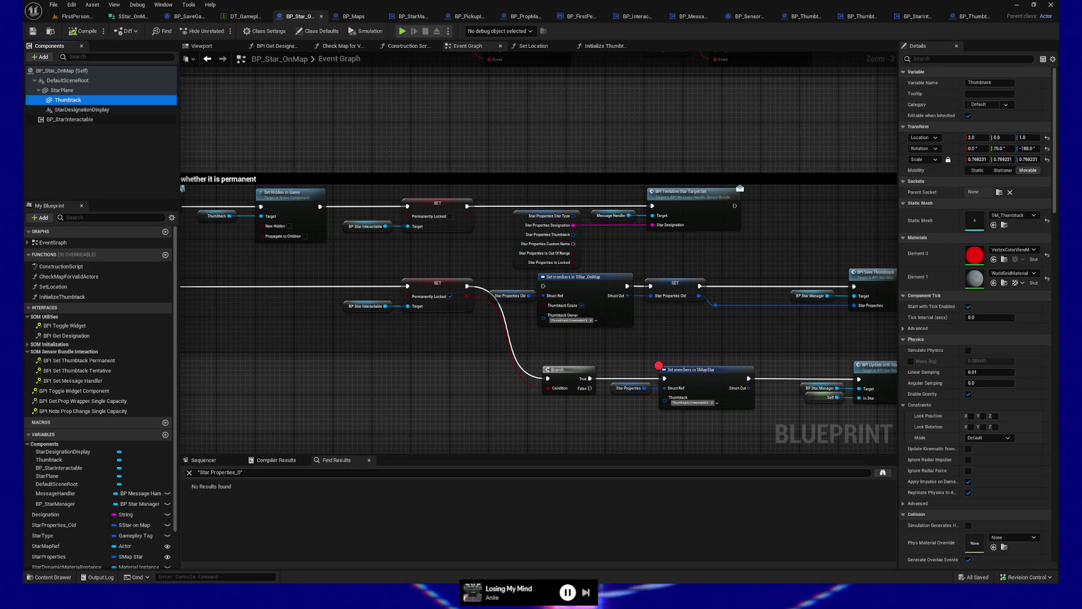
mouse_move(440, 380)
left_mouse_down()
mouse_move(553, 374)
mouse_move(585, 389)
left_mouse_up()
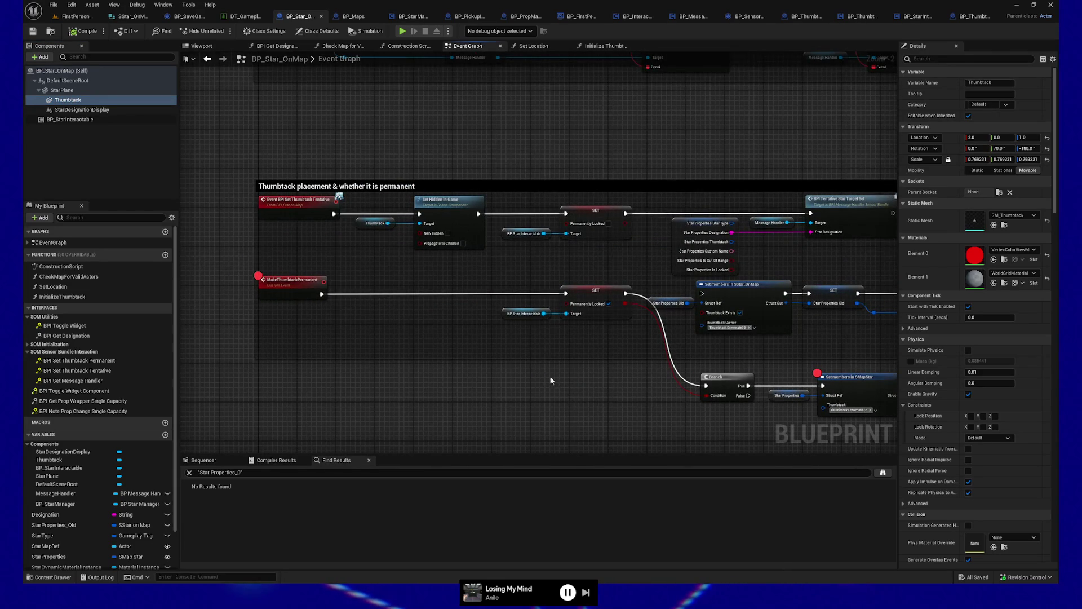
mouse_move(516, 166)
left_mouse_down()
mouse_move(524, 339)
mouse_move(507, 271)
mouse_move(547, 321)
mouse_move(590, 158)
mouse_move(527, 251)
mouse_move(458, 180)
left_mouse_up()
double_click(550, 248)
Make room after the Initialize Thumbtack entry, add a StarProperties getter and split its struct pin
mouse_move(361, 224)
left_mouse_down()
mouse_move(215, 234)
mouse_move(412, 217)
left_mouse_up()
left_click_drag(499, 217, 330, 223)
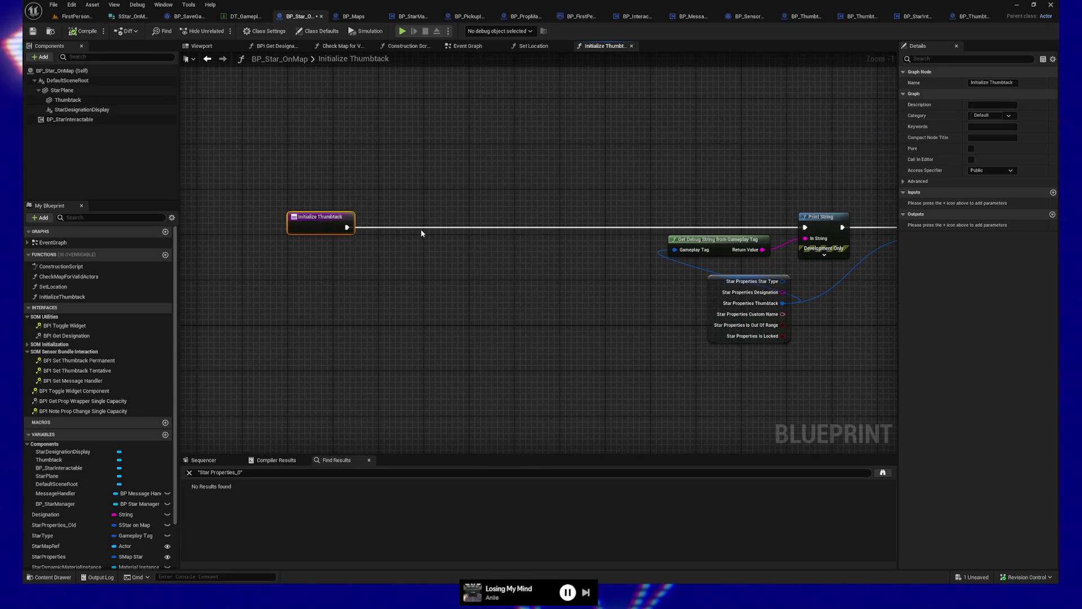
left_click(710, 288)
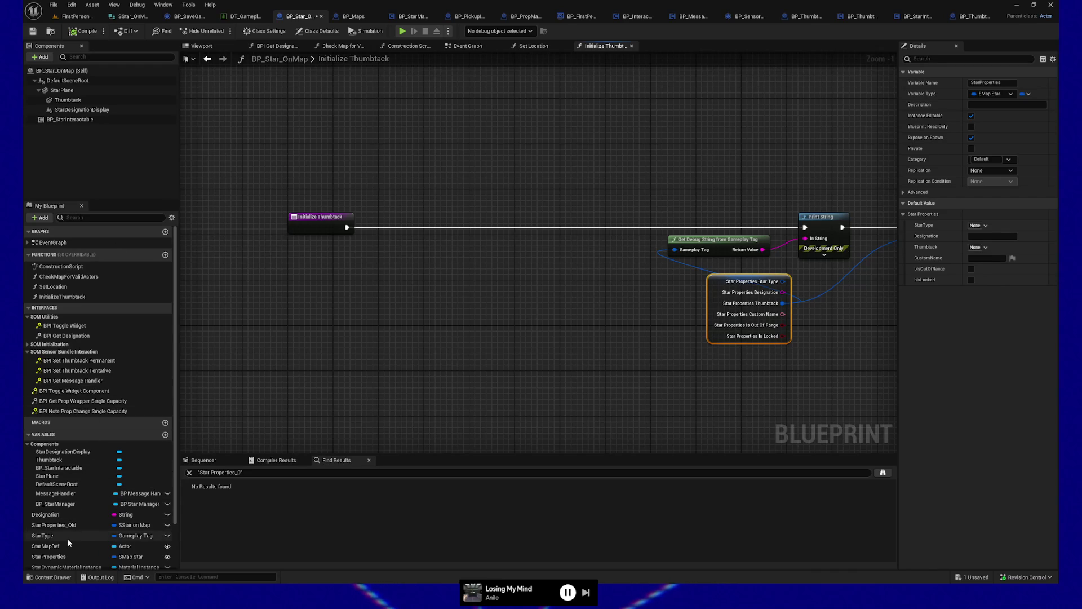
scroll(62, 525, "down", 3)
mouse_move(59, 505)
left_mouse_down()
mouse_move(224, 416)
mouse_move(330, 299)
mouse_move(431, 293)
left_mouse_up()
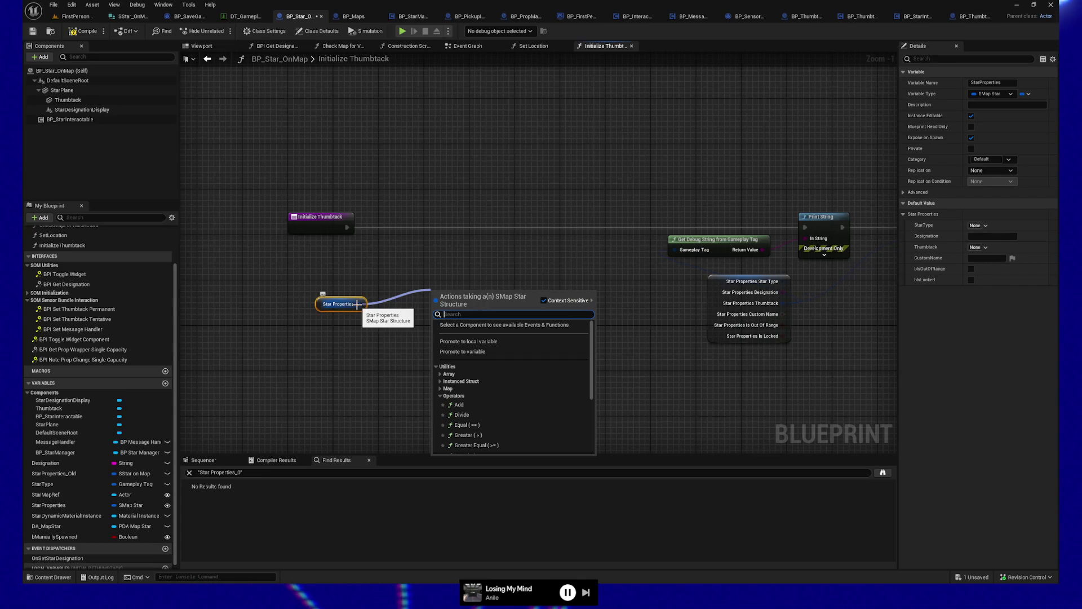
left_click(373, 331)
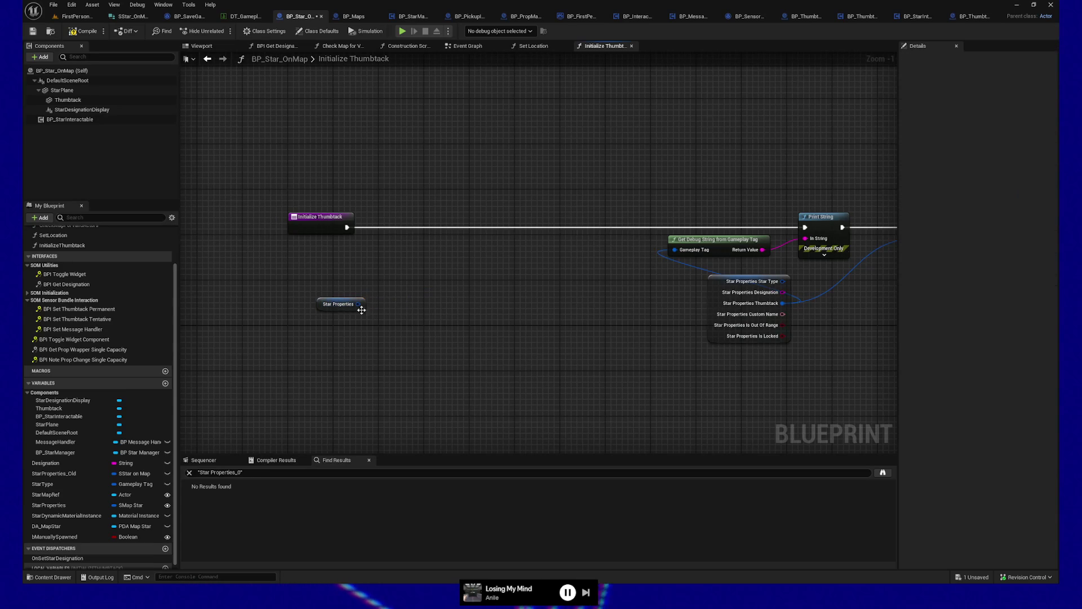
right_click(358, 304)
left_click(387, 348)
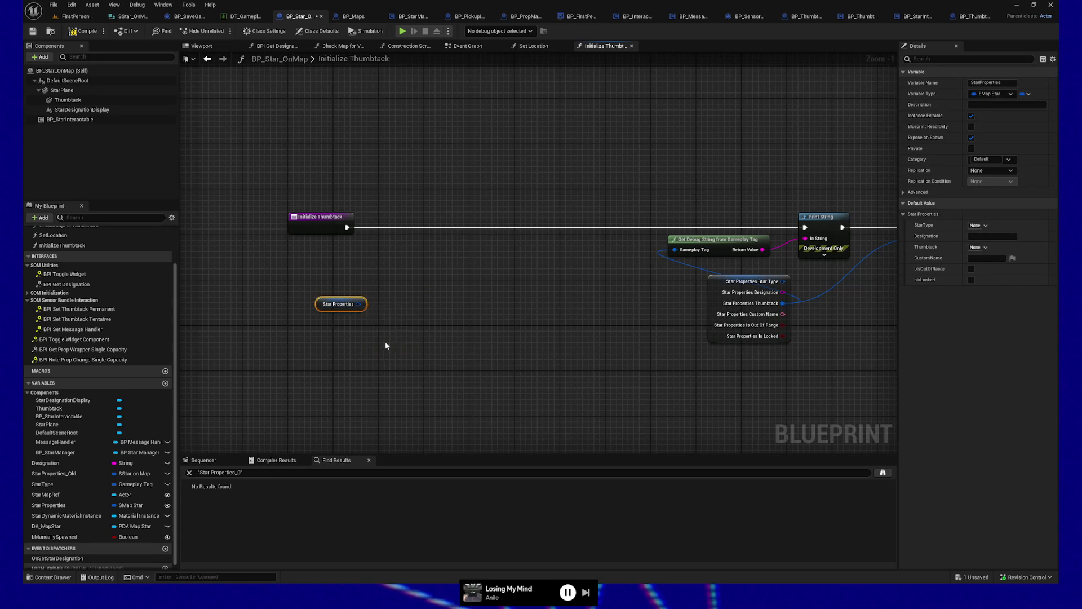
Feed the Thumbtack field into an Is Gameplay Tag Valid node and straighten the wire
left_click_drag(391, 325, 458, 322)
type("is val")
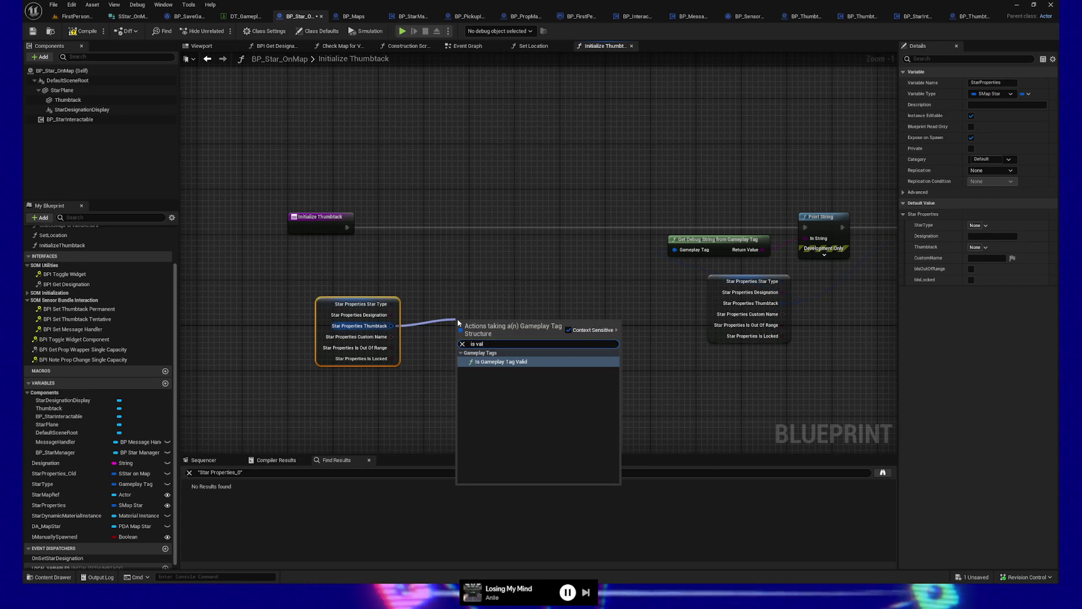
key("Return")
left_click_drag(486, 318, 469, 324)
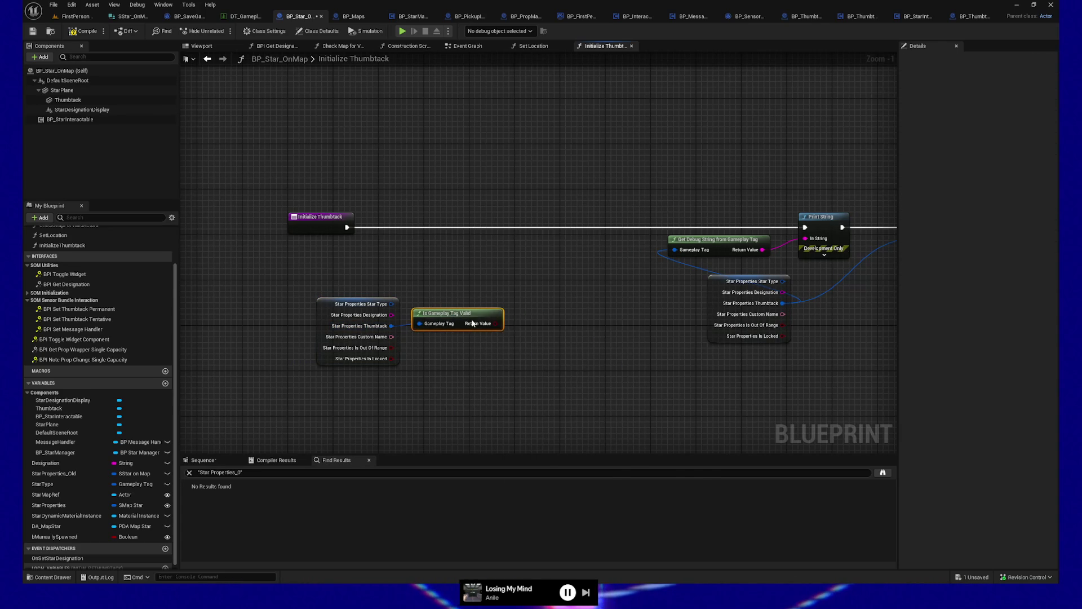
left_click_drag(307, 284, 502, 389)
key("q")
Drive a Branch from the validity result and run Print String from its True output
mouse_move(458, 317)
left_mouse_down()
mouse_move(441, 328)
mouse_move(508, 338)
mouse_move(493, 225)
left_mouse_up()
left_click(341, 338)
left_click(446, 333, "ctrl")
left_click_drag(446, 333, 417, 277)
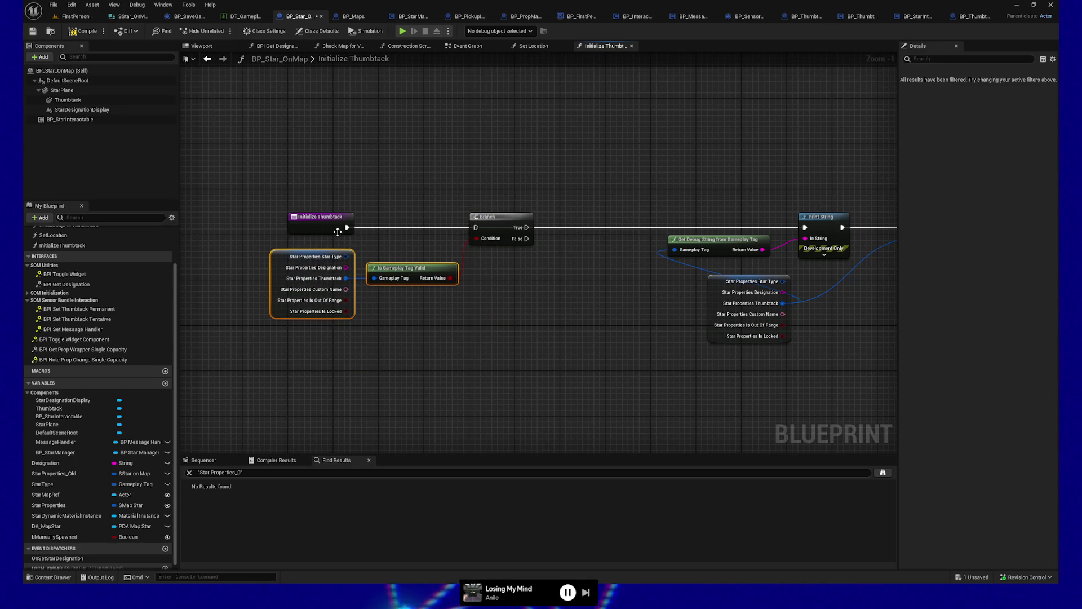
left_click_drag(536, 288, 321, 292)
left_click_drag(308, 231, 577, 230)
left_click_drag(269, 274, 391, 261)
mouse_move(198, 249)
left_mouse_down()
mouse_move(224, 289)
mouse_move(281, 245)
left_mouse_up()
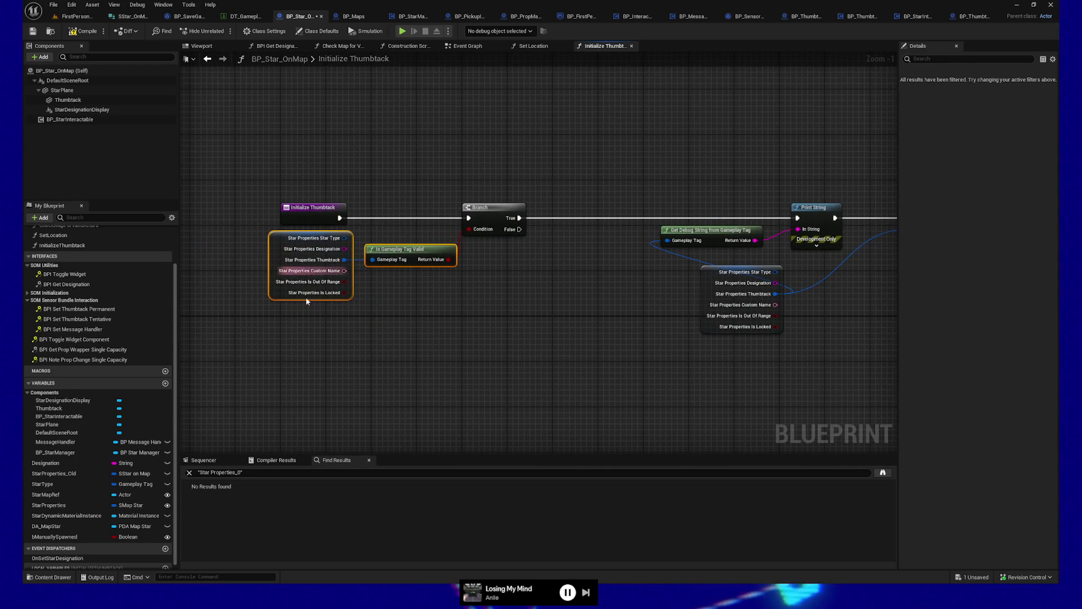
left_click_drag(306, 329, 289, 340)
Place a Star Properties getter on the Initialize Thumbtack graph
right_click(266, 362)
left_click(210, 406)
left_click_drag(55, 503, 345, 362)
type("ge")
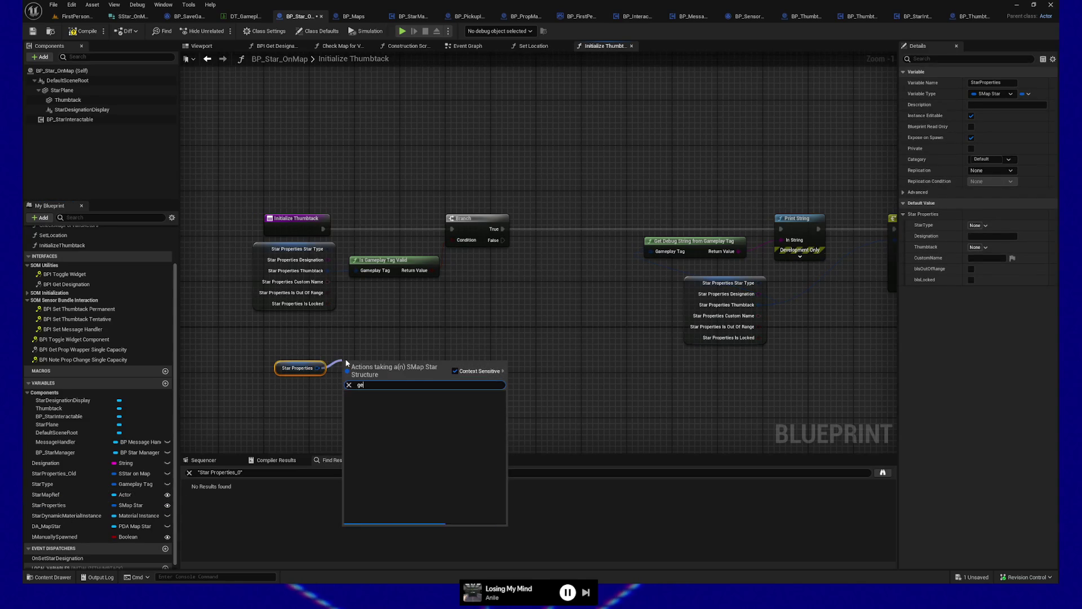
type("member")
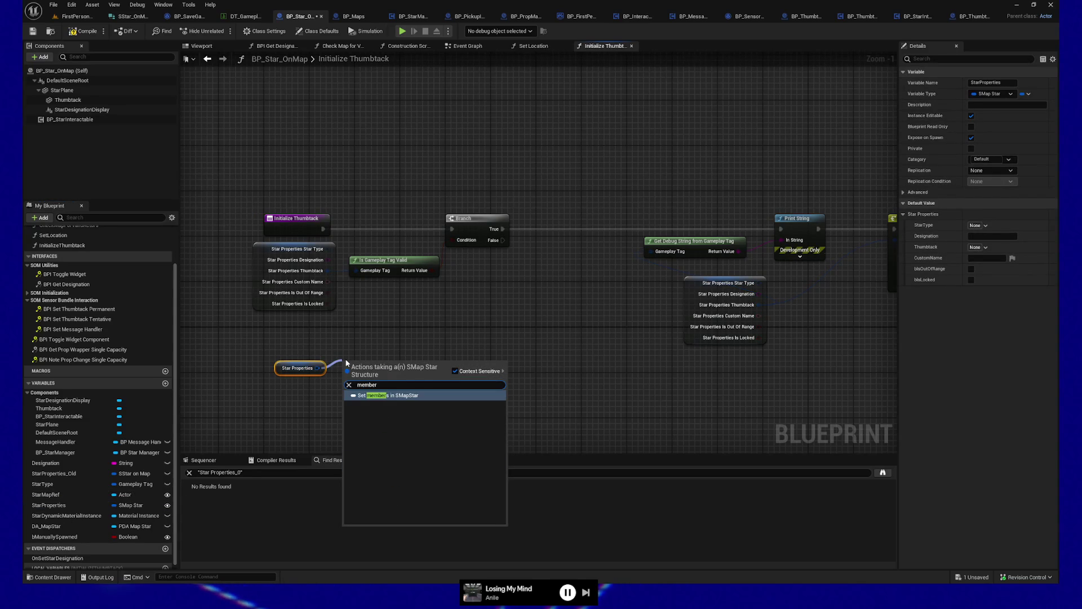
key("BackSpace")
type("get pr")
key("ctrl+a")
key("BackSpace")
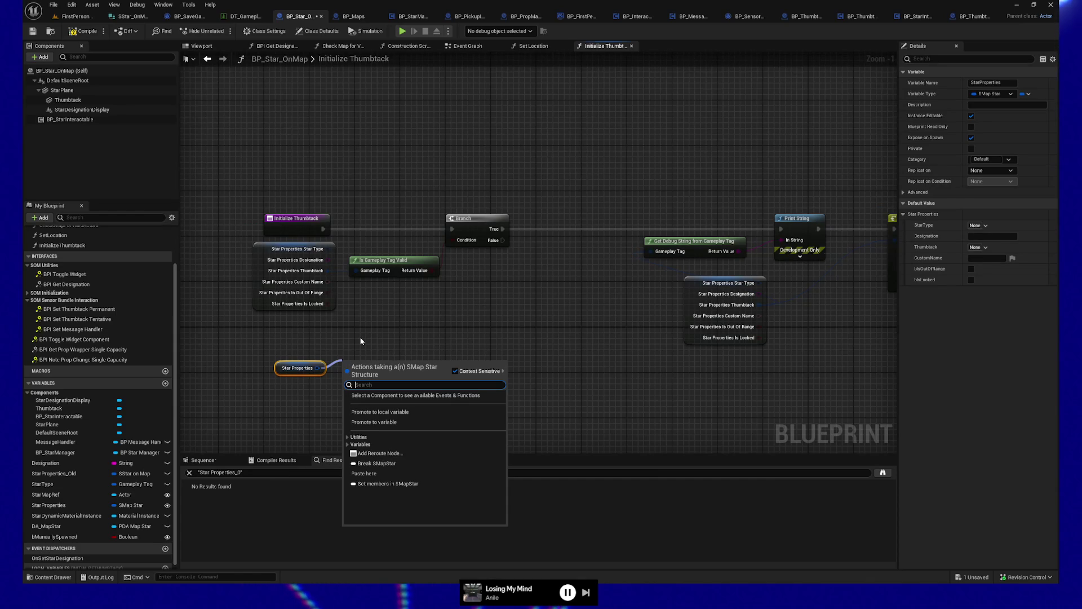
type("prop")
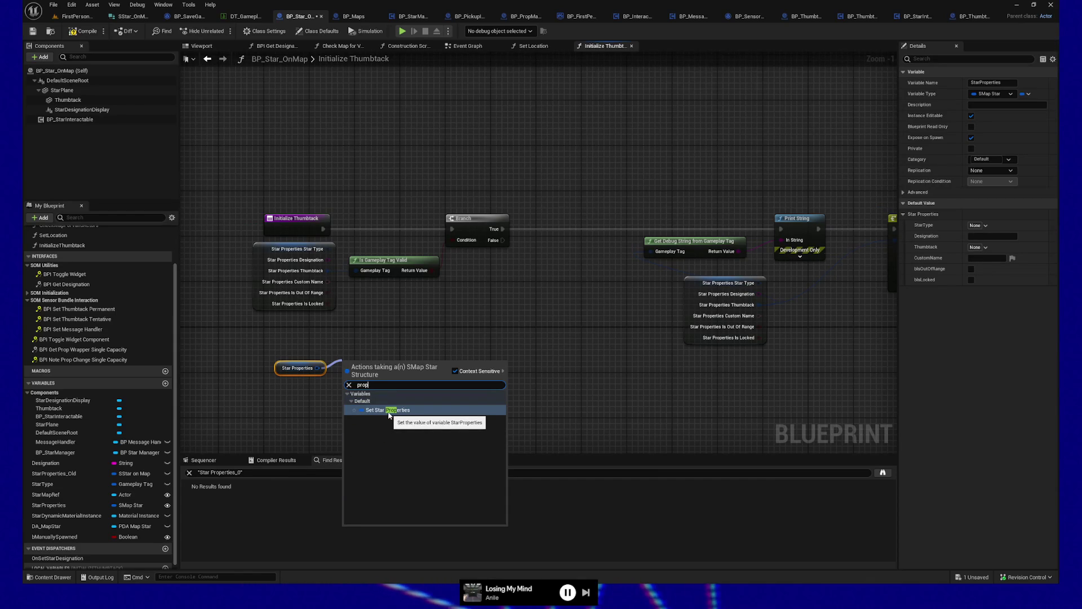
left_click(387, 316)
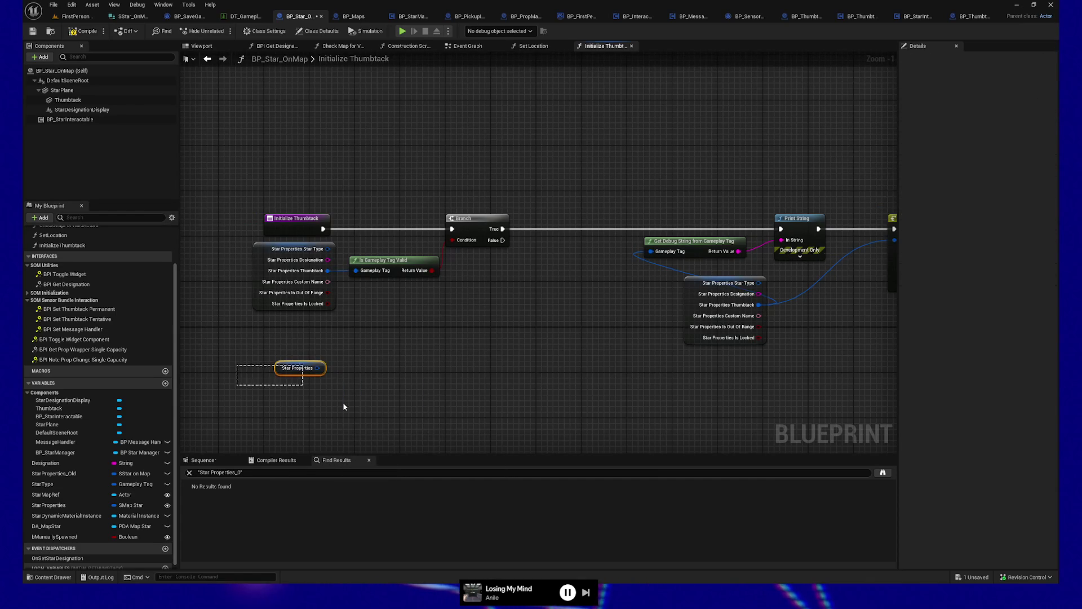
From the getter's pin, search 'set mem' and add a Set members in SMapStar node
left_click_drag(317, 368, 407, 357)
type("get m")
key("BackSpace")
key("BackSpace")
type("set mem")
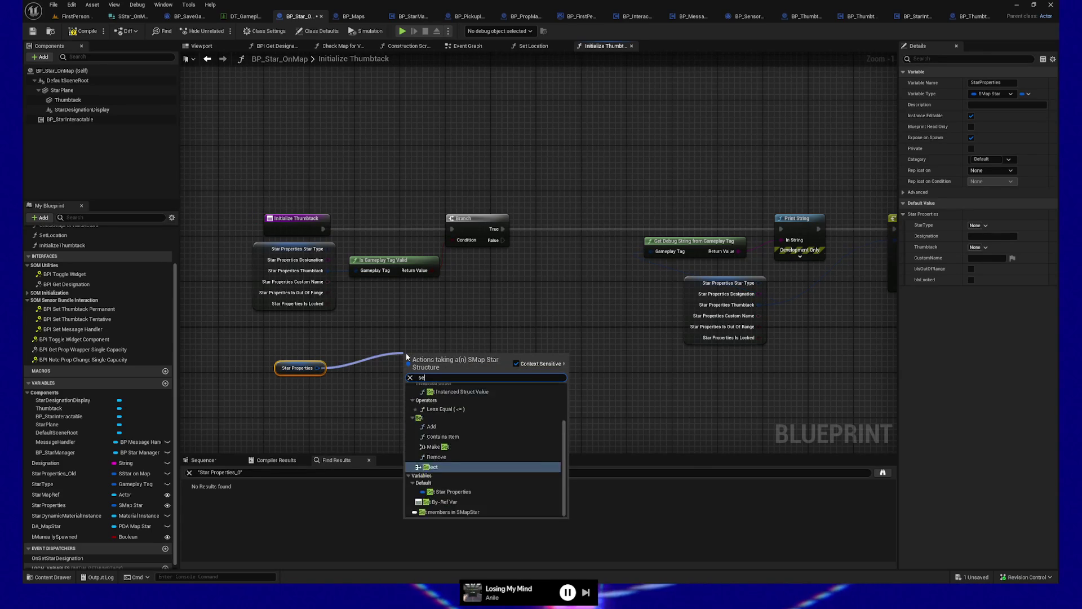
left_click(453, 387)
left_click_drag(417, 350, 361, 349)
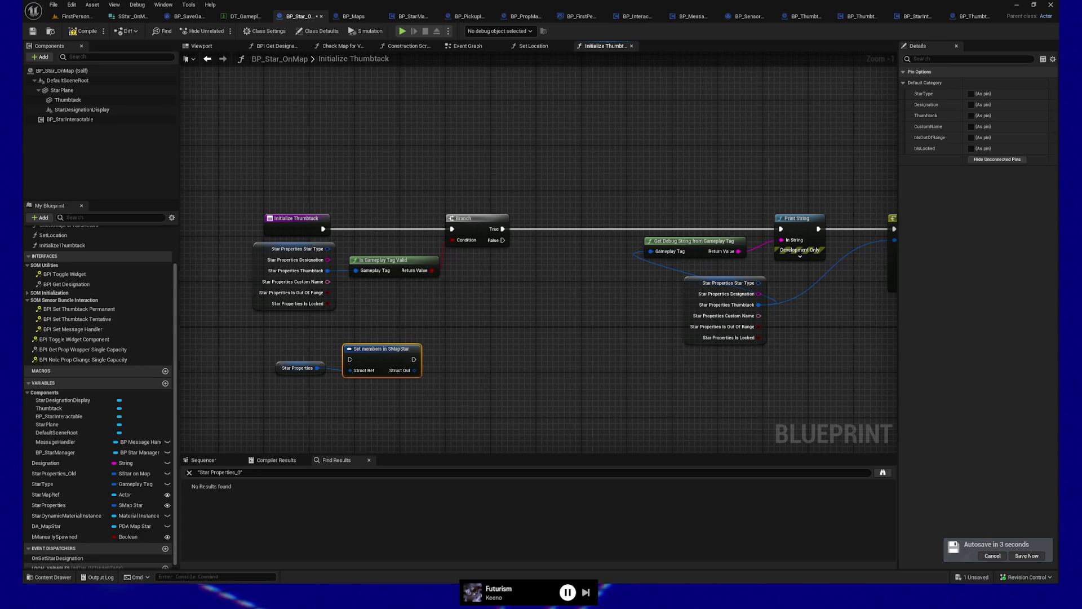
Expose the set node's Thumbtack pin and set it to Thumbtack.Crewmate02
left_click(297, 368, "shift")
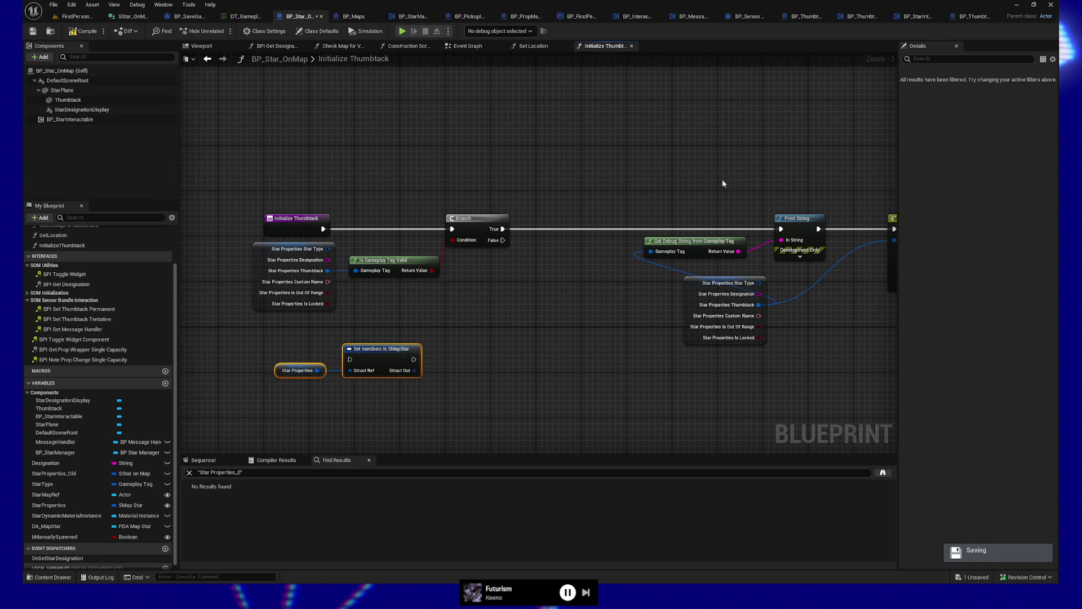
left_click(397, 341)
left_click(390, 359)
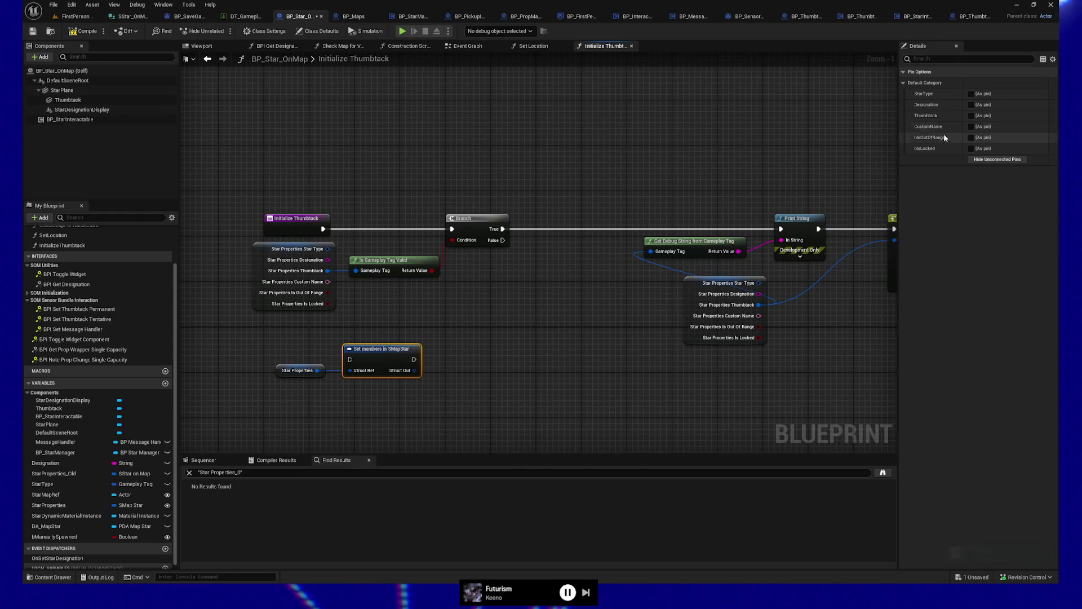
left_click(971, 115)
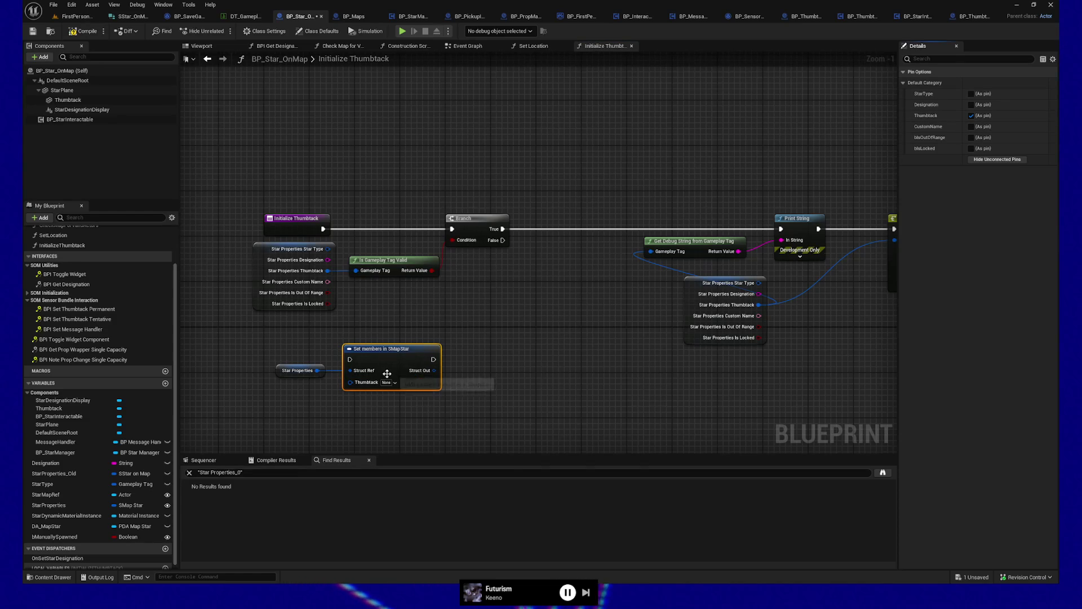
left_click(395, 383)
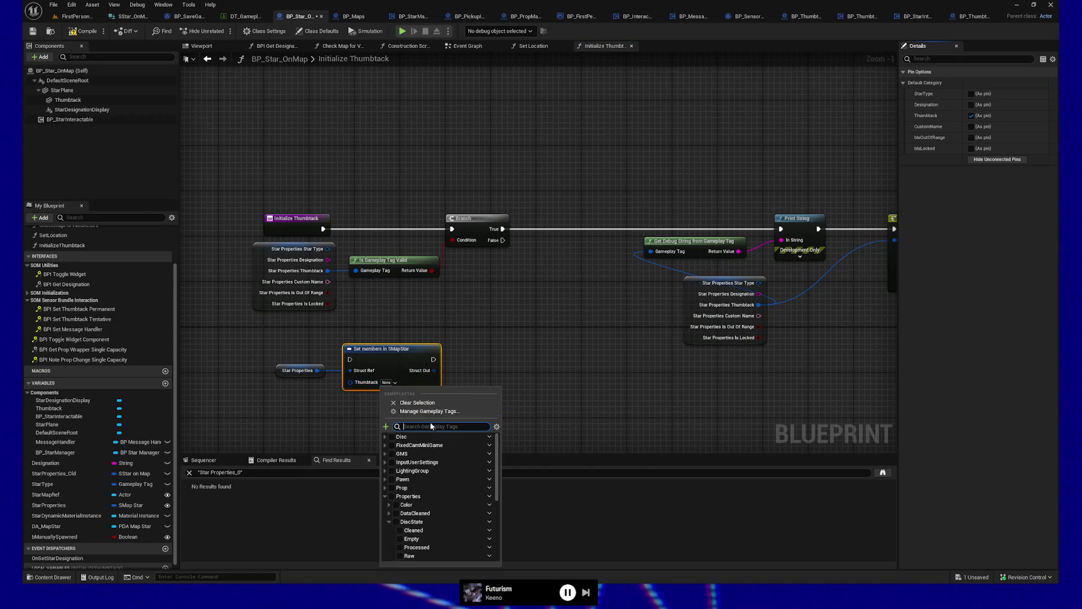
scroll(438, 525, "down", 5)
scroll(438, 527, "down", 1)
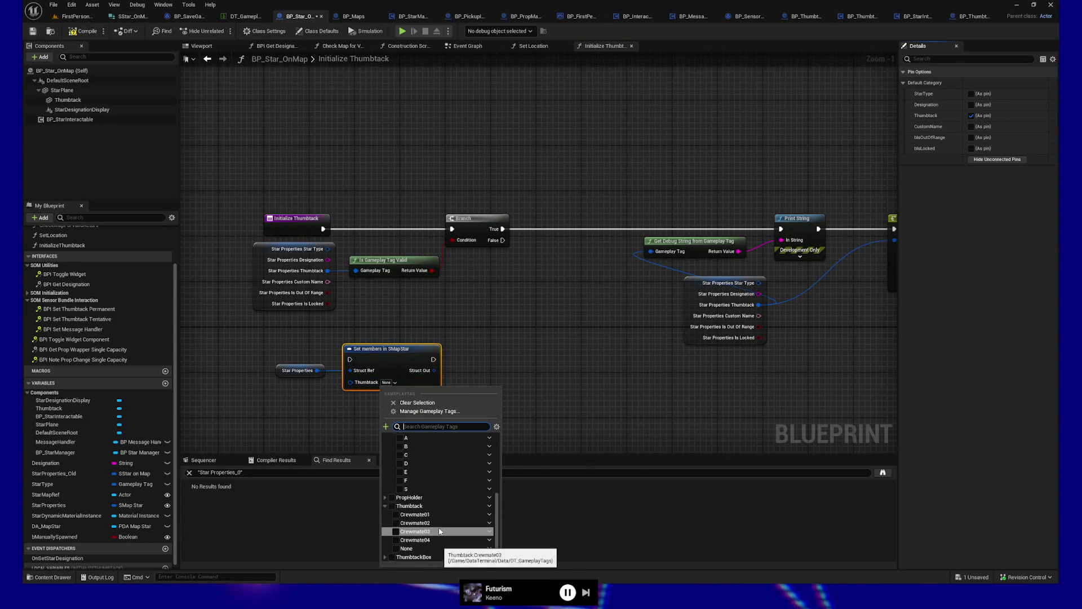
left_click(396, 523)
left_click(292, 417)
Rearrange the nodes and wire the Branch's False output into Set members in SMapStar
left_click(298, 370, "ctrl")
left_click_drag(298, 371, 427, 361)
left_click_drag(536, 306, 354, 341)
mouse_move(459, 214)
left_mouse_down()
mouse_move(743, 410)
mouse_move(664, 418)
left_mouse_up()
key("Right")
key("Right")
key("Right")
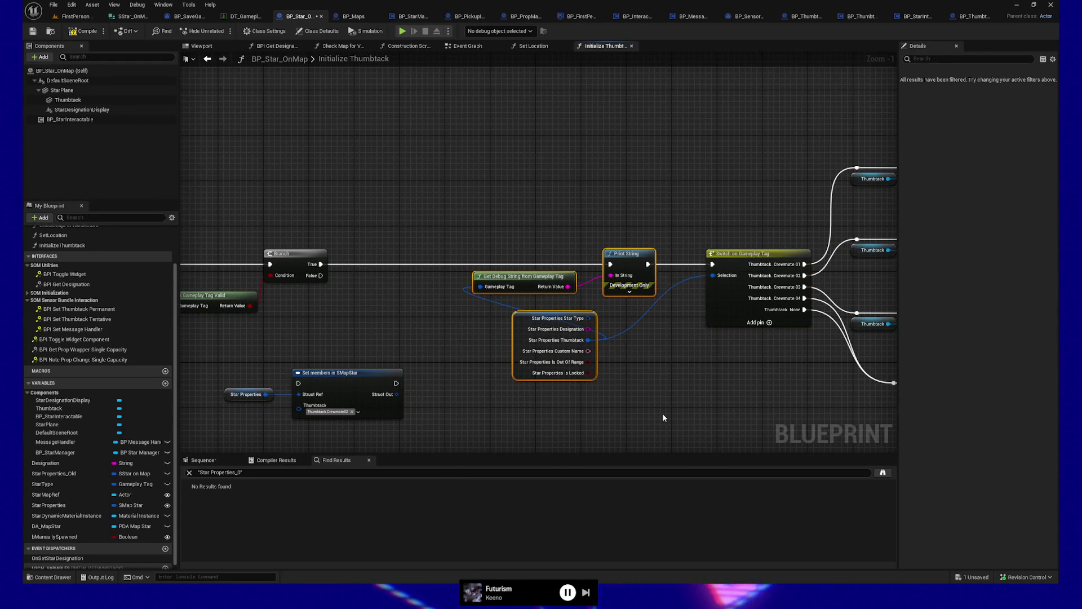
mouse_move(237, 359)
left_mouse_down()
mouse_move(366, 406)
mouse_move(377, 353)
mouse_move(388, 349)
left_mouse_up()
mouse_move(321, 275)
left_mouse_down()
mouse_move(338, 287)
mouse_move(344, 343)
mouse_move(379, 321)
left_mouse_up()
Connect Set members to Print String, save the blueprint, and return to FirstPersonMap
left_click_drag(453, 326, 454, 327)
left_click_drag(709, 266, 639, 263)
key("ctrl+s")
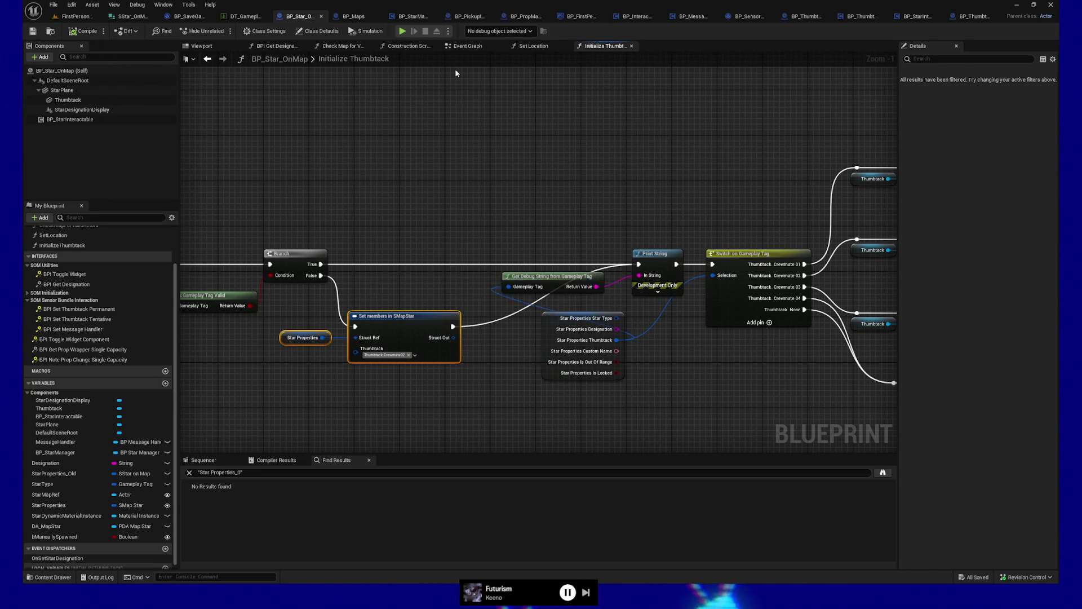
left_click(79, 15)
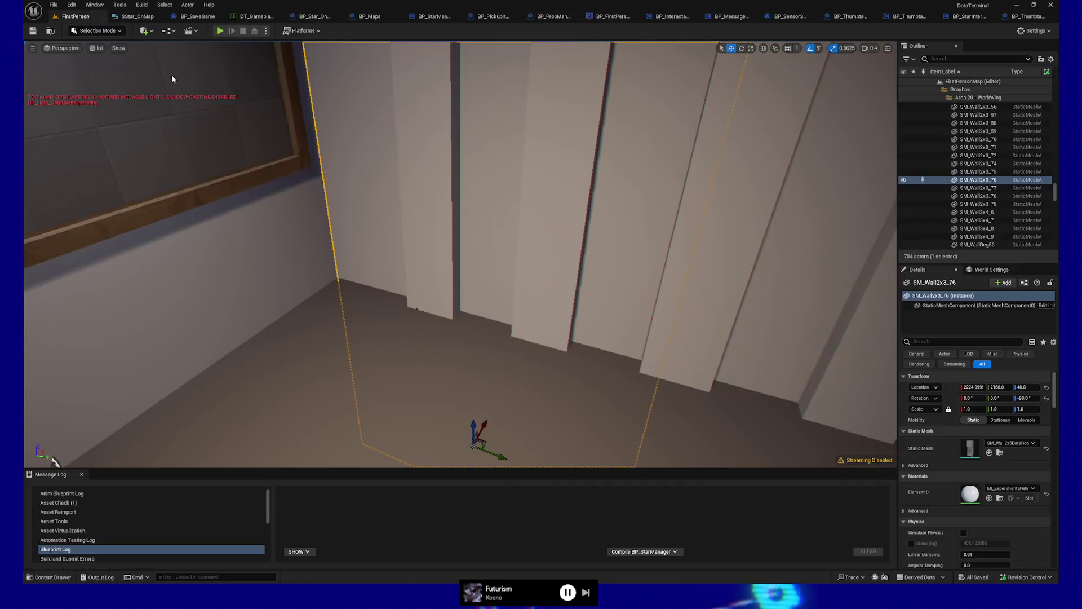
Play from here and walk up to the thumbtack board to check it reports Thumbtack.Crewmate02
right_click(470, 412)
left_click(474, 416)
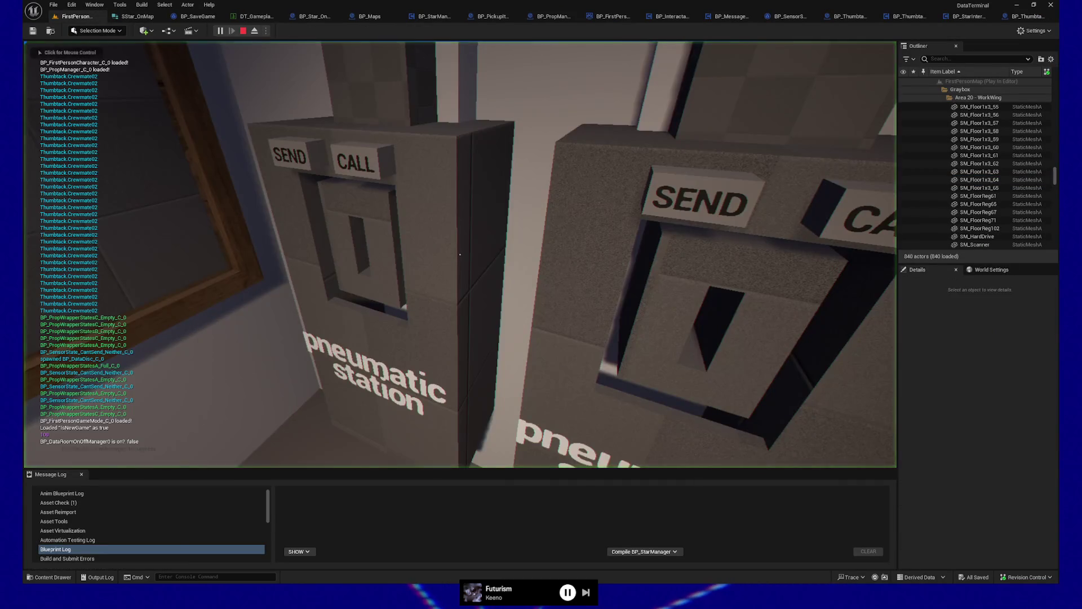
left_click(473, 416)
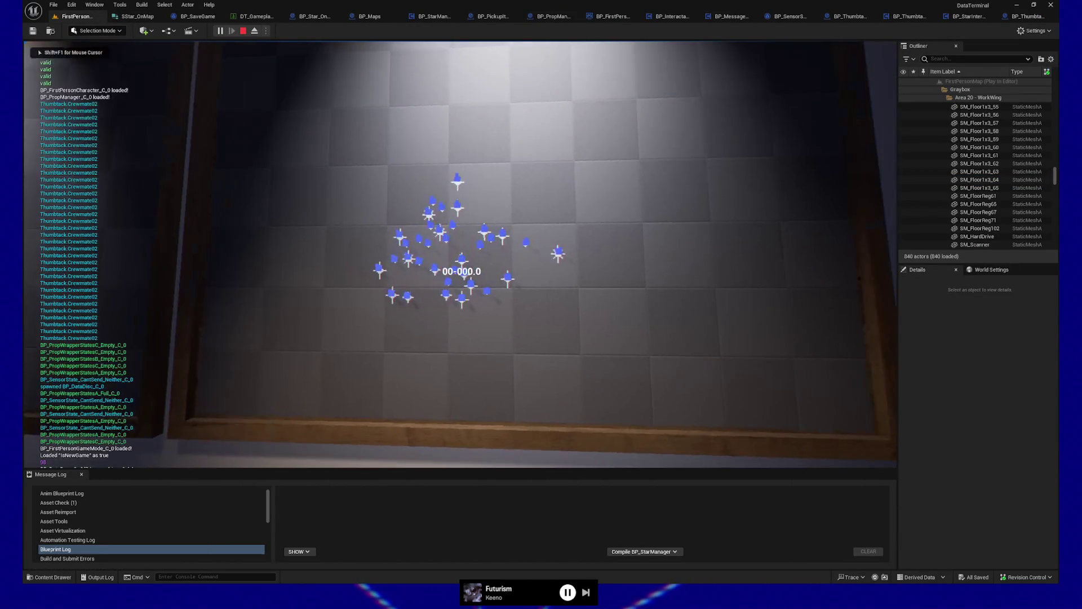
key("w")
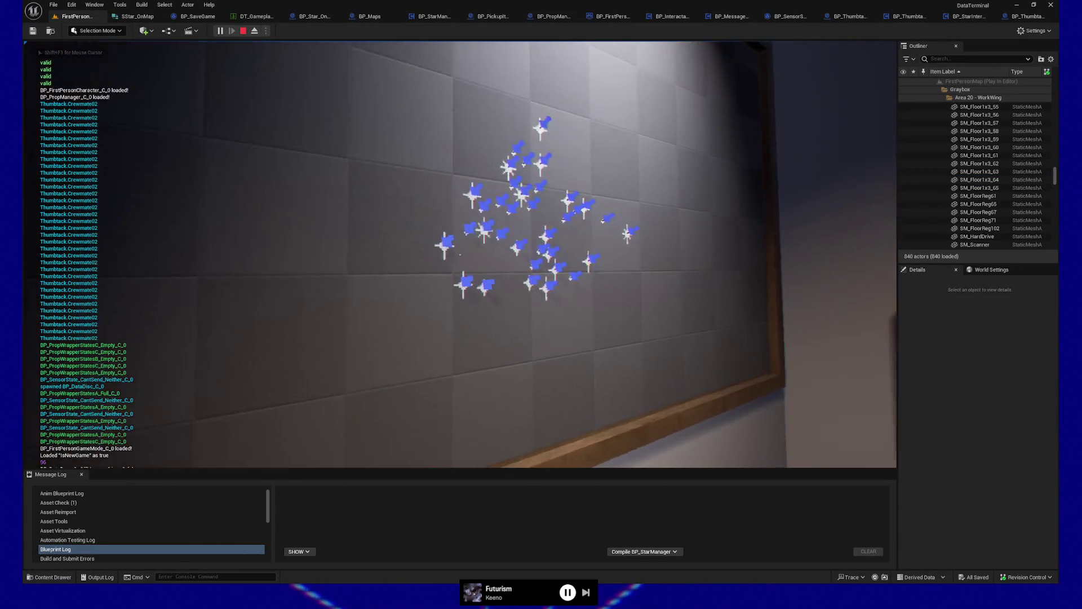
key("d")
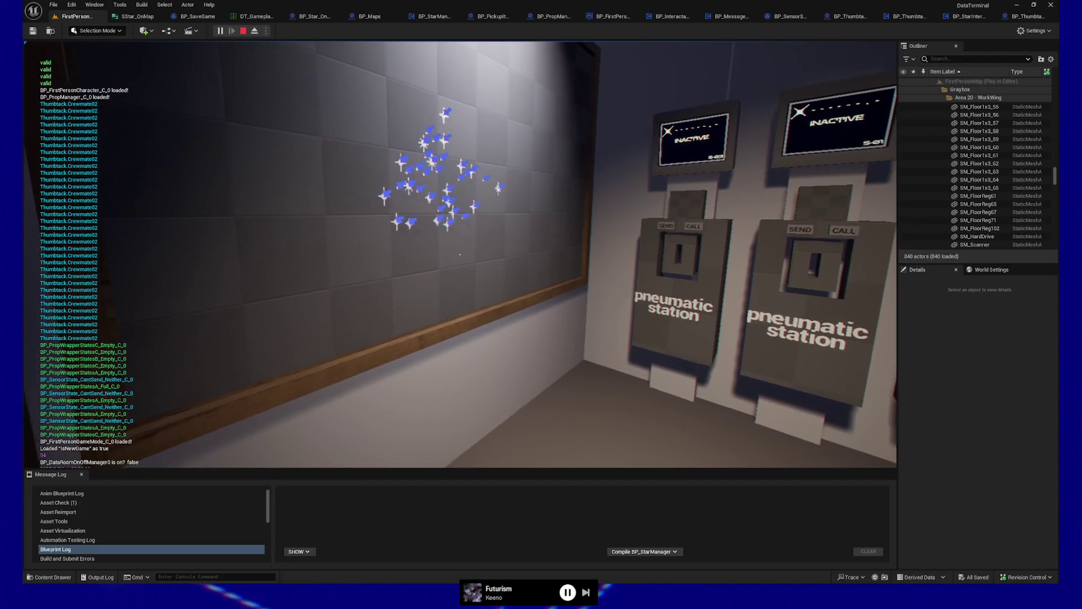
key("a")
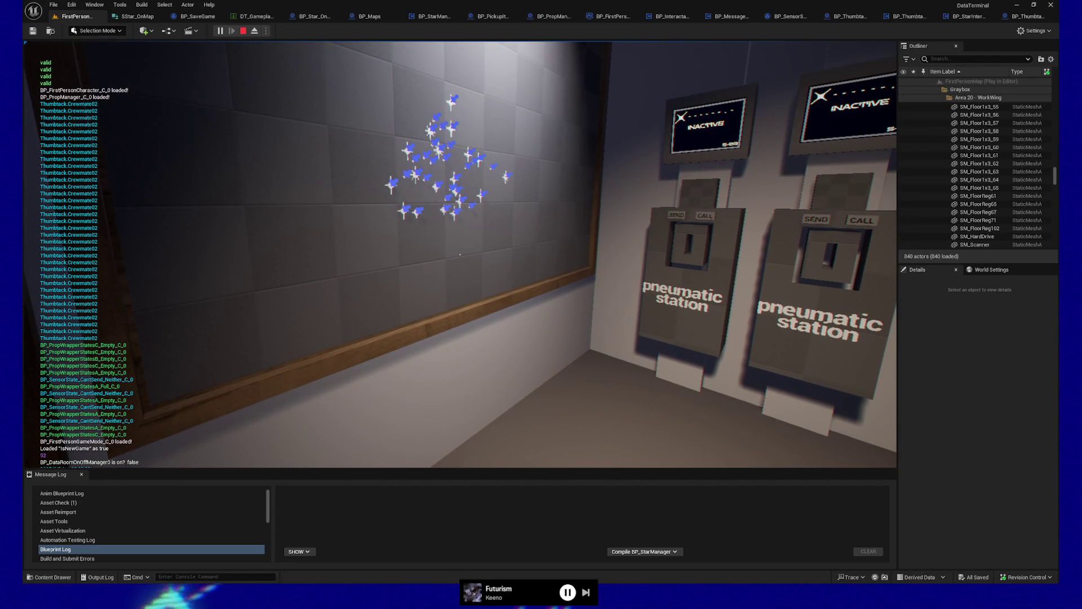
Quit the play session and return to the BP_Star_OnMap graph
key("Escape")
left_click(458, 376)
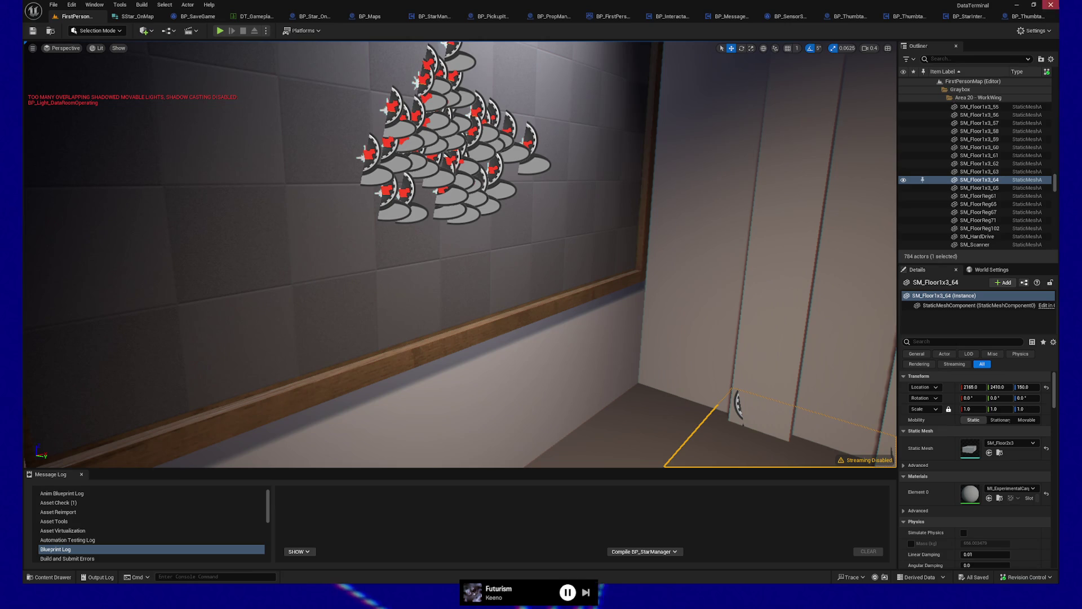
left_click(909, 15)
left_click(325, 19)
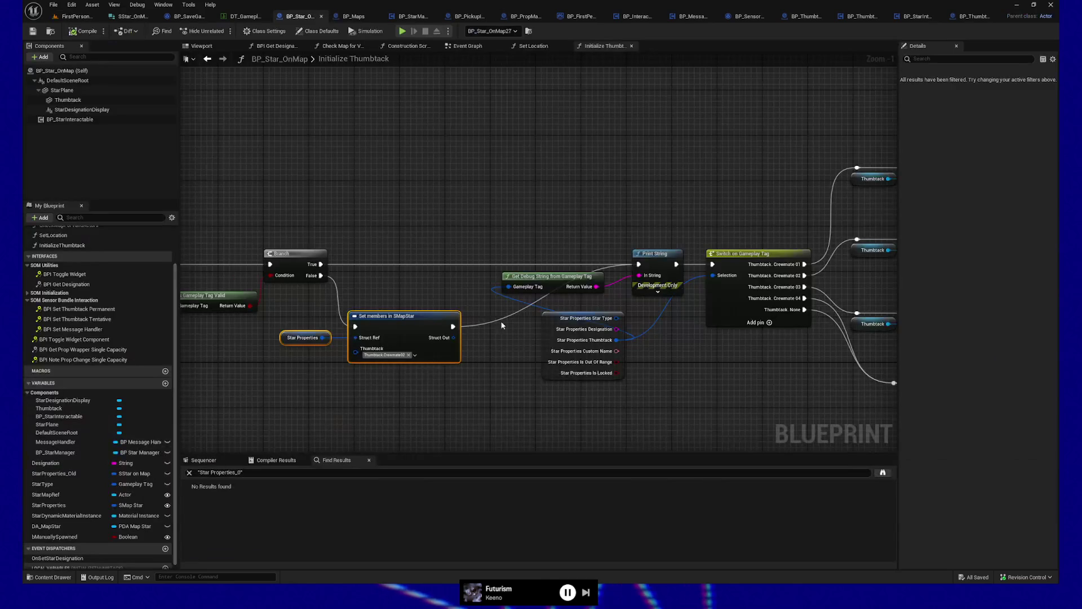
Set the star's Thumbtack member pin to Thumbtack.None
left_click(415, 358)
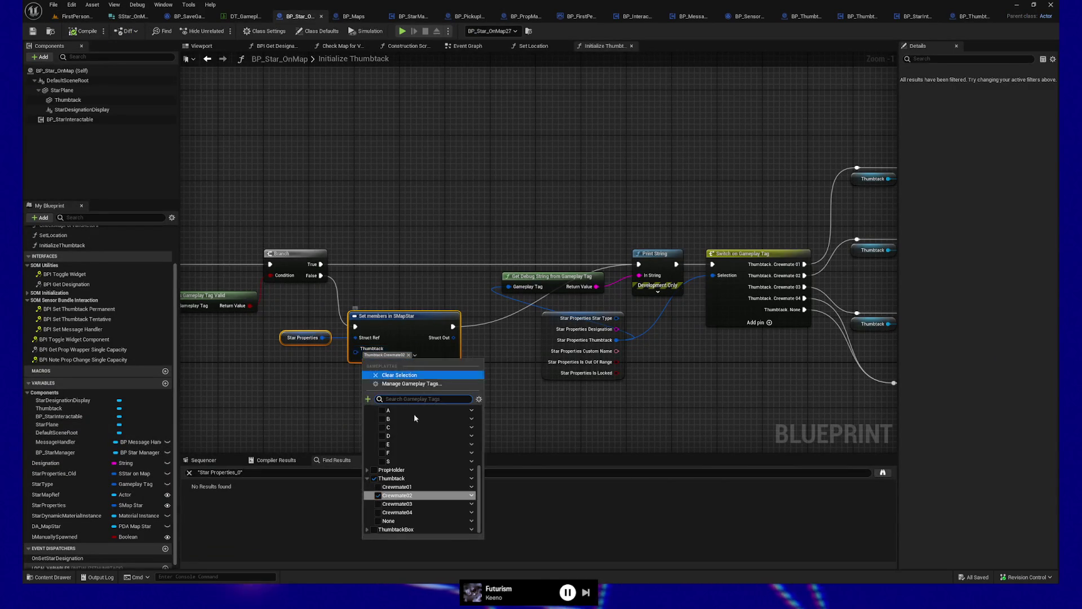
left_click(378, 520)
left_click(309, 427)
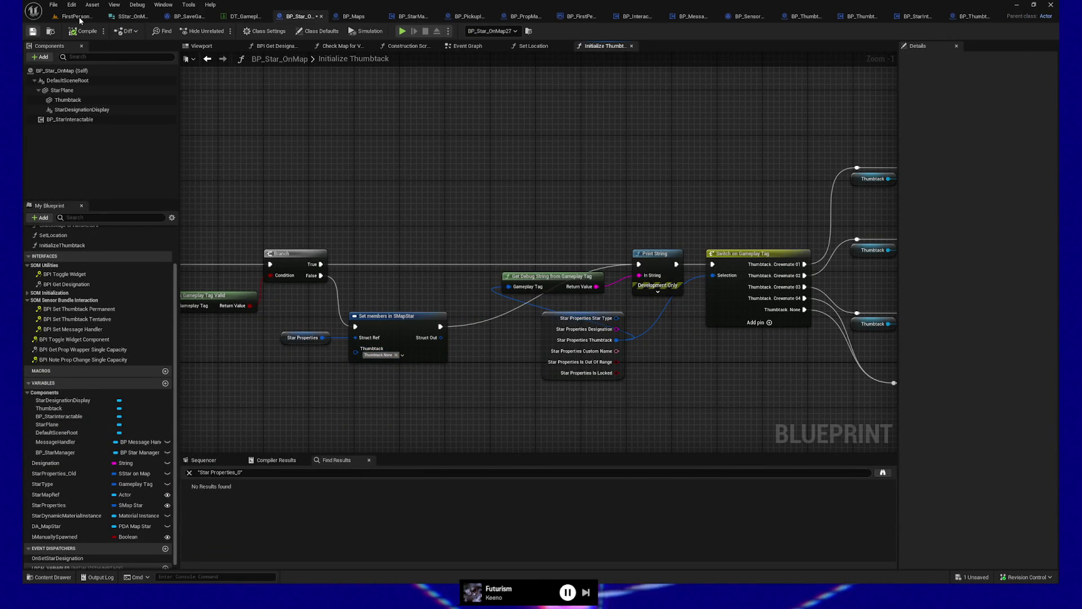
Play-test pinning a red thumbtack onto a star, then quit and save the blueprint
left_click(402, 31)
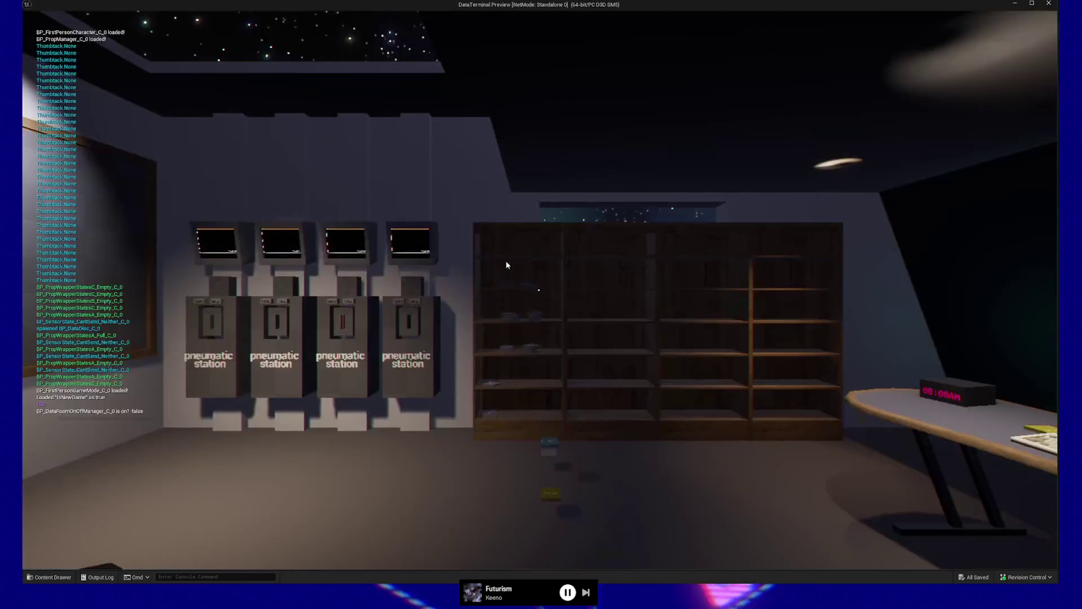
left_click(506, 265)
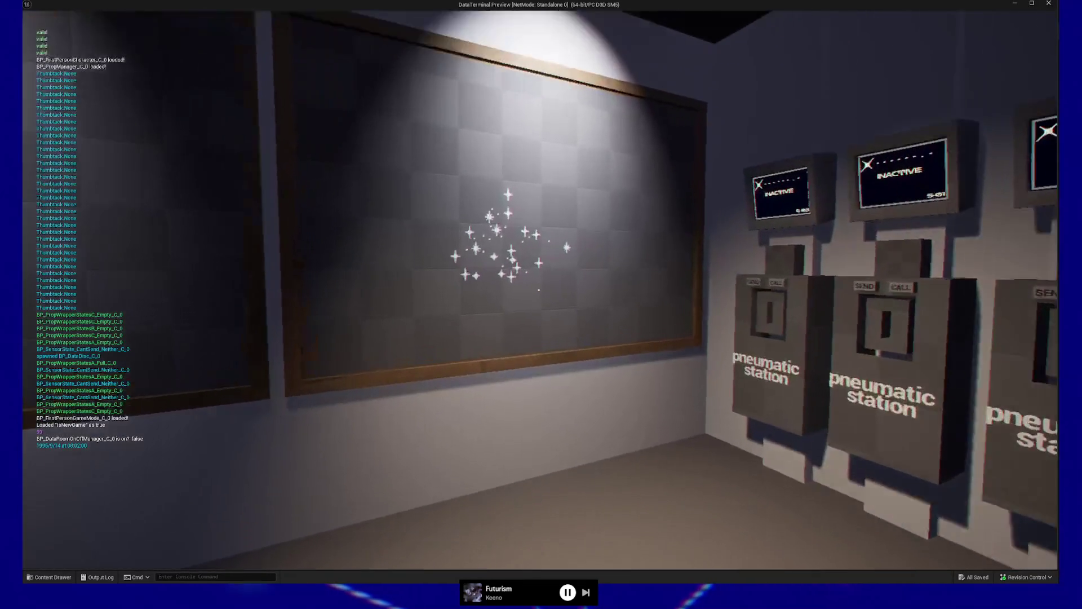
key("w")
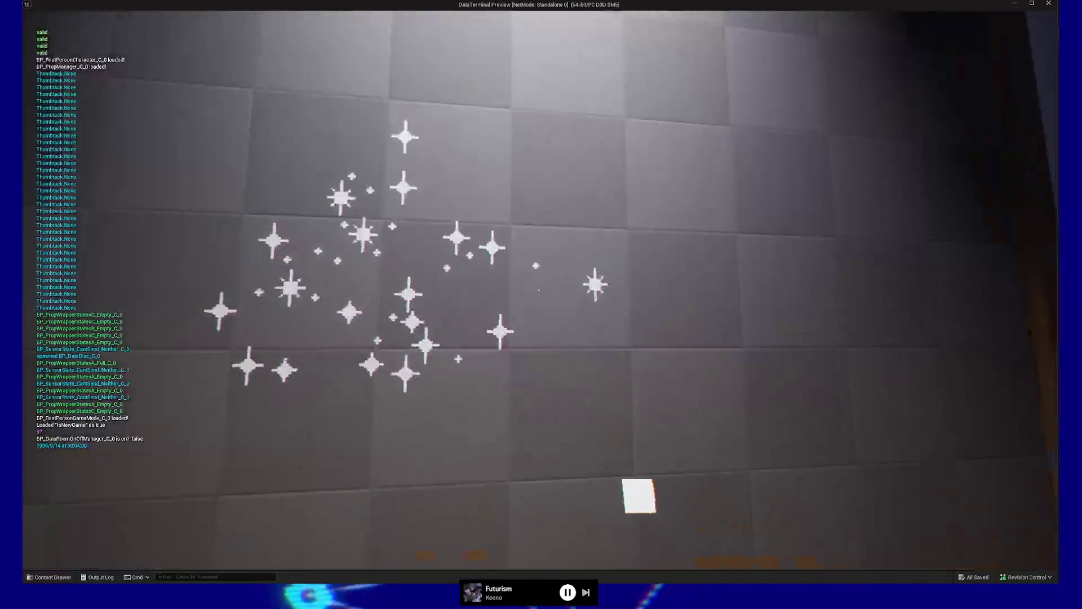
left_click(539, 290)
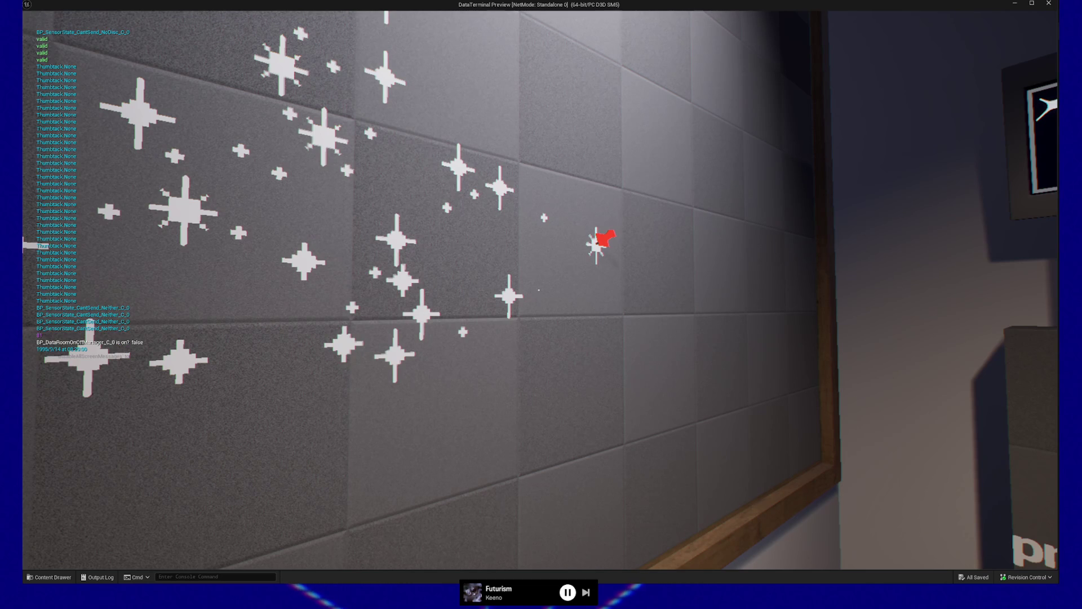
key("Escape")
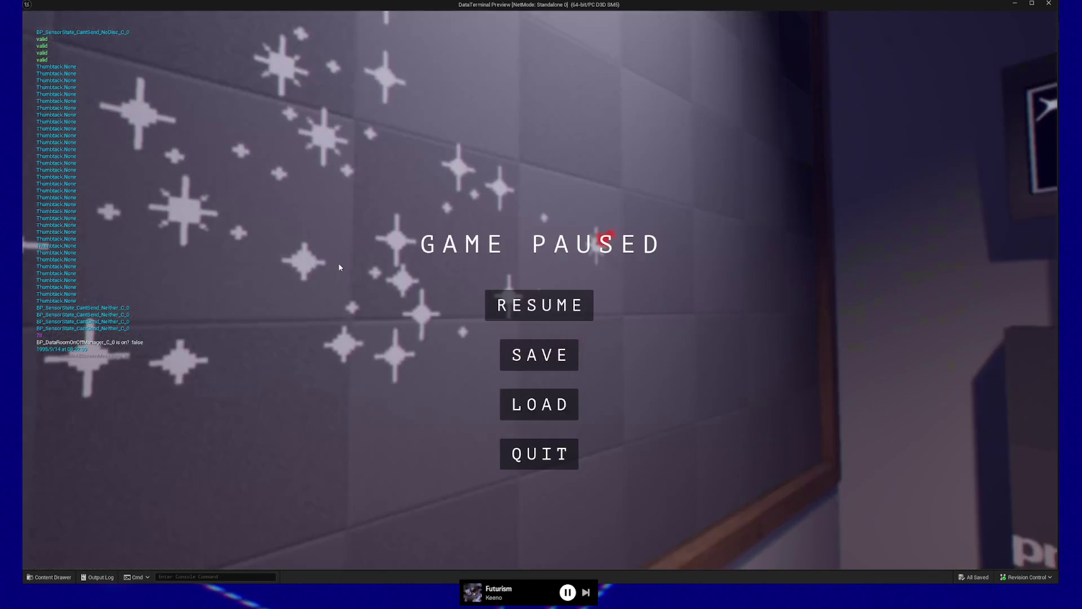
left_click(540, 454)
mouse_move(572, 286)
left_mouse_down()
mouse_move(519, 120)
mouse_move(604, 354)
mouse_move(533, 380)
mouse_move(418, 353)
mouse_move(720, 297)
left_mouse_up()
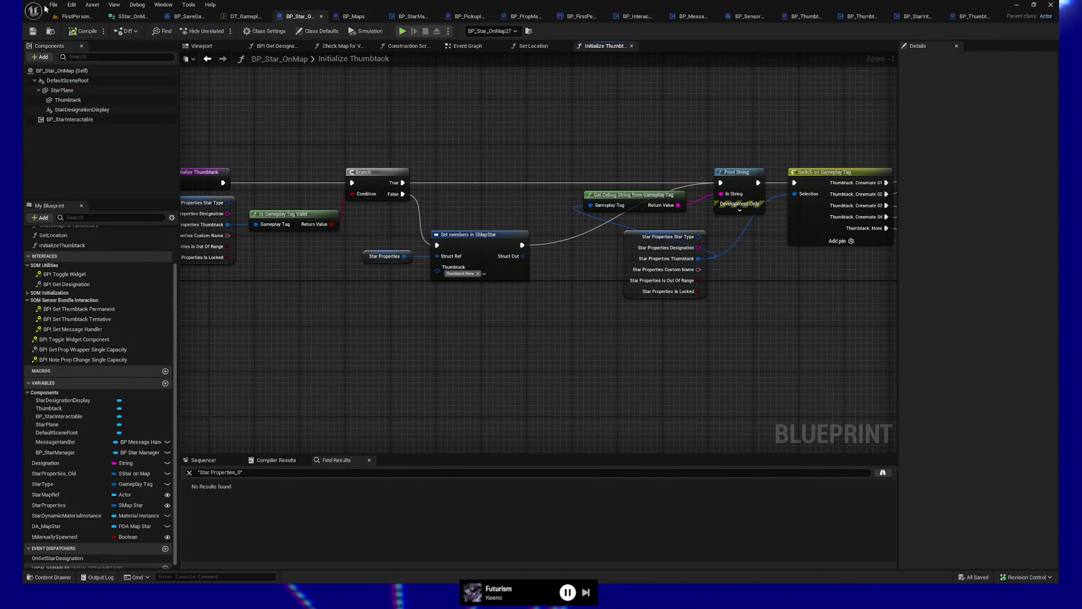
left_click(31, 34)
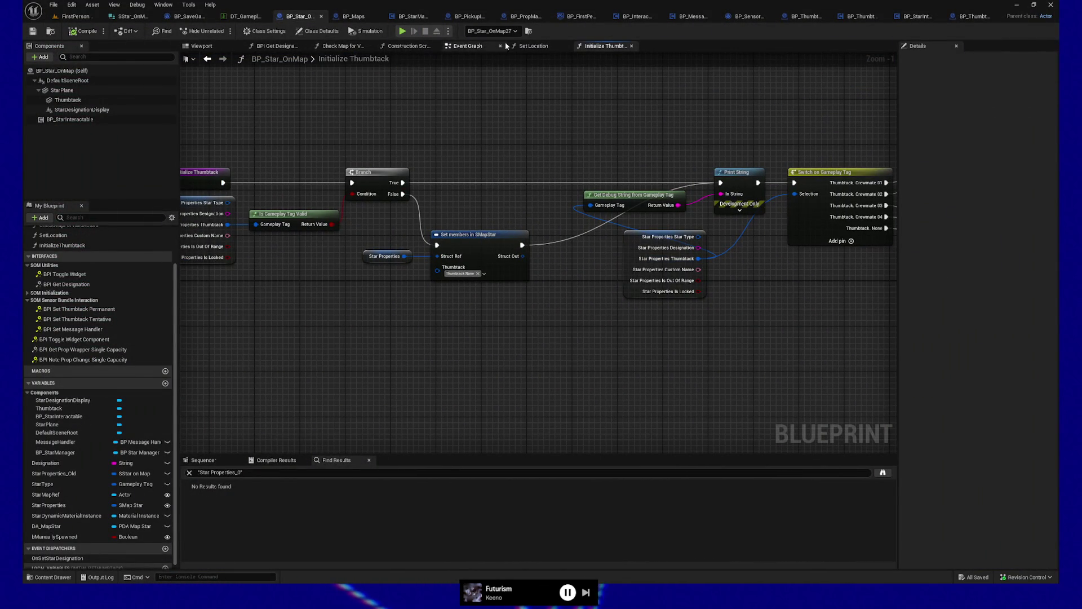
In the Event Graph, locate and select the Set Thumbtack Tentative event under 'Thumbtack placement'
left_click(466, 49)
mouse_move(315, 462)
left_mouse_down()
mouse_move(394, 429)
mouse_move(496, 361)
mouse_move(271, 224)
mouse_move(259, 297)
mouse_move(244, 297)
mouse_move(286, 225)
left_mouse_up()
scroll(286, 225, "up", 2)
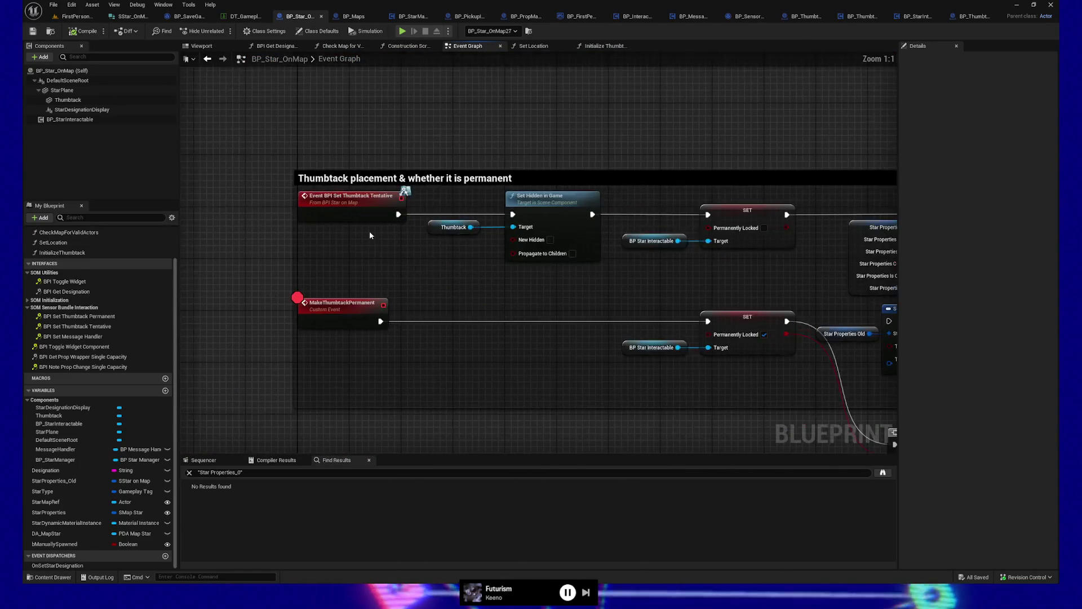
mouse_move(476, 294)
left_mouse_down()
mouse_move(297, 281)
mouse_move(194, 288)
left_mouse_up()
scroll(298, 274, "down", 1)
mouse_move(217, 193)
left_mouse_down()
mouse_move(308, 195)
mouse_move(508, 248)
mouse_move(823, 257)
mouse_move(676, 253)
mouse_move(708, 252)
left_mouse_up()
scroll(775, 252, "down", 2)
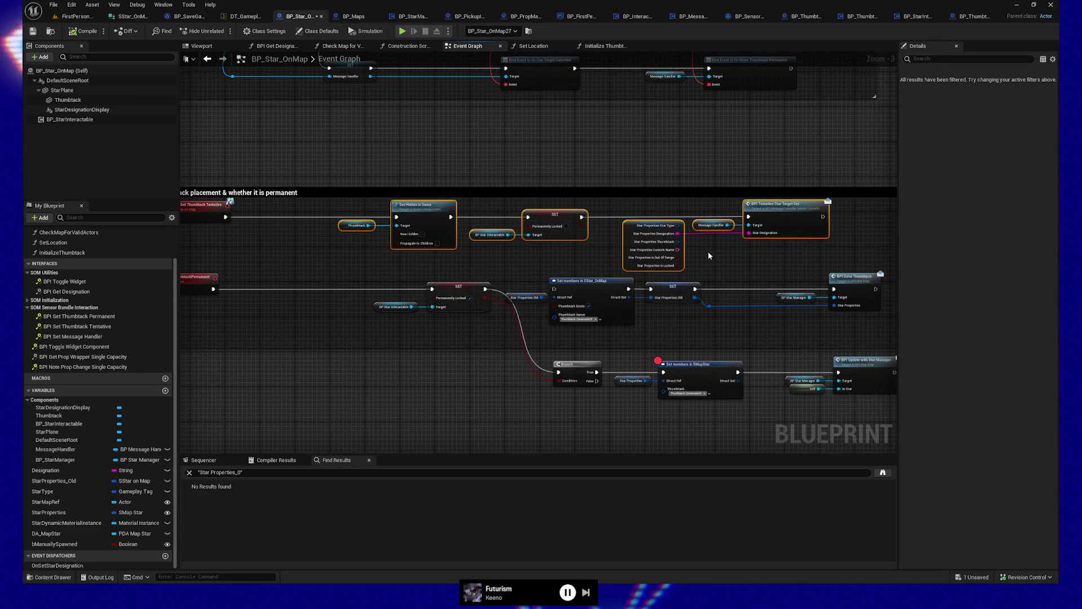
mouse_move(708, 251)
left_mouse_down()
mouse_move(683, 248)
mouse_move(728, 249)
left_mouse_up()
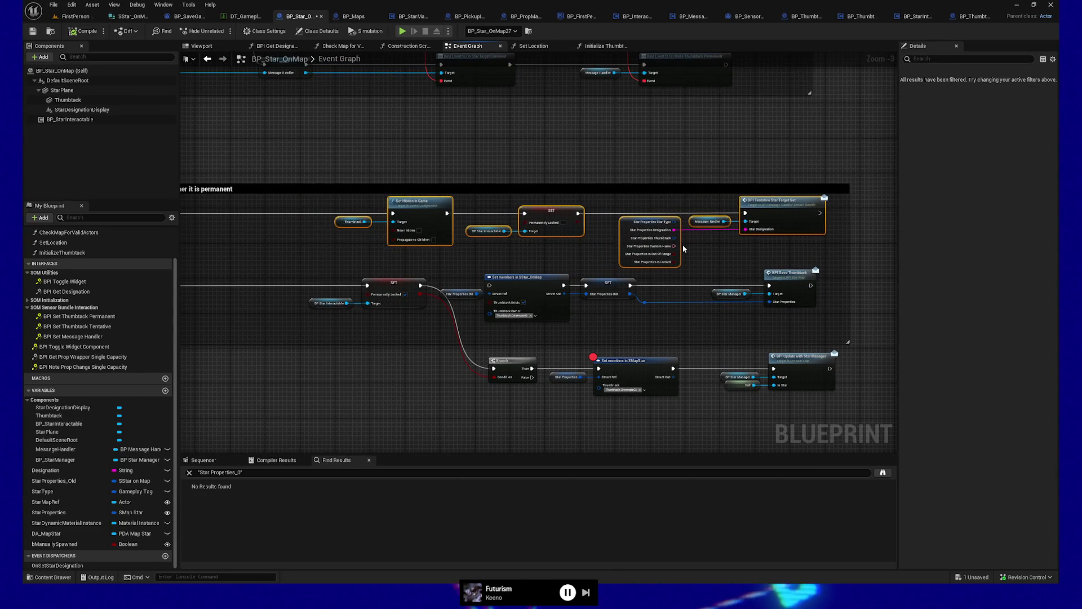
mouse_move(393, 139)
left_mouse_down()
mouse_move(462, 216)
mouse_move(506, 306)
left_mouse_up()
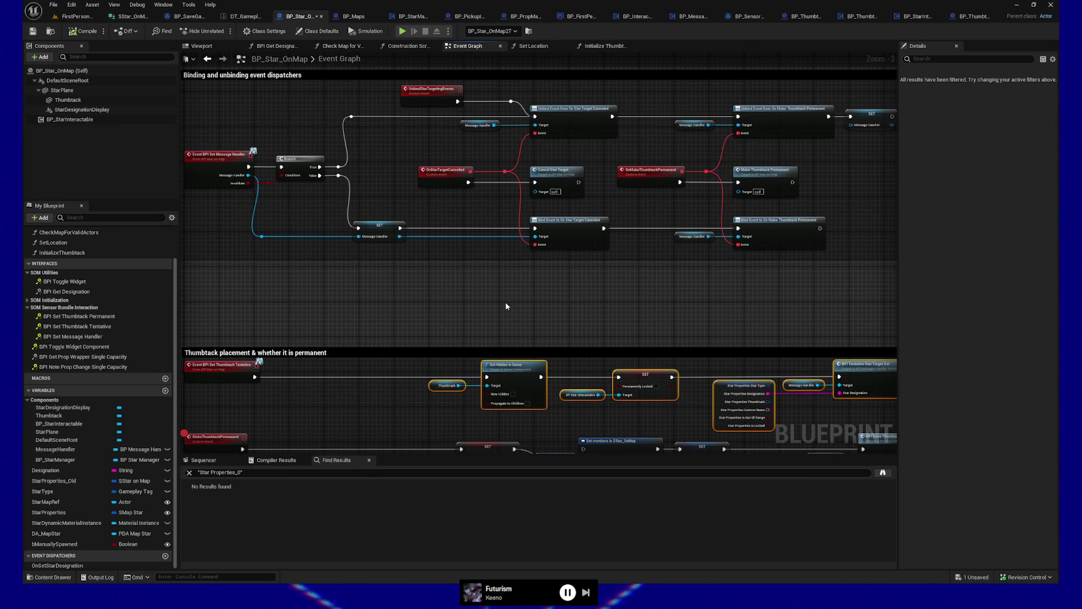
left_click(225, 372)
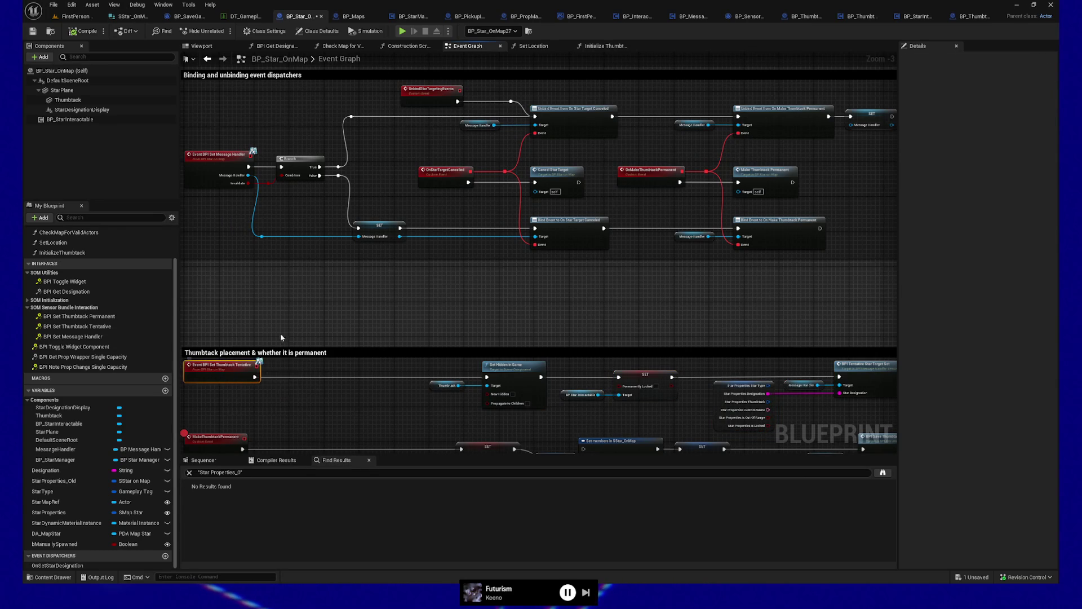
left_click_drag(280, 334, 430, 288)
right_click(380, 321)
Find references to Set Thumbtack Tentative and inspect its call and Get Owner input in BP_StarInteractable
mouse_move(429, 411)
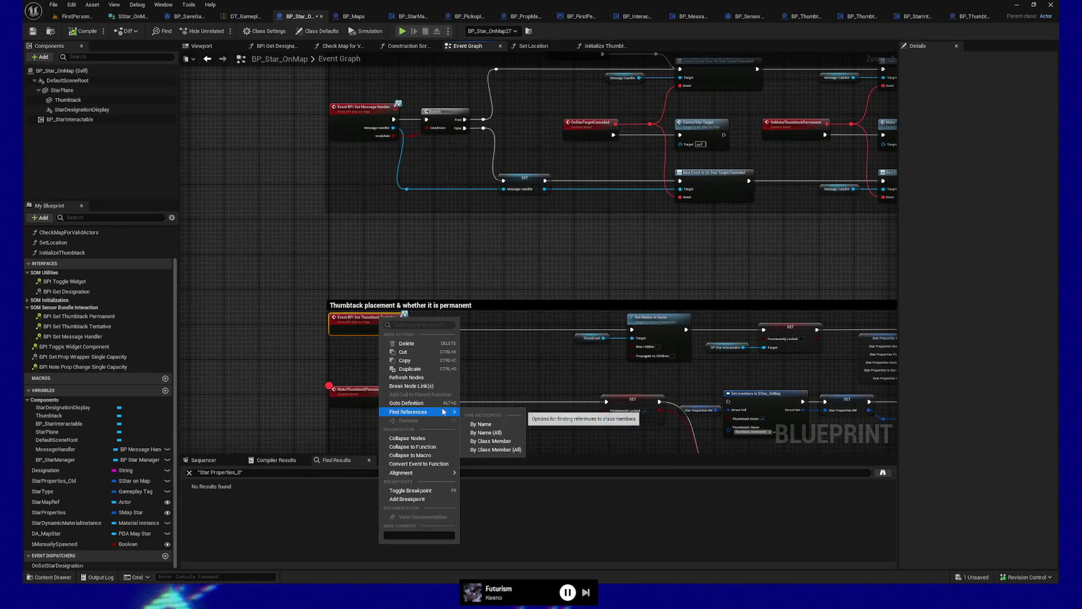
left_click(481, 436)
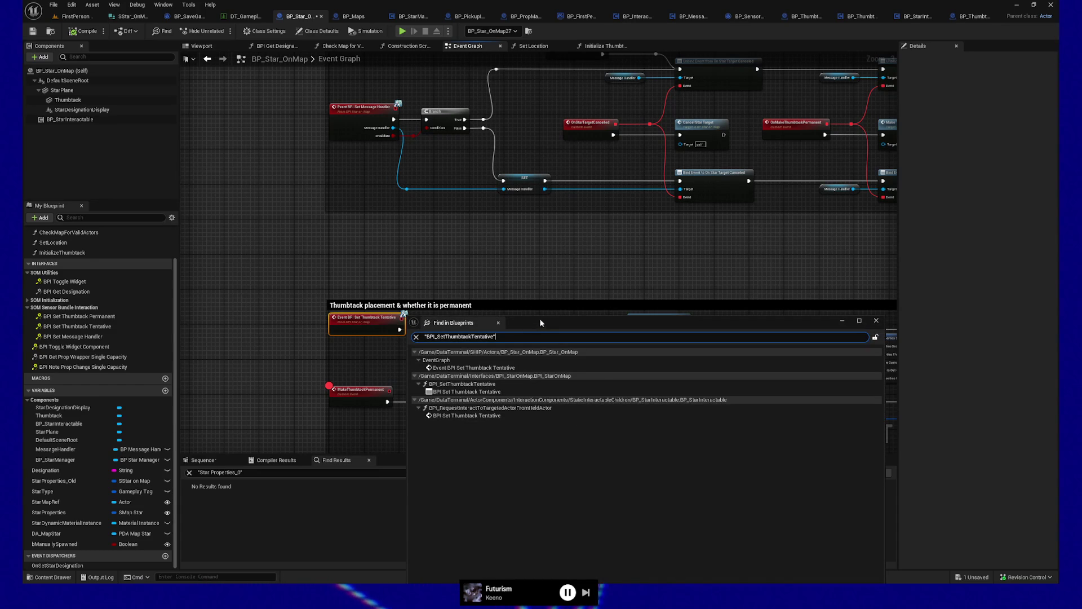
left_click_drag(540, 320, 582, 241)
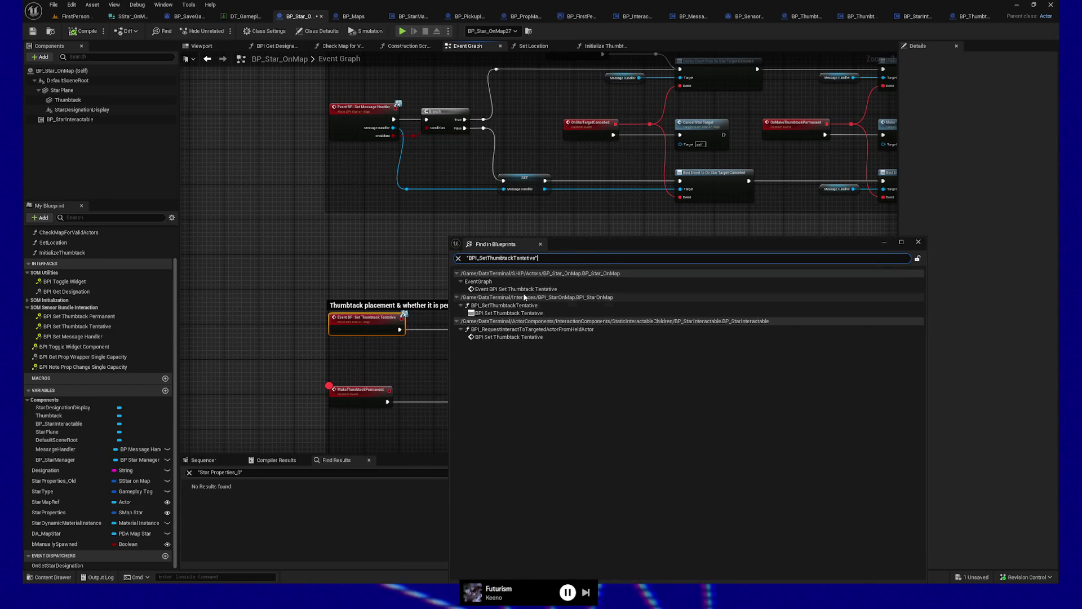
double_click(510, 337)
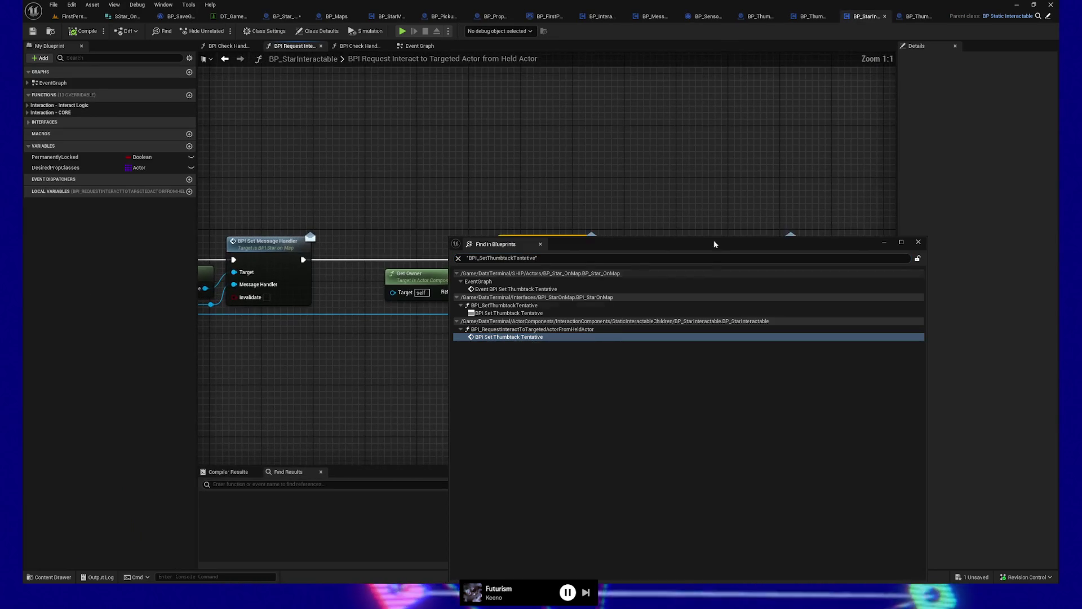
left_click(918, 241)
left_click_drag(483, 190, 513, 211)
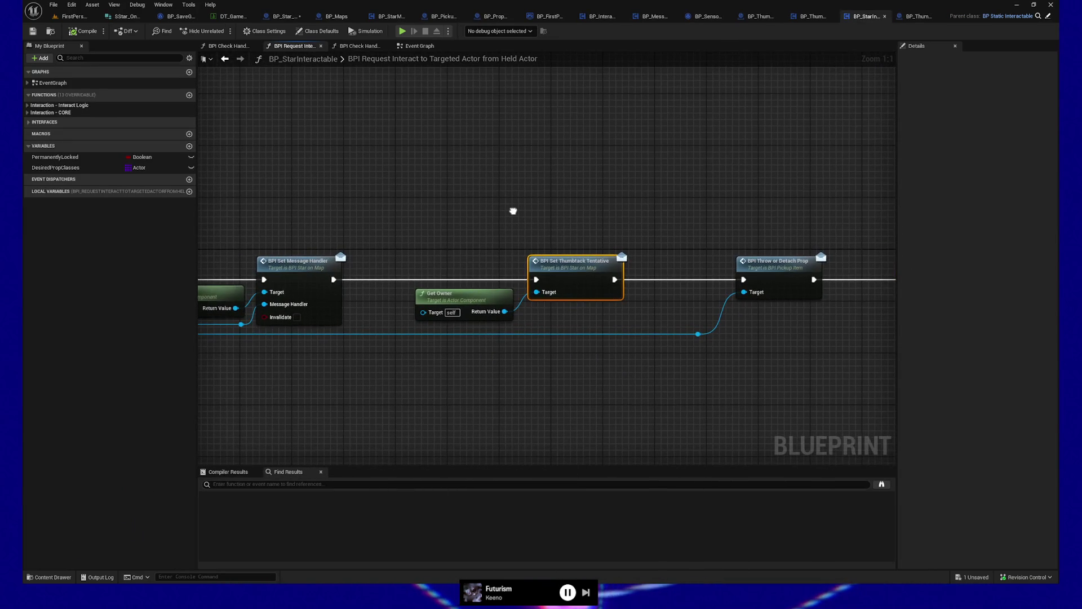
mouse_move(455, 233)
left_mouse_down()
mouse_move(594, 316)
mouse_move(532, 391)
mouse_move(583, 364)
mouse_move(588, 309)
mouse_move(604, 316)
mouse_move(540, 341)
mouse_move(642, 338)
left_mouse_up()
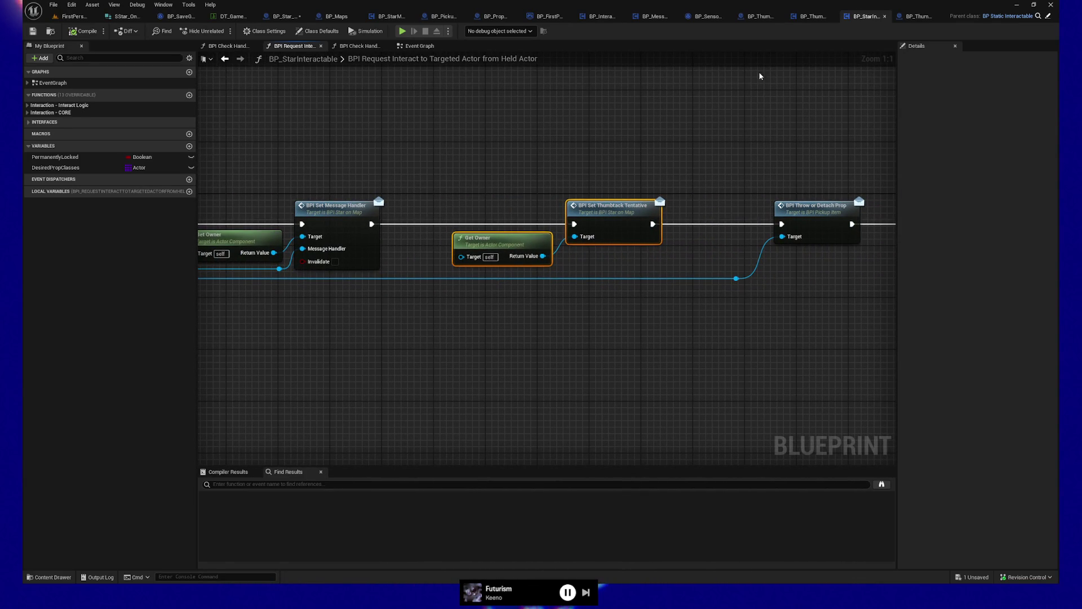
left_click(919, 17)
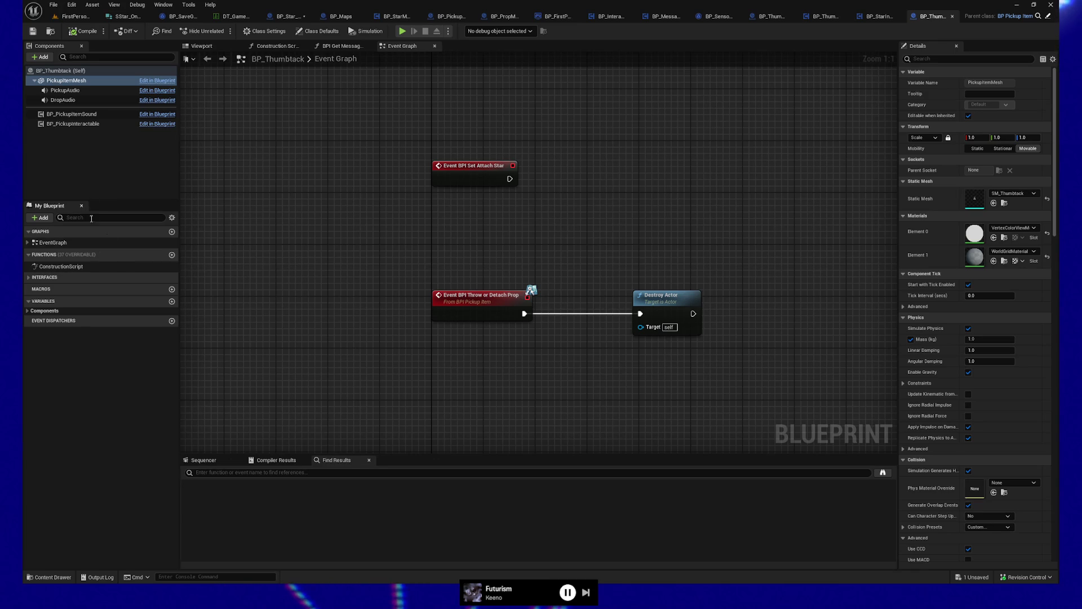
Add a ThumbtackOwner Gameplay Tag variable defaulting to Thumbtack.Crewmate02 to BP_Thumbtack and save
left_click(172, 301)
type("ThumbtackOwner")
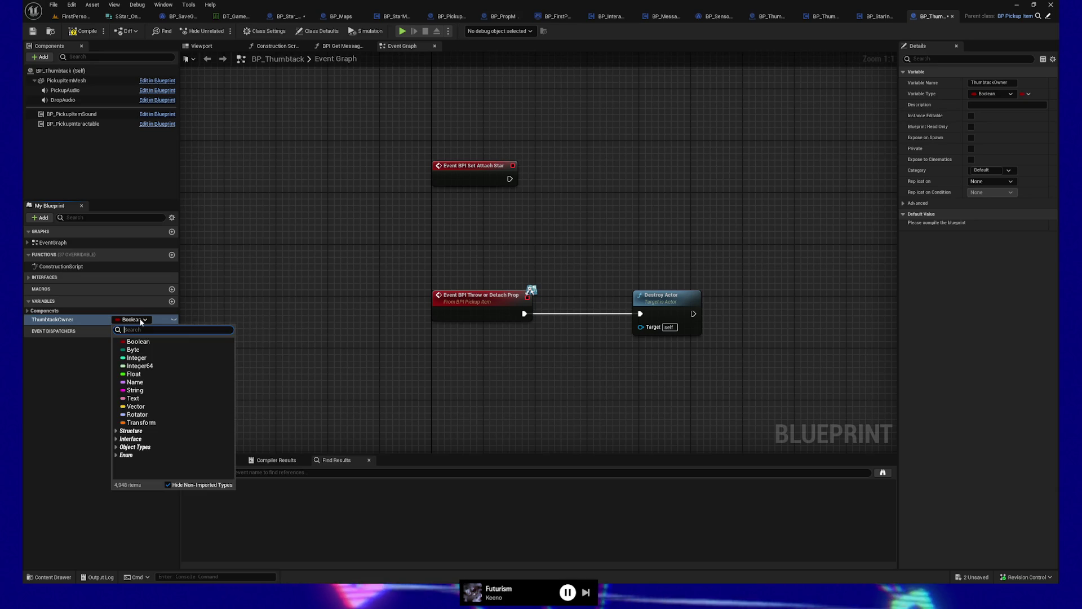
left_click(141, 320)
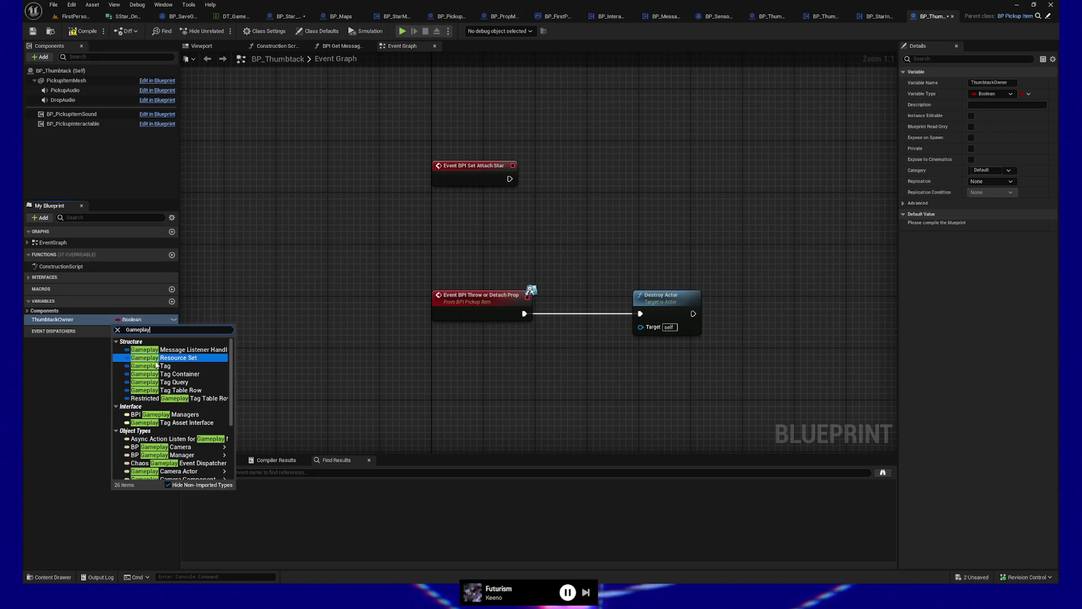
key("Escape")
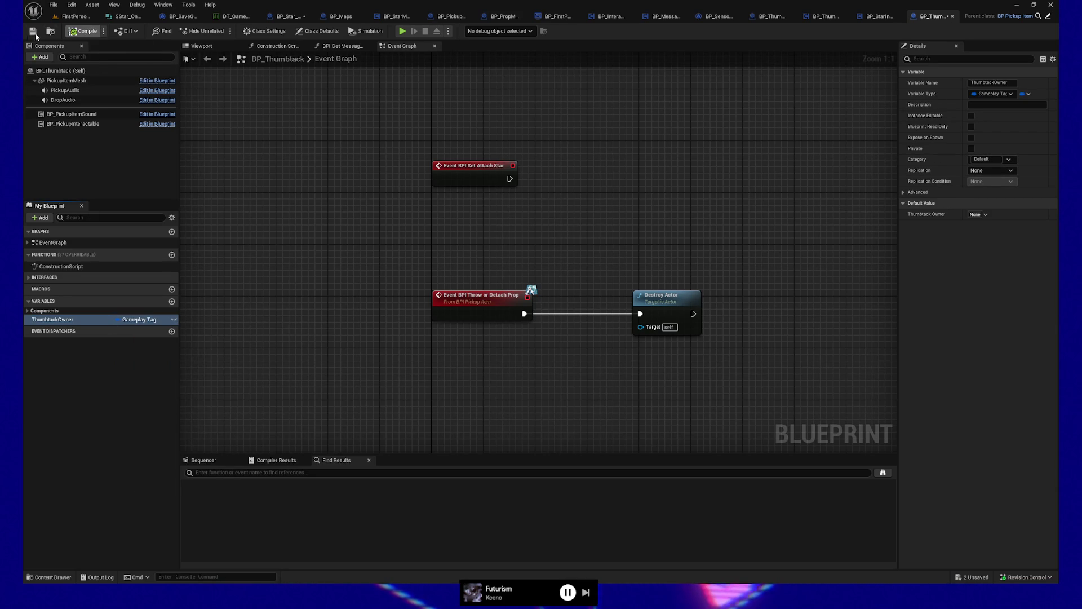
left_click(40, 34)
left_click(978, 214)
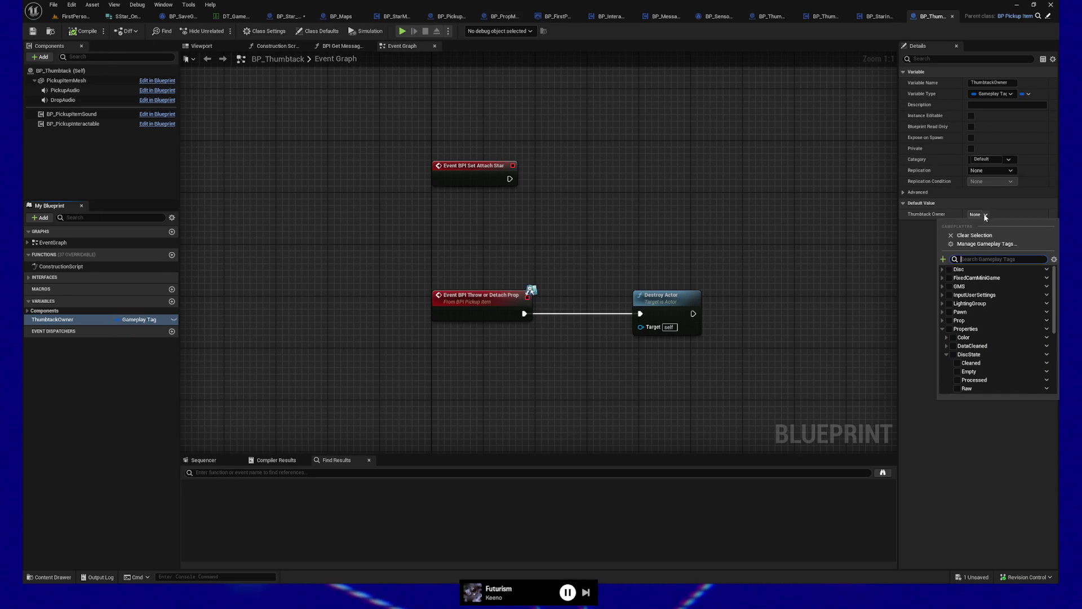
type("crewma")
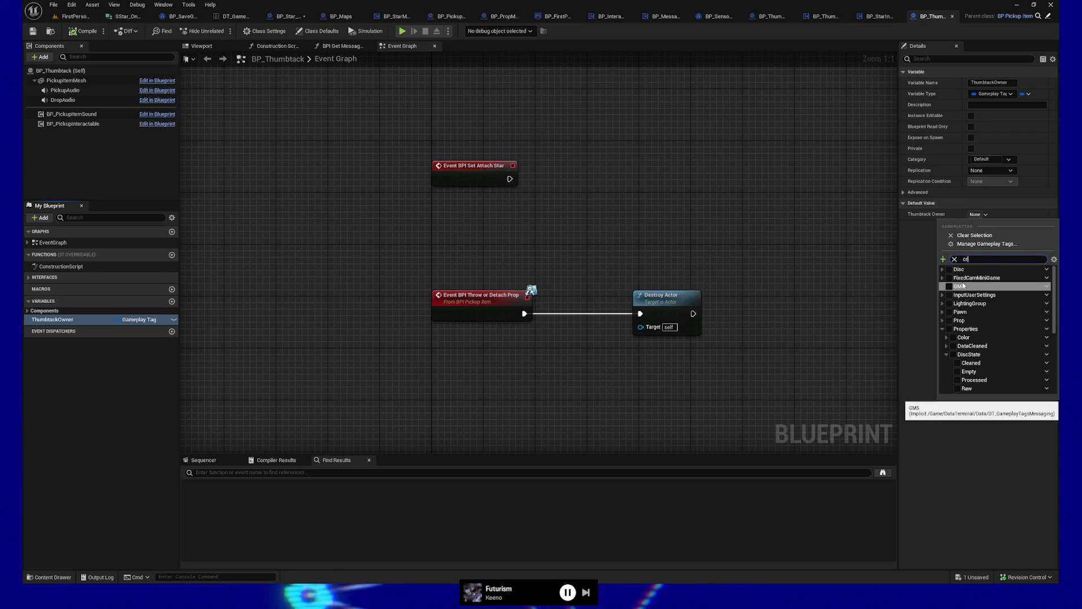
left_click(958, 294)
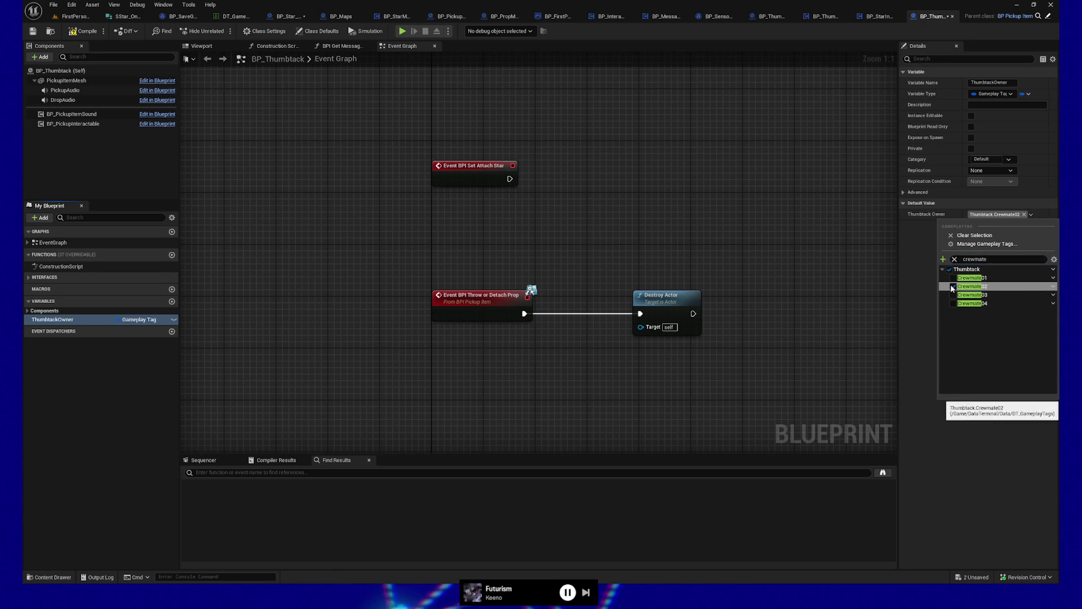
left_click(768, 209)
left_click(32, 32)
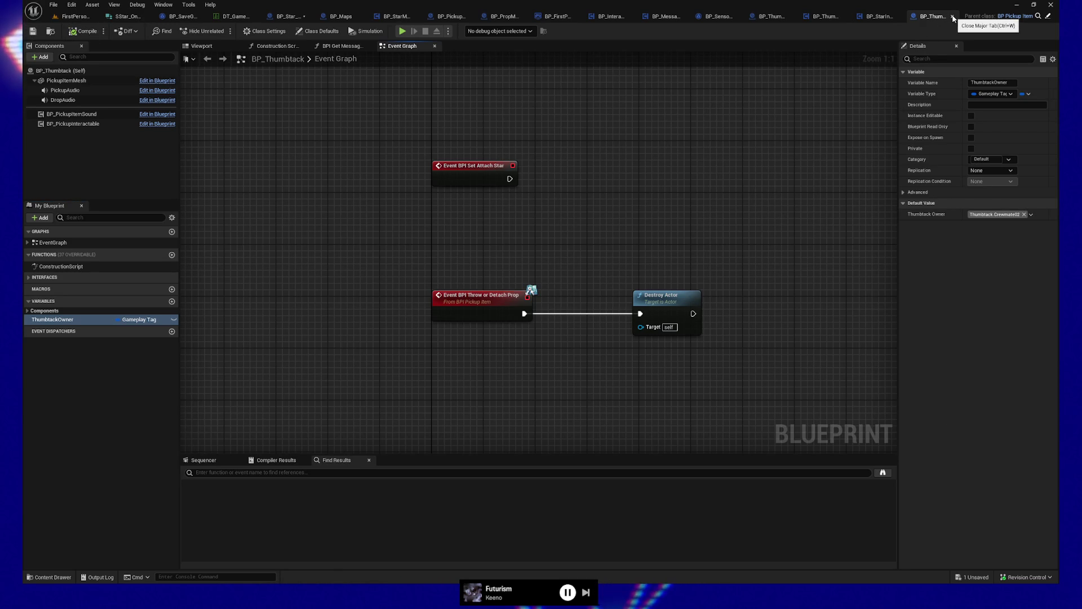
Open the Set Thumbtack Tentative interface definition from BP_StarInteractable's graph
mouse_move(602, 249)
left_mouse_down()
mouse_move(583, 234)
mouse_move(597, 236)
mouse_move(603, 254)
left_mouse_up()
left_click(879, 16)
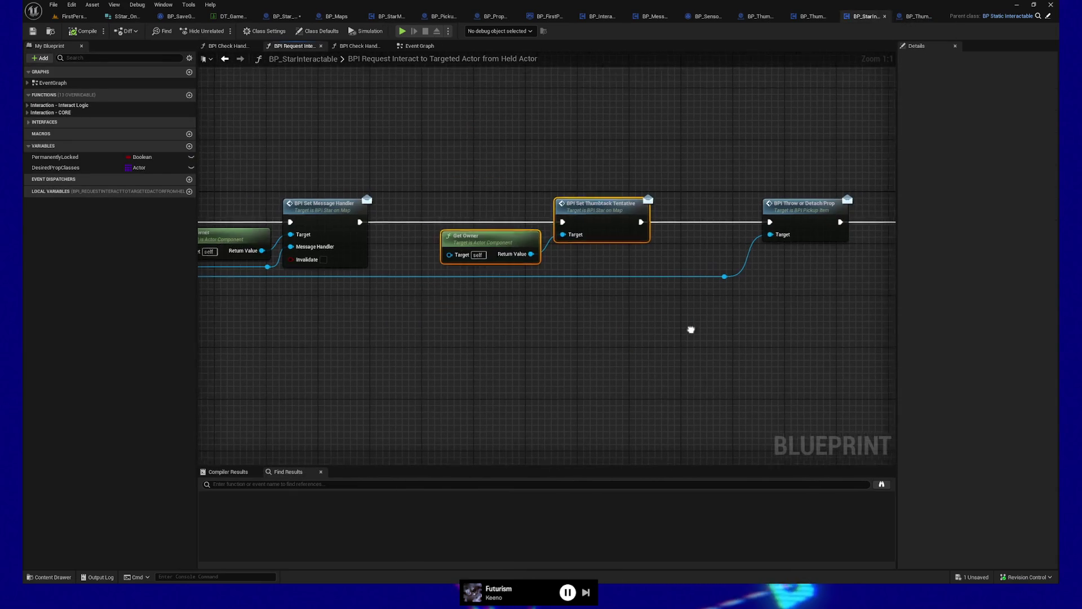
left_click_drag(691, 331, 505, 333)
mouse_move(377, 307)
left_mouse_down()
mouse_move(609, 312)
mouse_move(609, 297)
left_mouse_up()
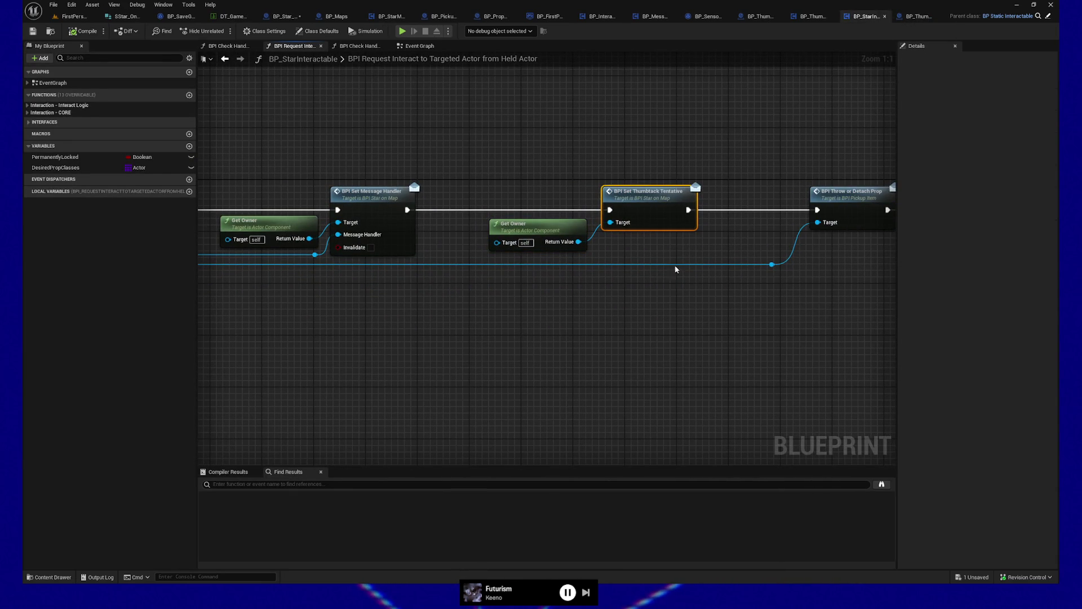
double_click(646, 204)
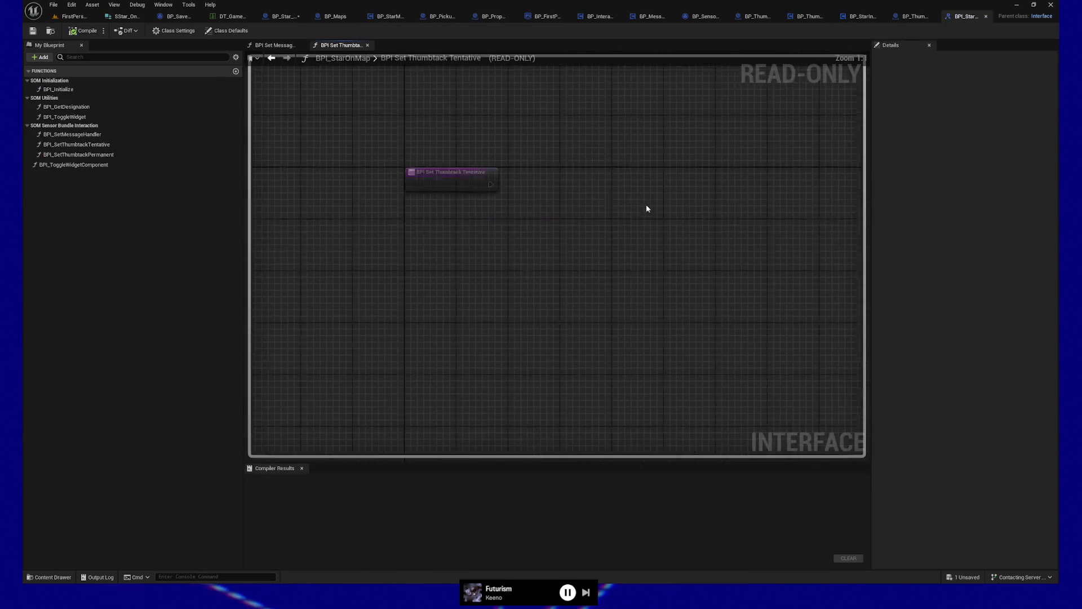
Give BPI Set Thumbtack Tentative a ThumbtackOwner Gameplay Tag input, compile, and close BPI_StarOnMap
left_click(570, 260)
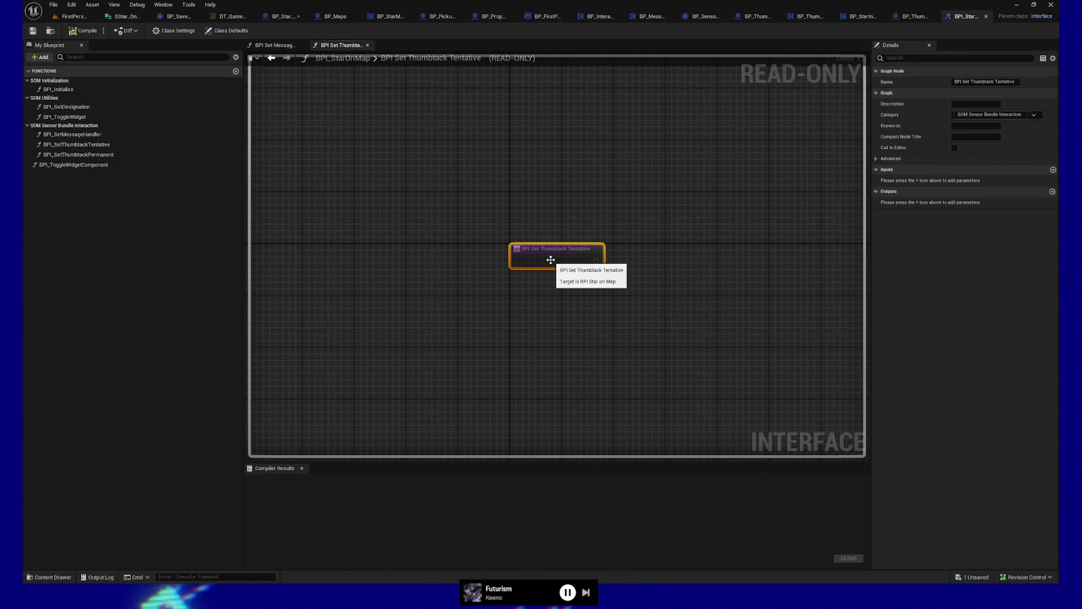
left_click(1052, 171)
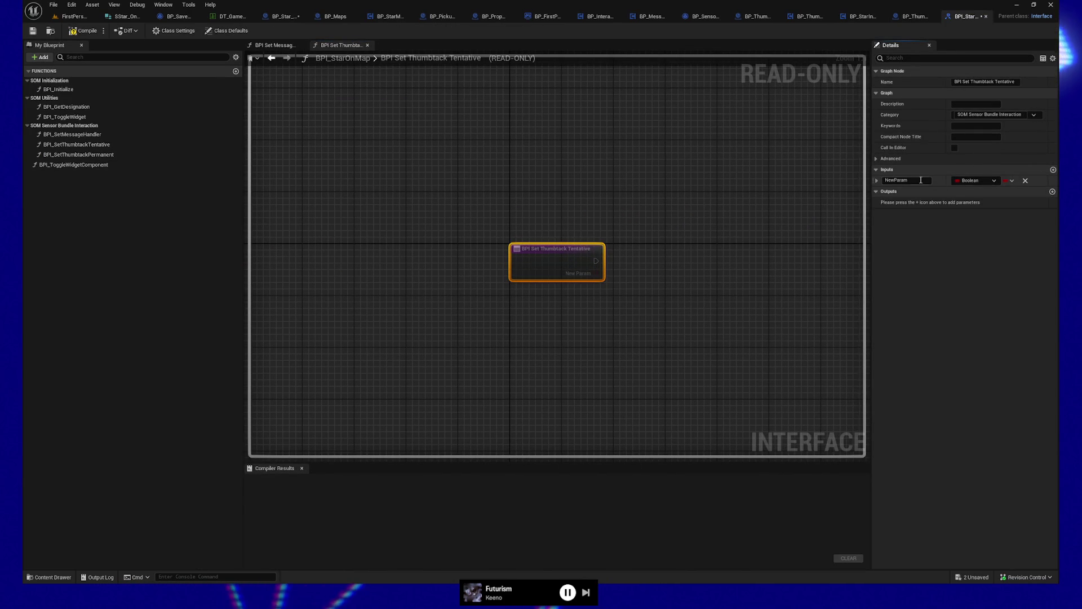
type("ThumbtackOwner")
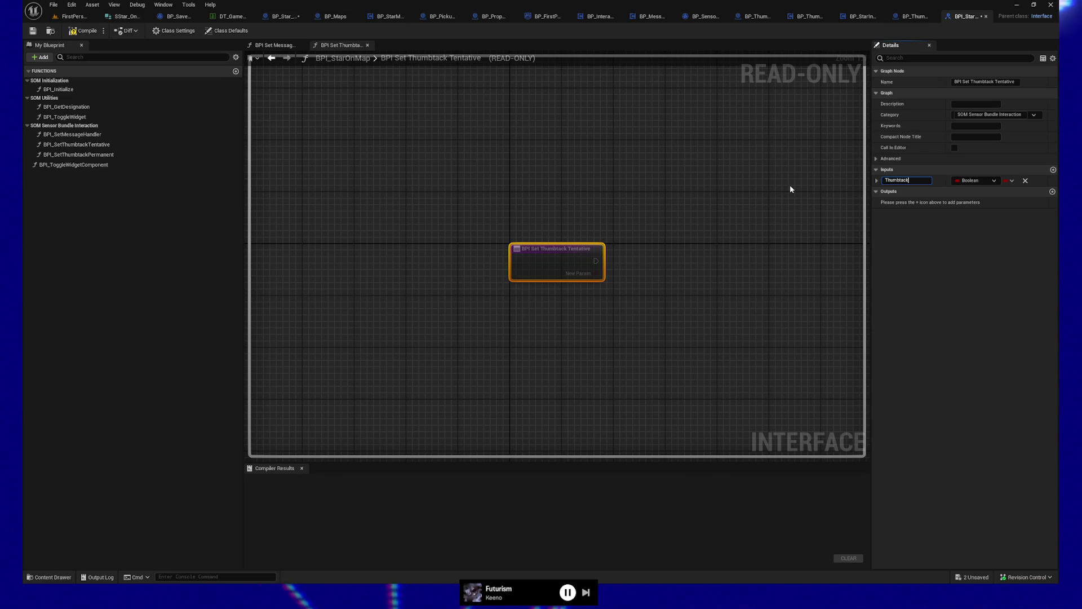
left_click(994, 181)
type("Gamepla")
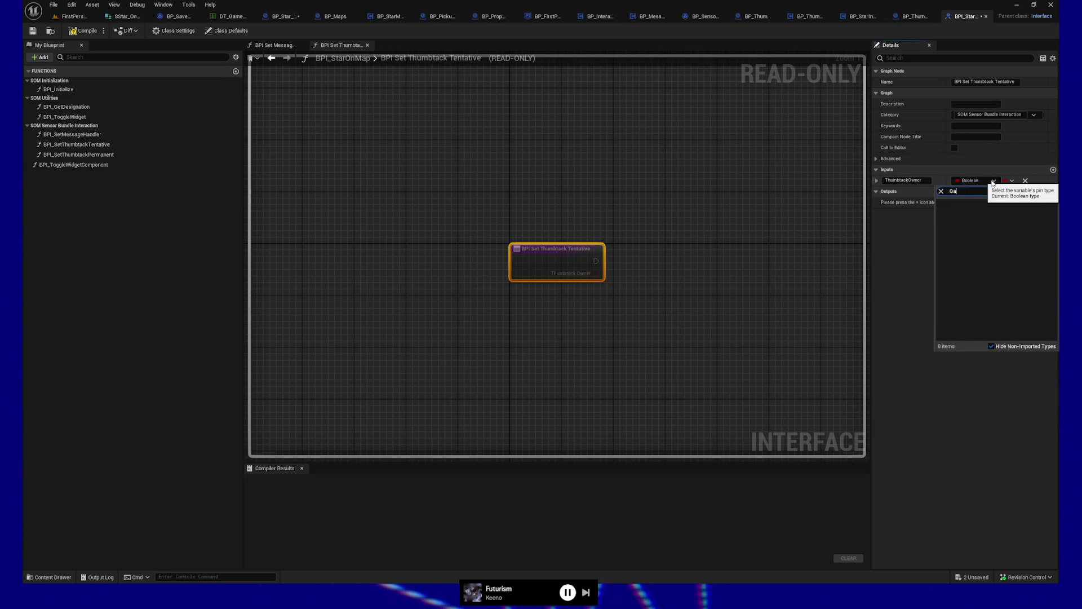
type("y tag")
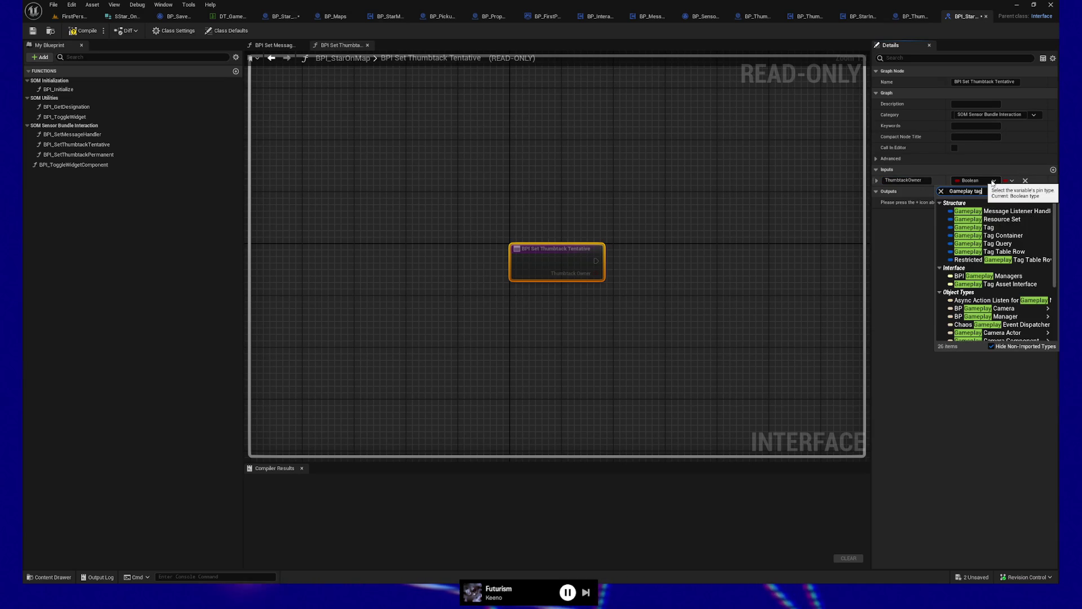
left_click(970, 211)
left_click(79, 32)
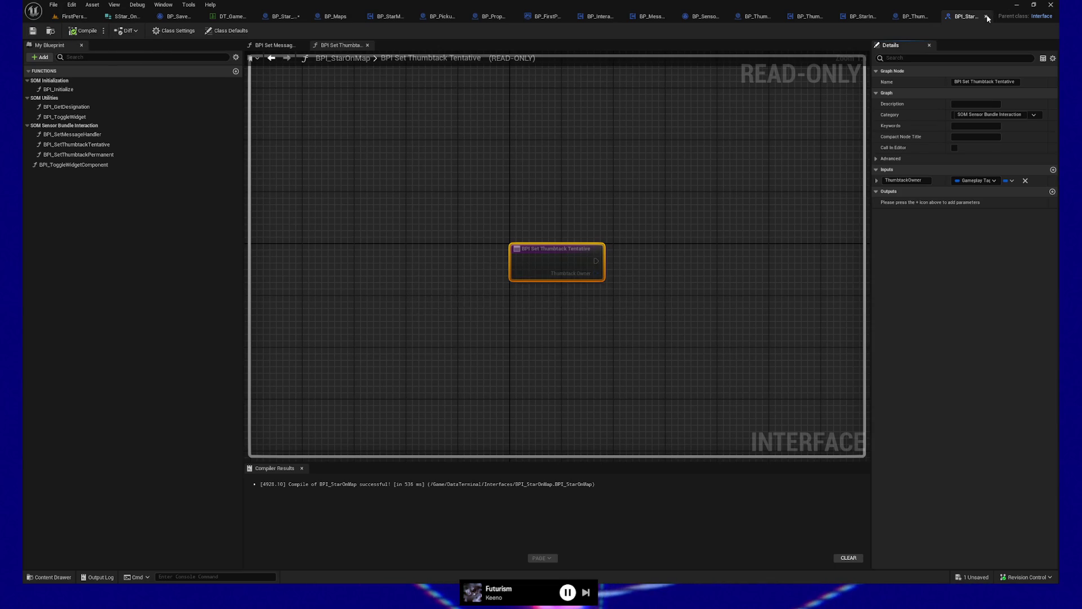
left_click(987, 17)
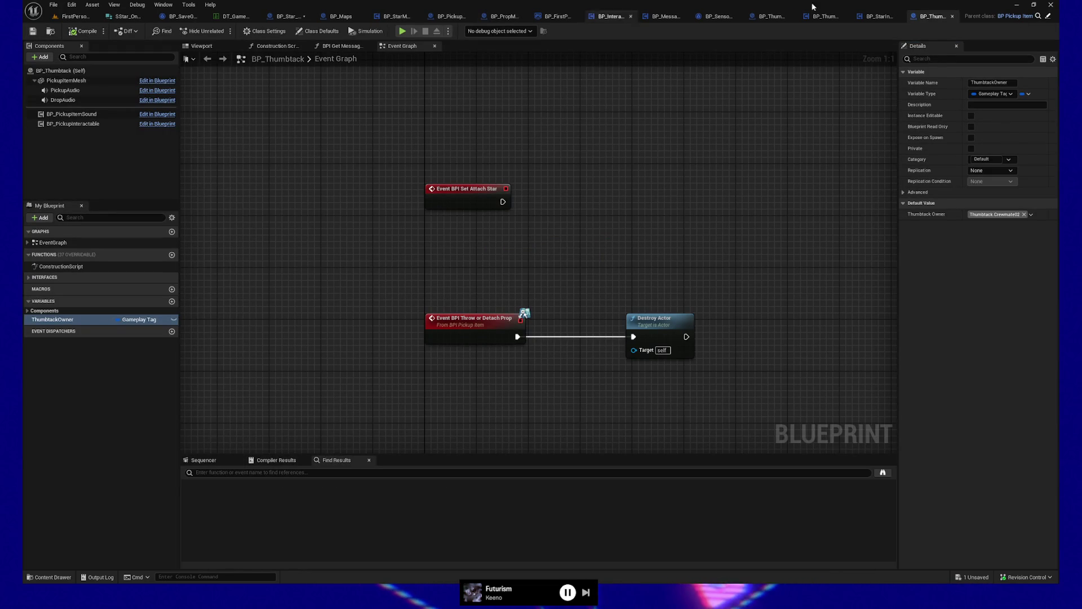
In BP_StarInteractable, add two reroute points on the blue wire and search 'get owner' without adding a node
left_click(877, 16)
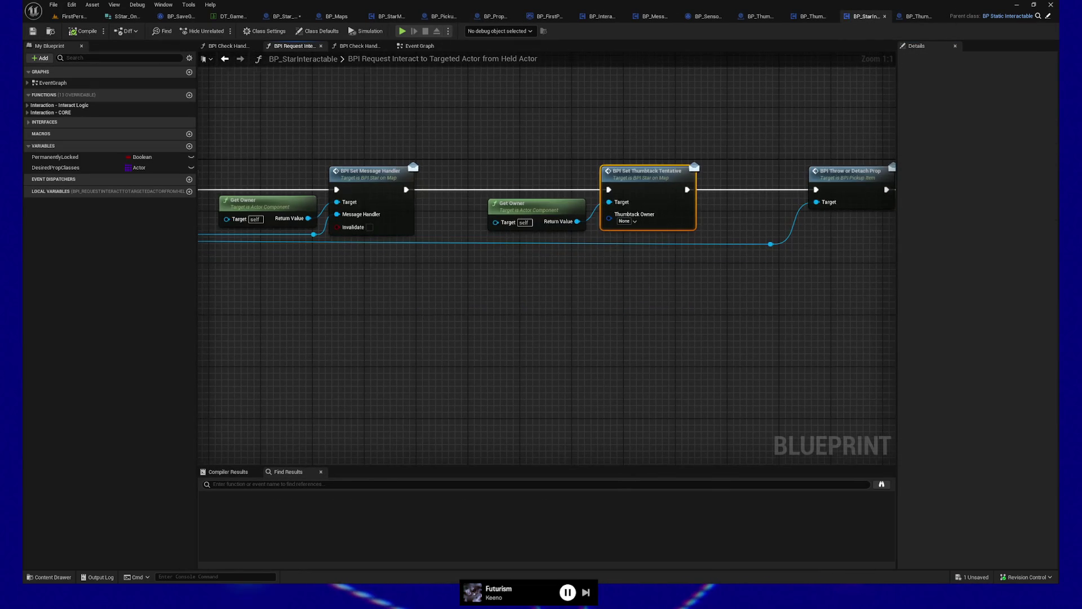
double_click(619, 243)
double_click(799, 248)
left_click_drag(532, 248, 552, 299)
type("get owner")
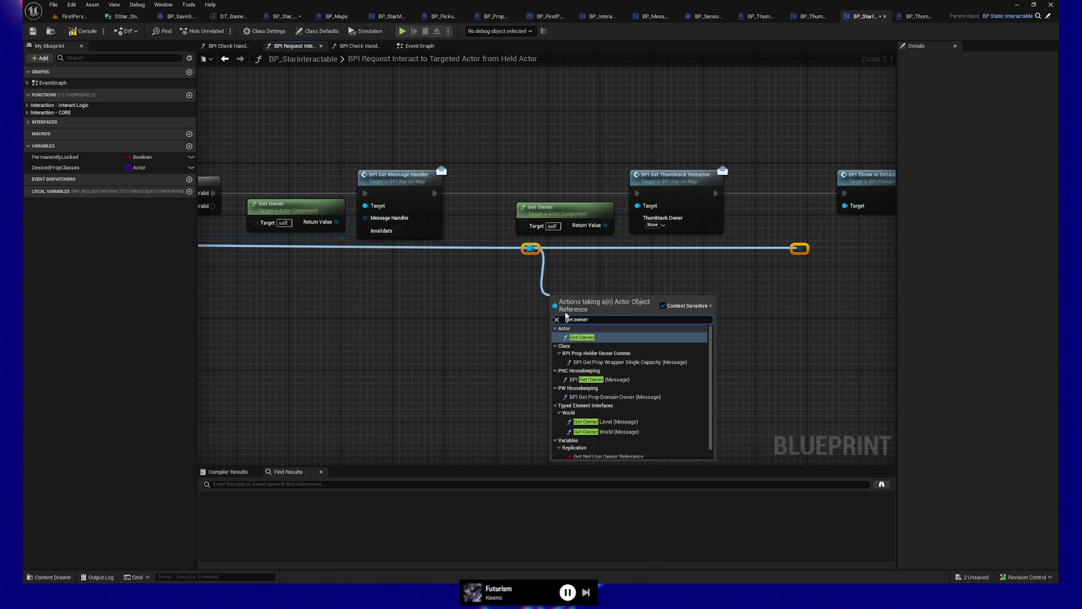
scroll(611, 389, "down", 1)
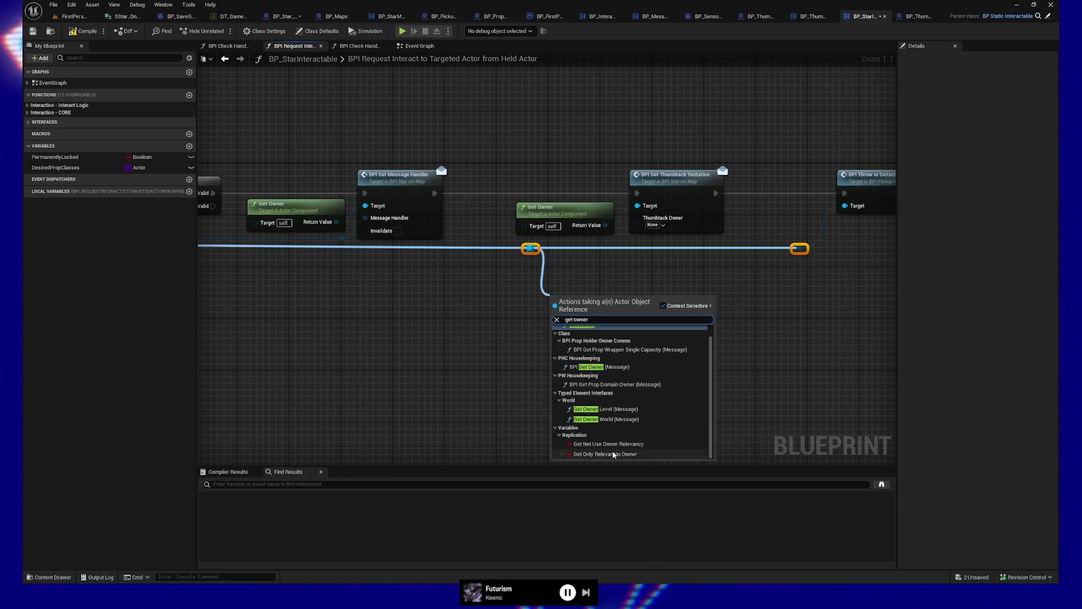
left_click(537, 340)
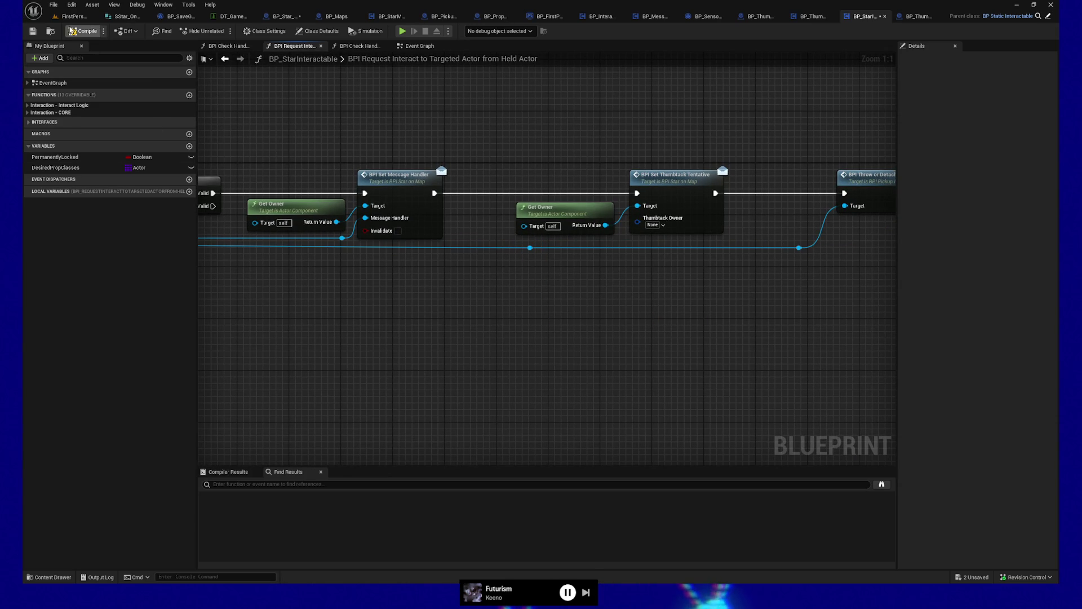
Search 'get thumb' from the reroute point, then cancel without adding a node
left_click_drag(529, 248, 567, 280)
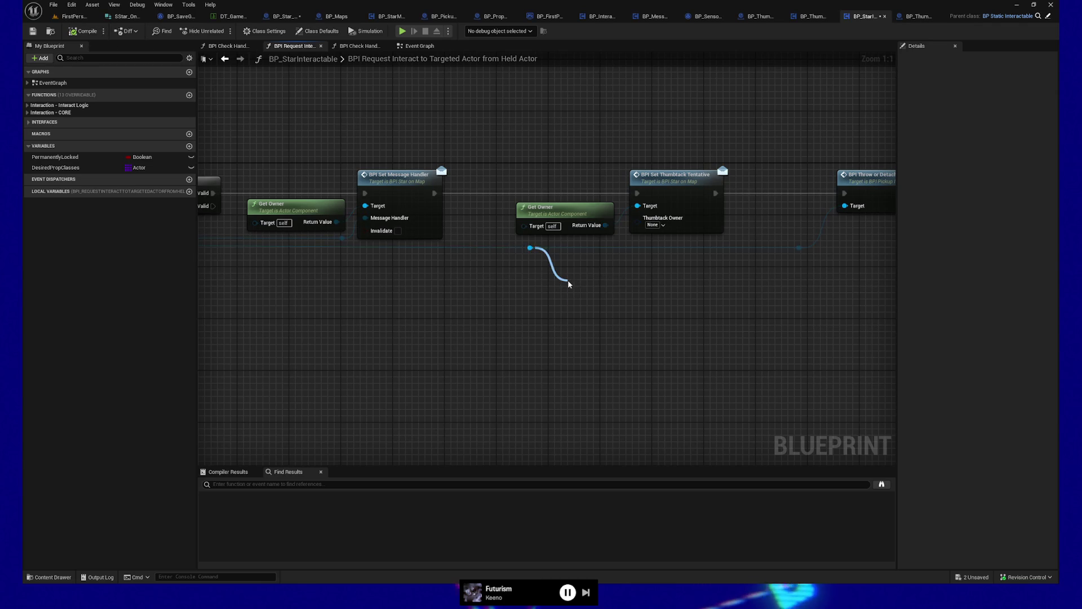
type("get thumb")
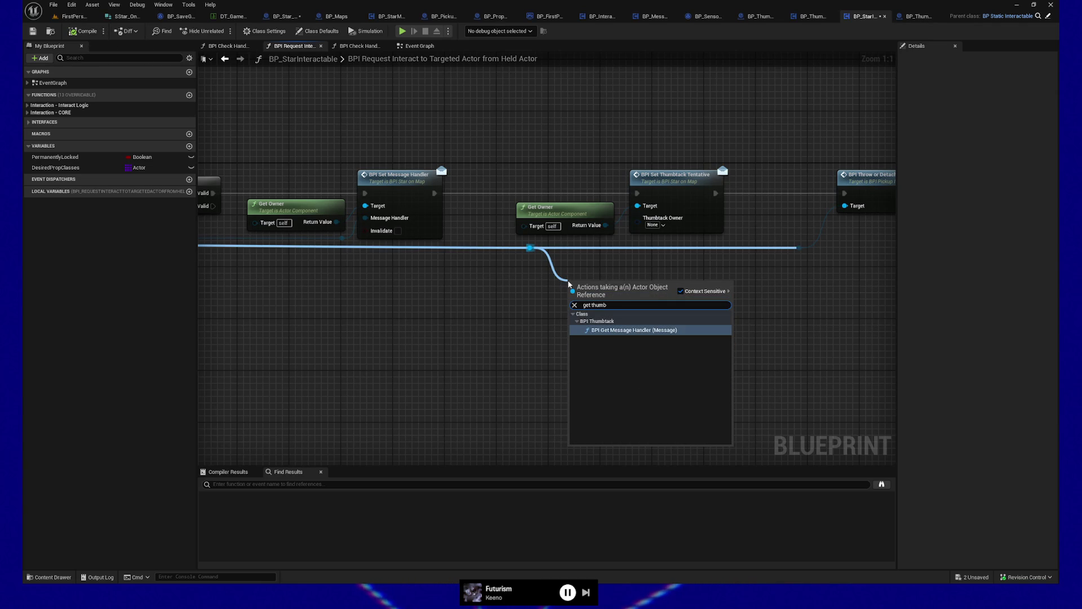
left_click(542, 317)
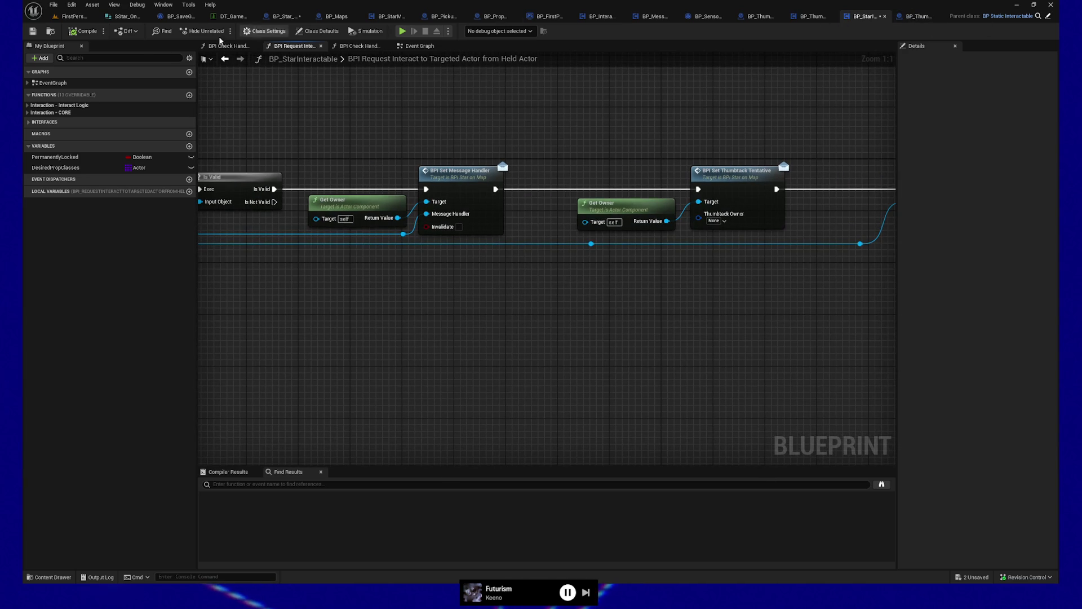
Check BP_Thumbtack, then return to BP_StarInteractable and select the Held Actor wire's reroute node
left_click(919, 16)
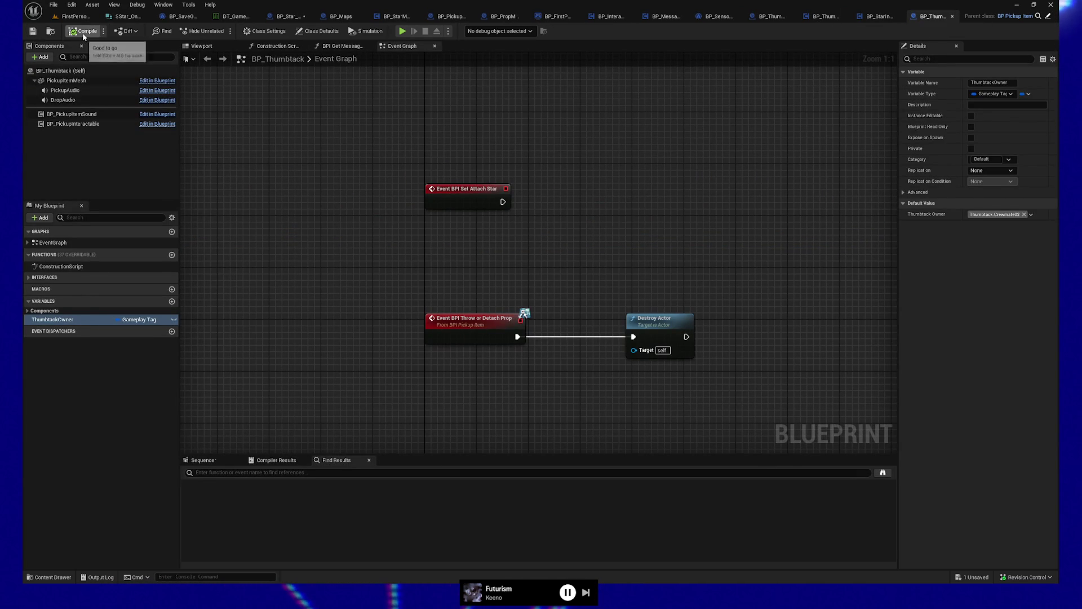
left_click(869, 16)
mouse_move(462, 341)
left_mouse_down()
mouse_move(462, 288)
mouse_move(660, 252)
mouse_move(466, 224)
left_mouse_up()
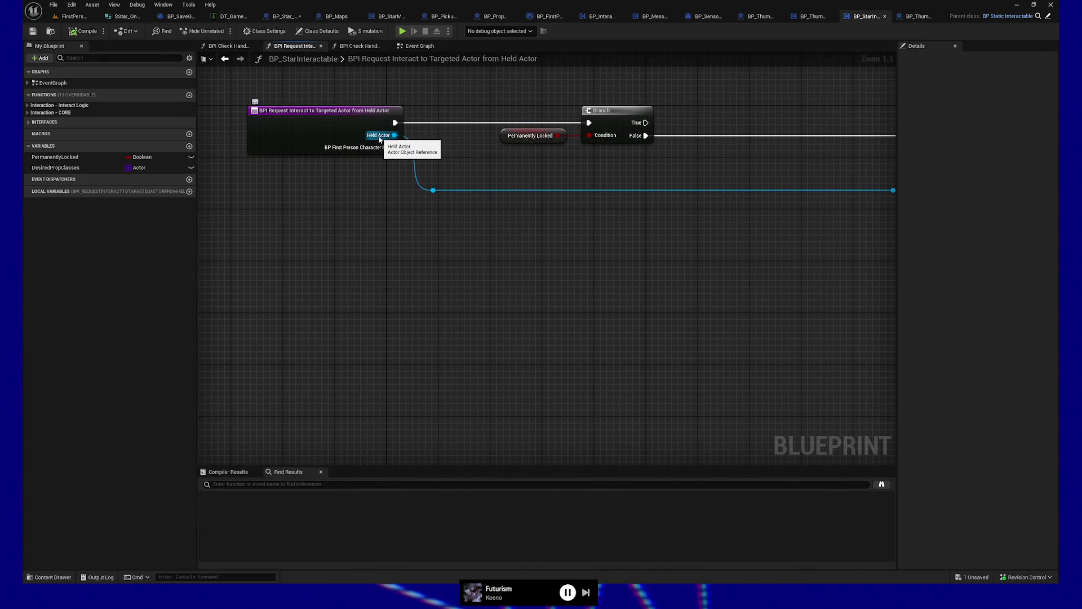
mouse_move(706, 310)
left_mouse_down()
mouse_move(628, 321)
mouse_move(679, 312)
mouse_move(464, 266)
left_mouse_up()
left_click(433, 209)
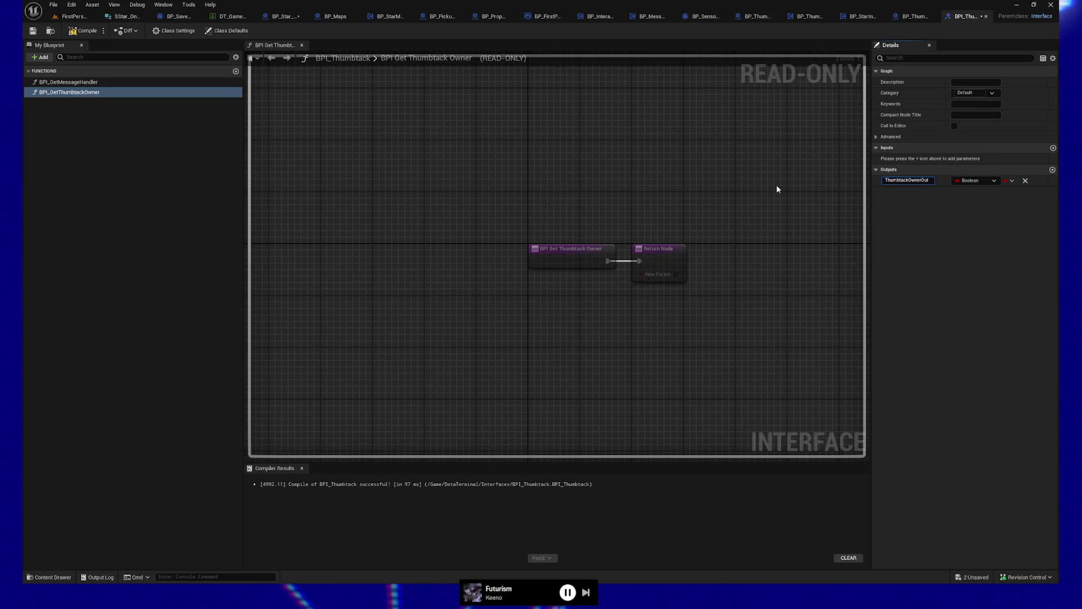
Rename the output to OutThumbtackOwner as a Gameplay Tag, then compile, save, and close BPI_Thumbtack
type("Out")
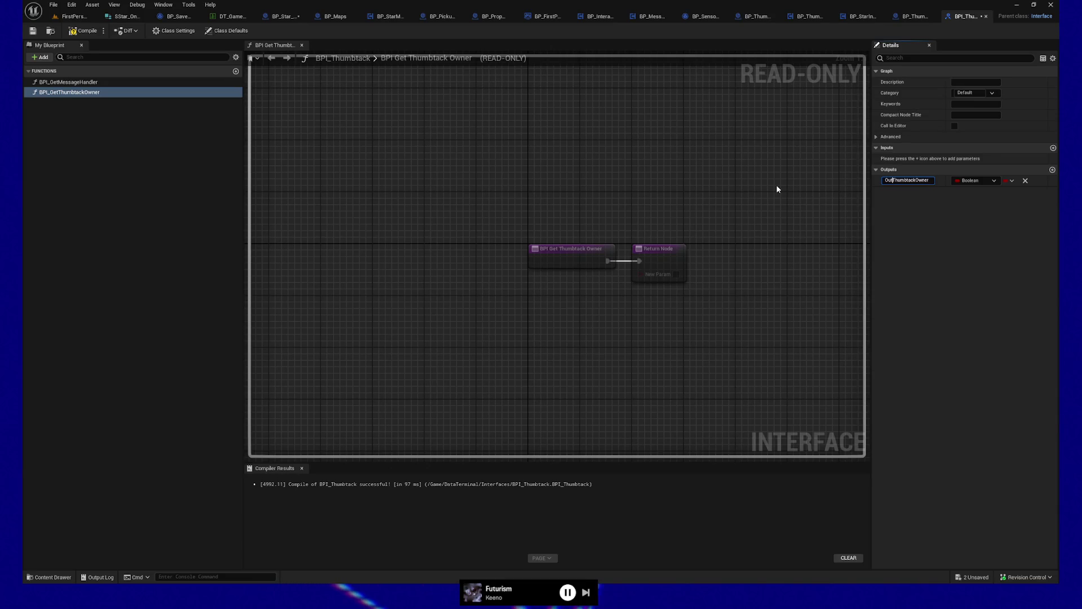
left_click(972, 183)
type("thumb")
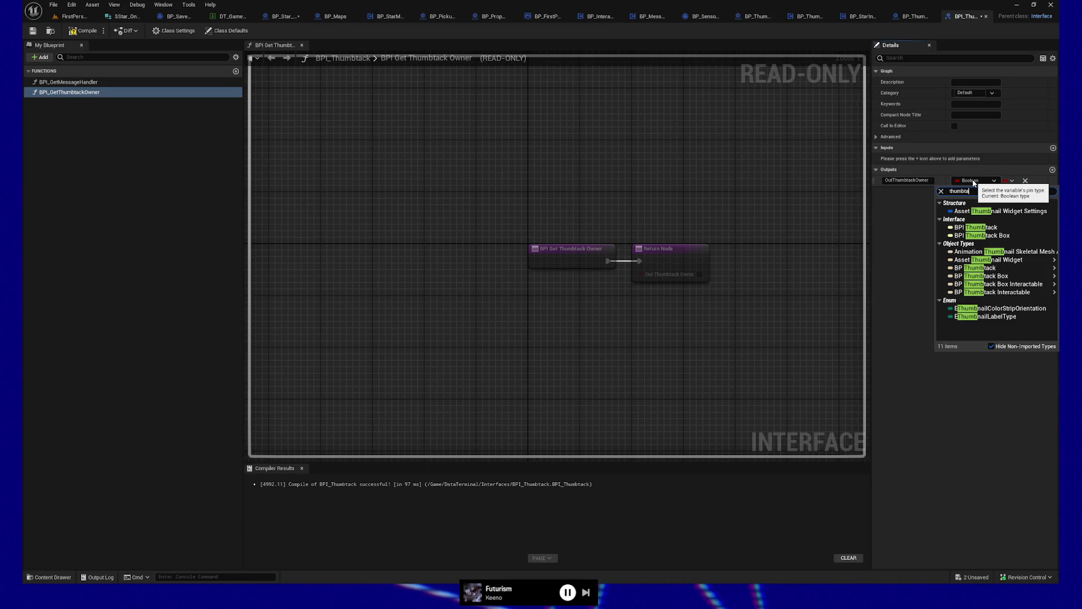
type("tack")
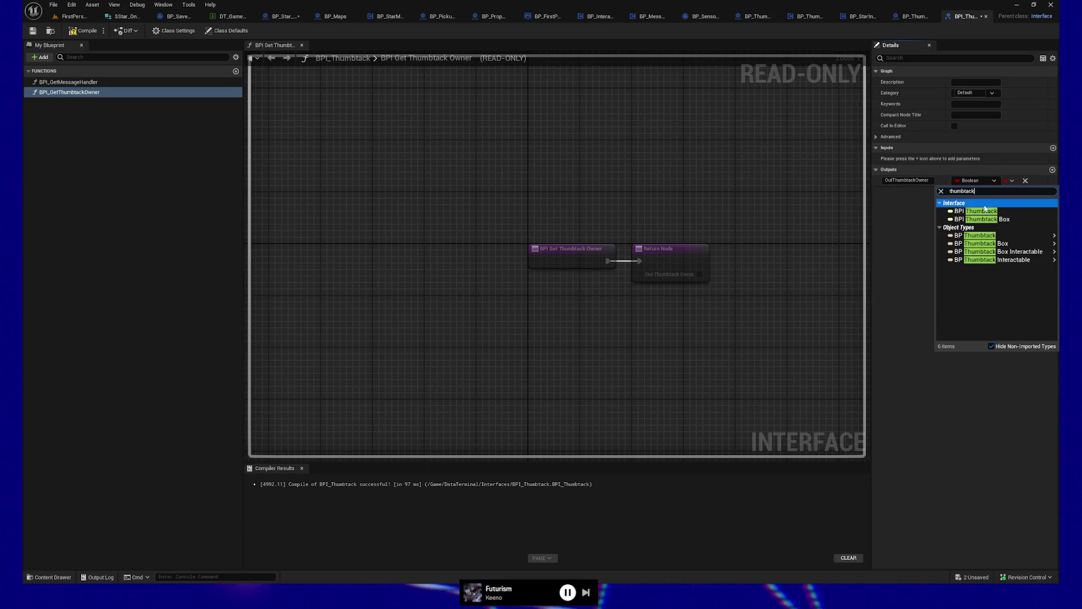
left_click(925, 205)
left_click(972, 180)
type("game")
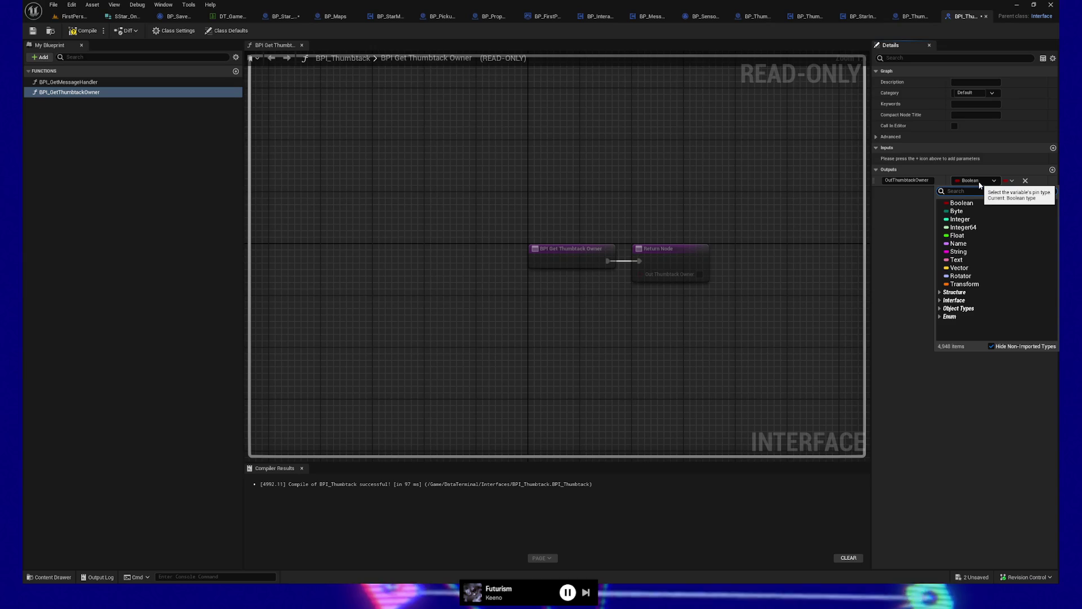
type("play tag")
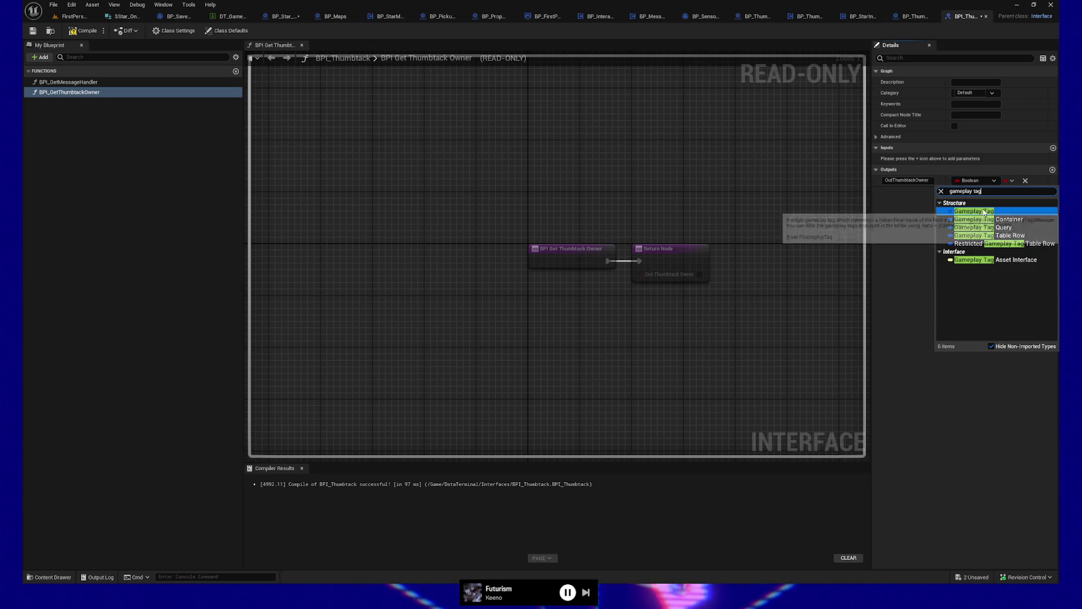
left_click(983, 208)
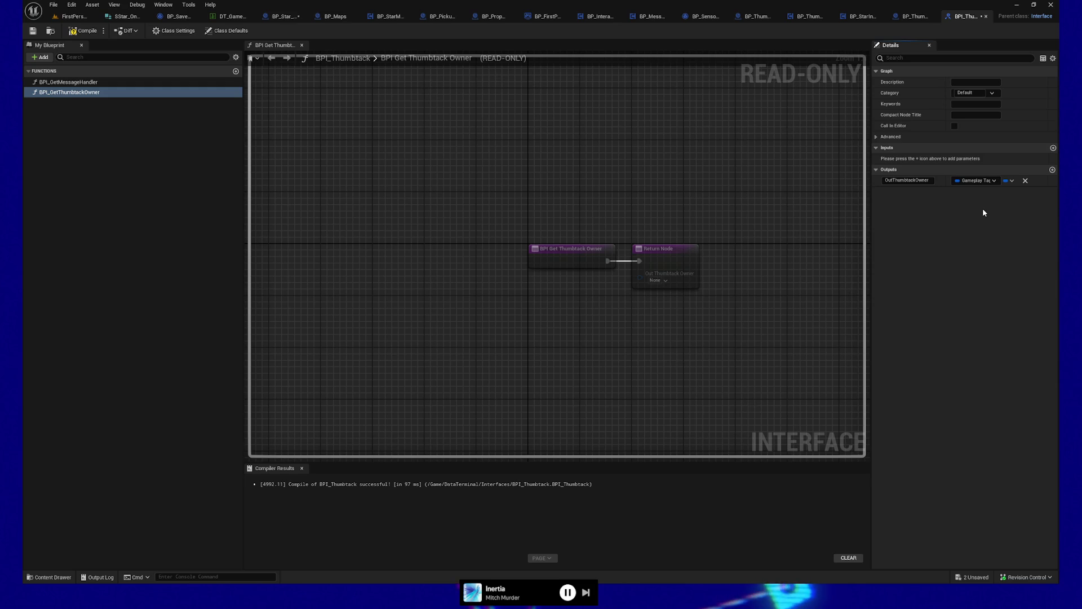
left_click(94, 30)
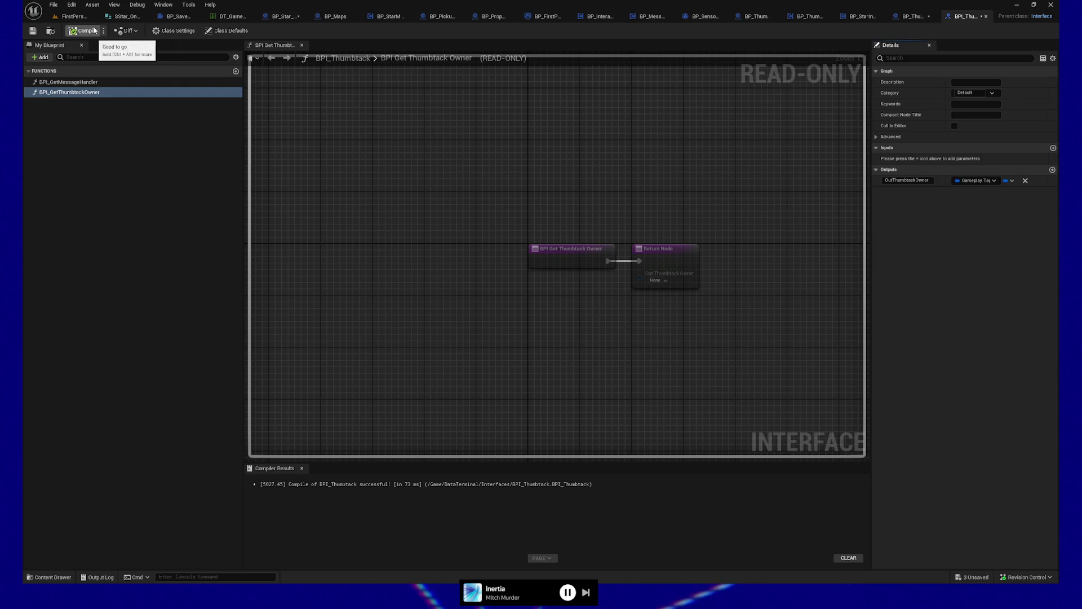
left_click(33, 31)
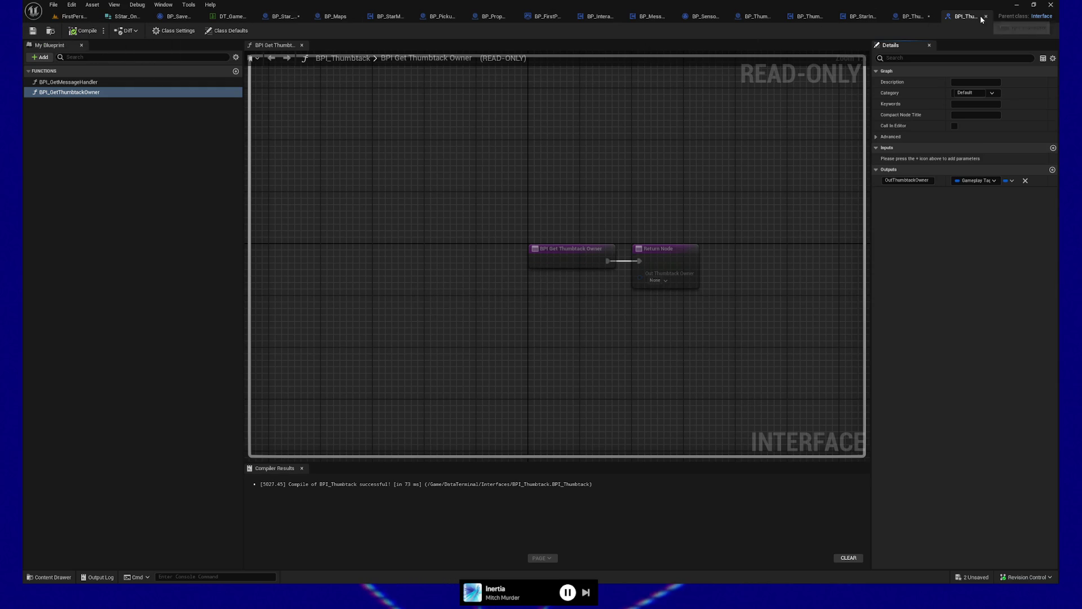
left_click(985, 17)
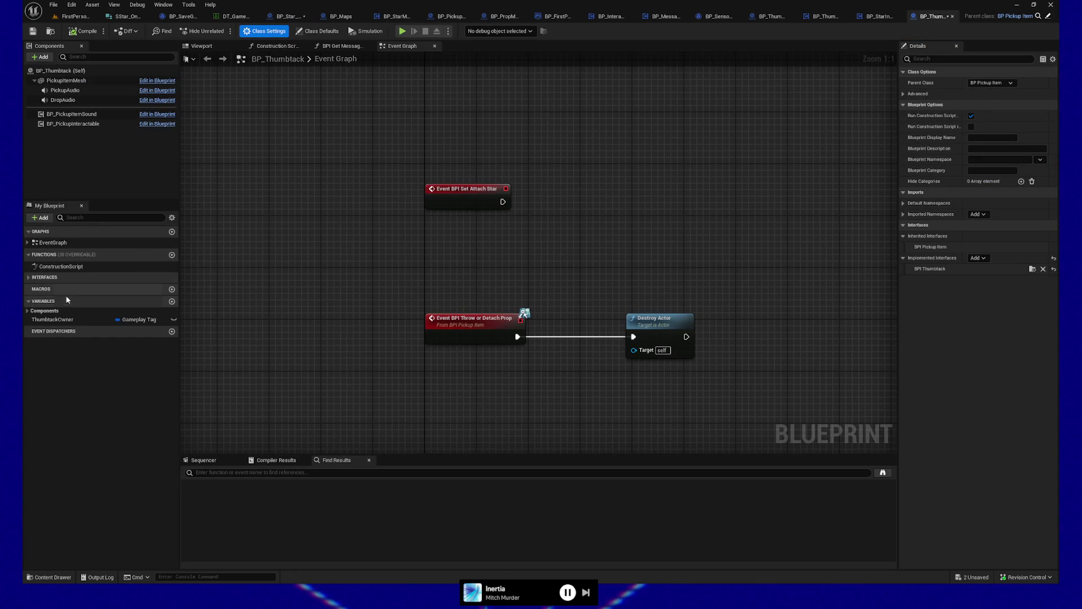
Implement BPI Get Thumbtack Owner in BP_Thumbtack returning ThumbtackOwner, then compile and save
left_click(31, 277)
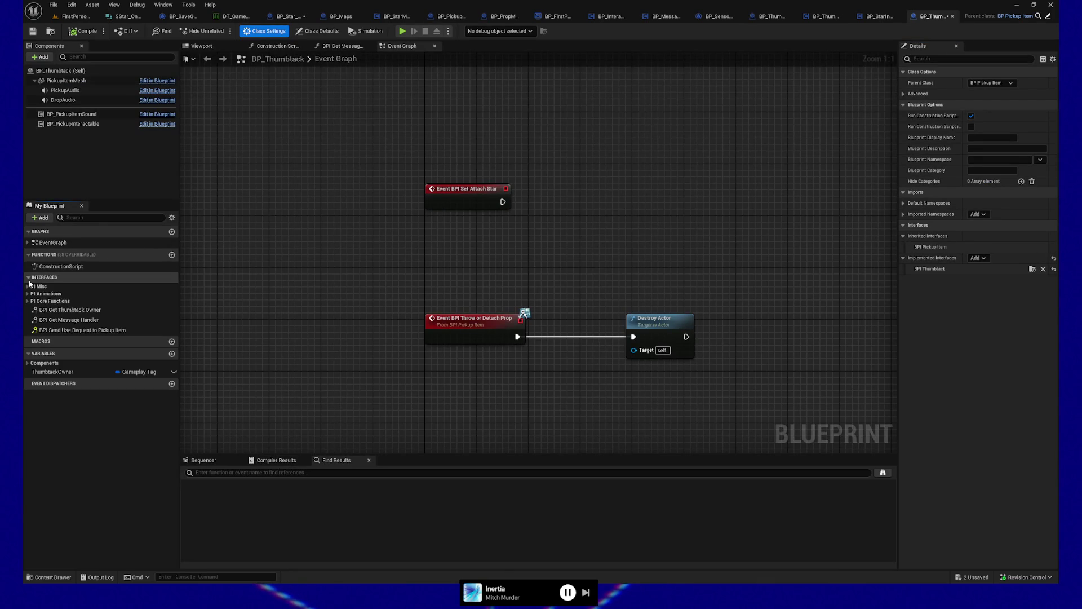
double_click(49, 310)
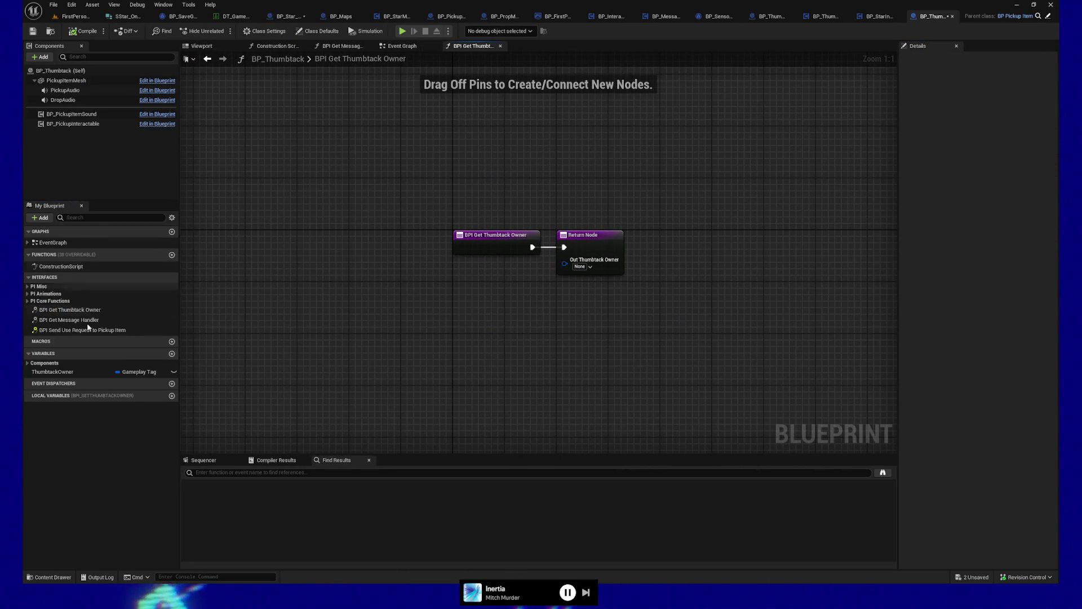
mouse_move(57, 373)
left_mouse_down()
mouse_move(468, 268)
mouse_move(512, 278)
mouse_move(564, 260)
left_mouse_up()
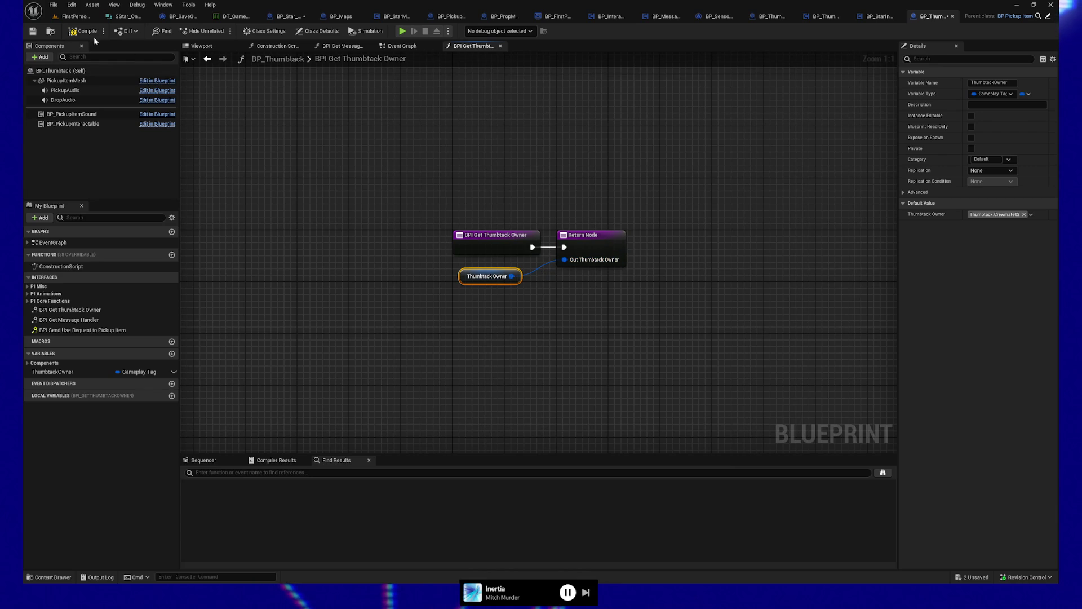
left_click(78, 32)
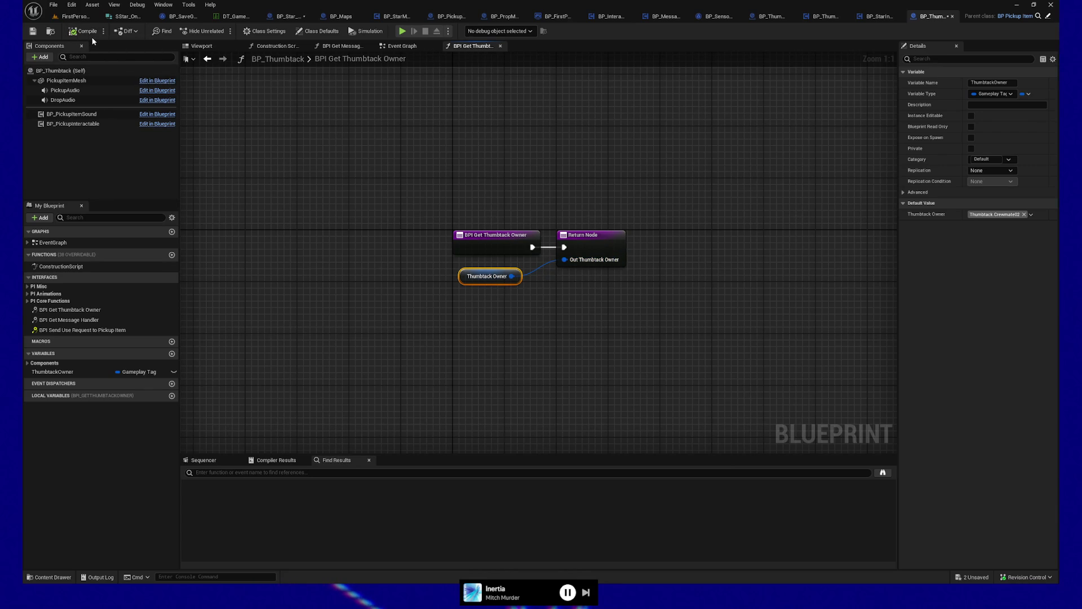
key("ctrl+s")
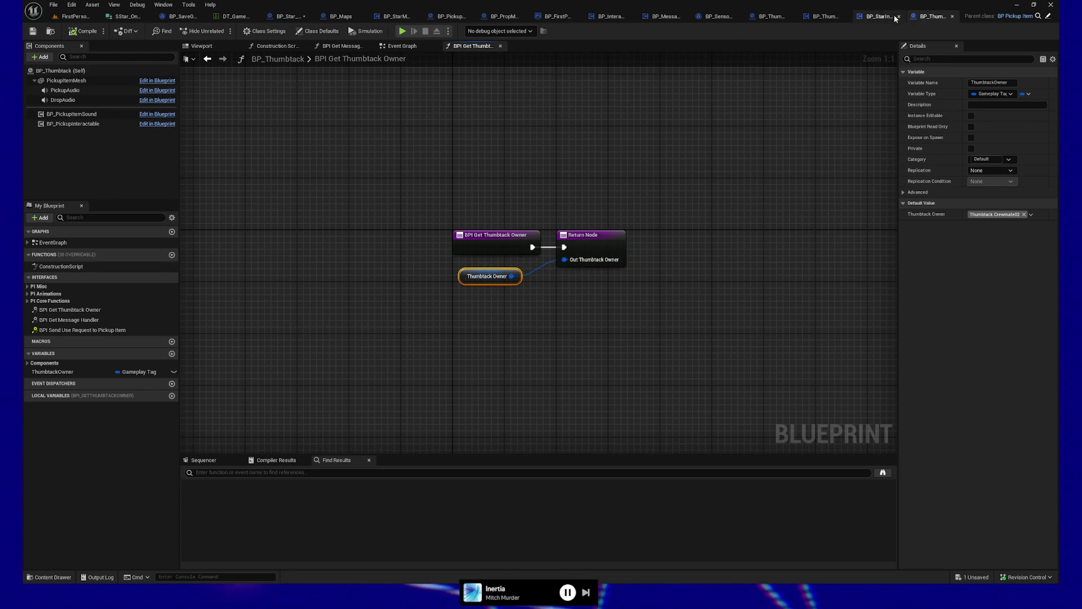
left_click(868, 16)
Add a BPI Get Thumbtack Owner call and wire its Out Thumbtack Owner into Set Thumbtack Tentative
left_click_drag(446, 271, 485, 323)
type("bp")
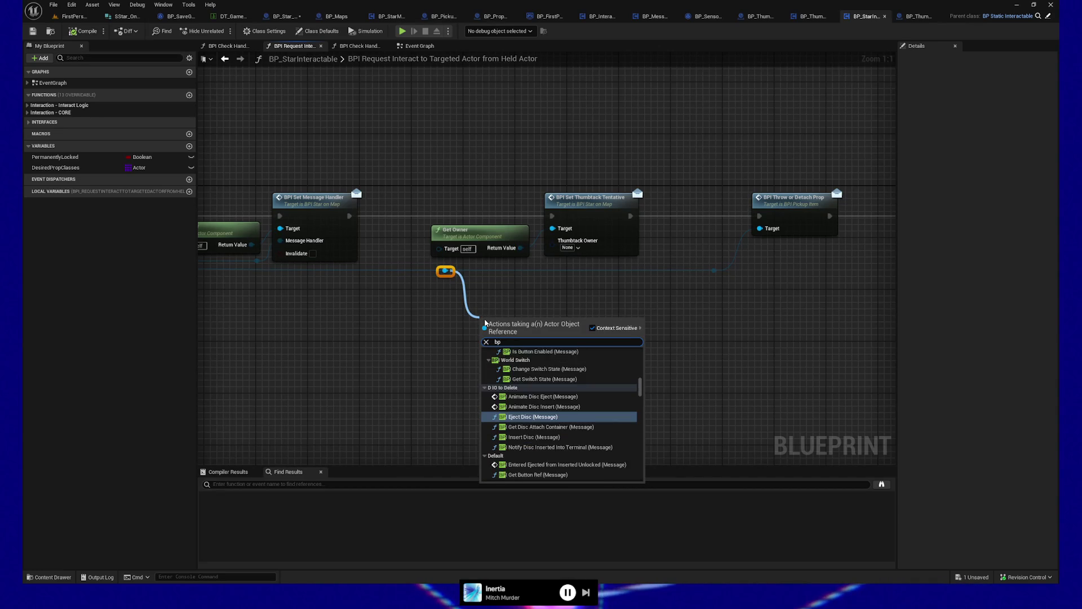
type("i get thumb")
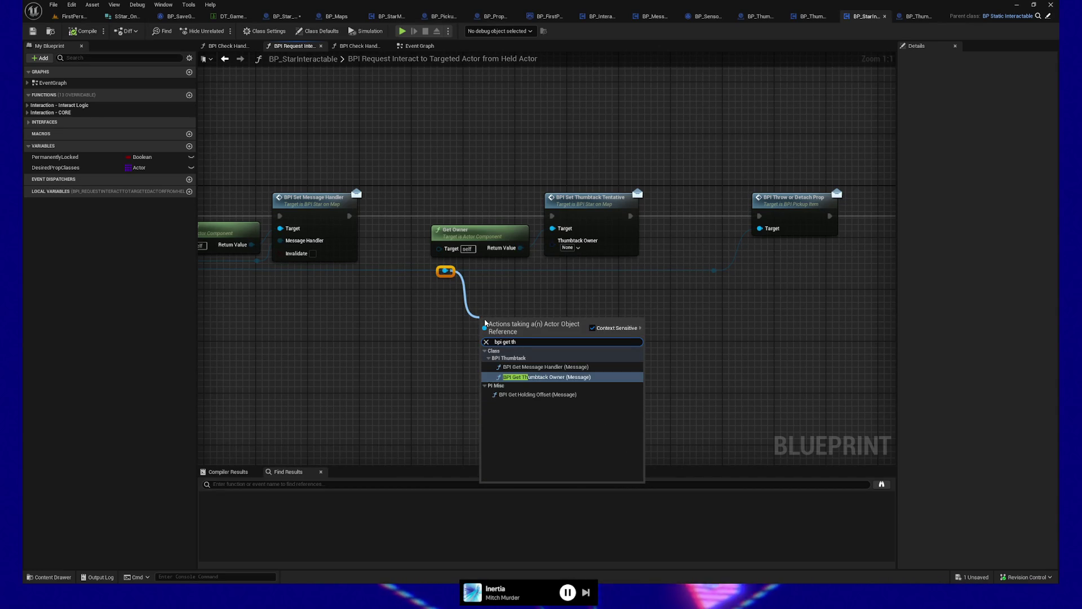
left_click(527, 381)
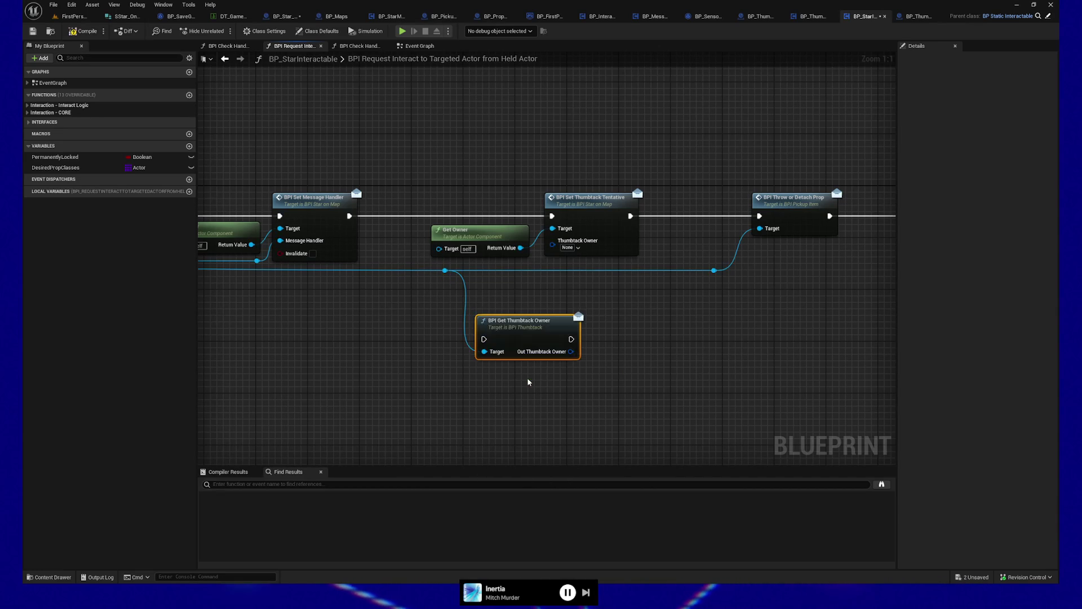
left_click_drag(570, 338, 553, 244)
mouse_move(496, 198)
left_mouse_down()
mouse_move(577, 247)
mouse_move(635, 247)
left_mouse_up()
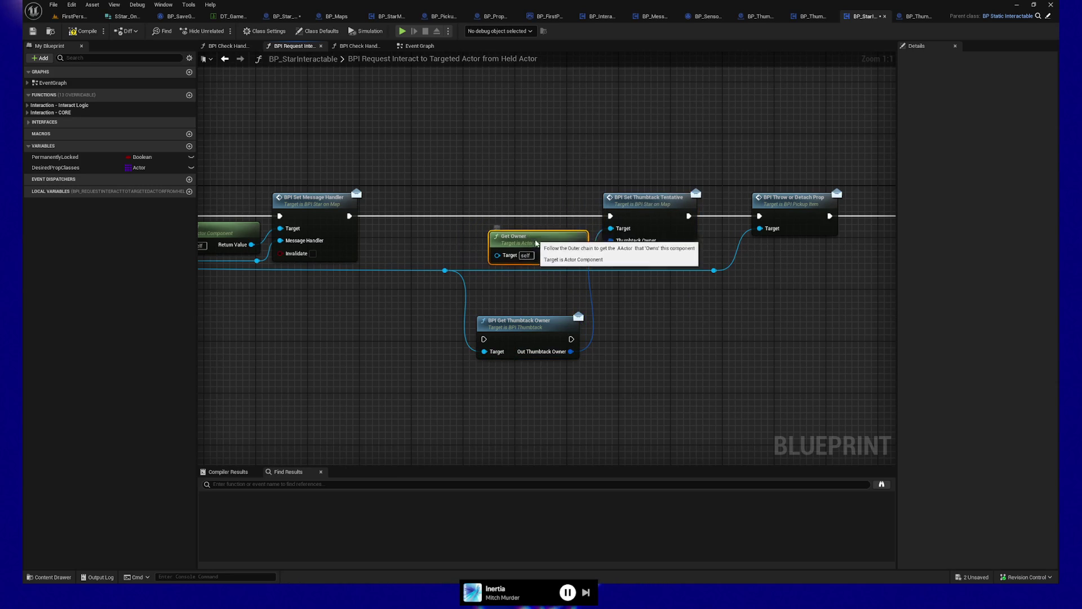
left_click_drag(516, 226, 518, 259)
mouse_move(539, 334)
left_mouse_down()
mouse_move(525, 223)
mouse_move(538, 210)
mouse_move(463, 221)
mouse_move(484, 216)
left_mouse_up()
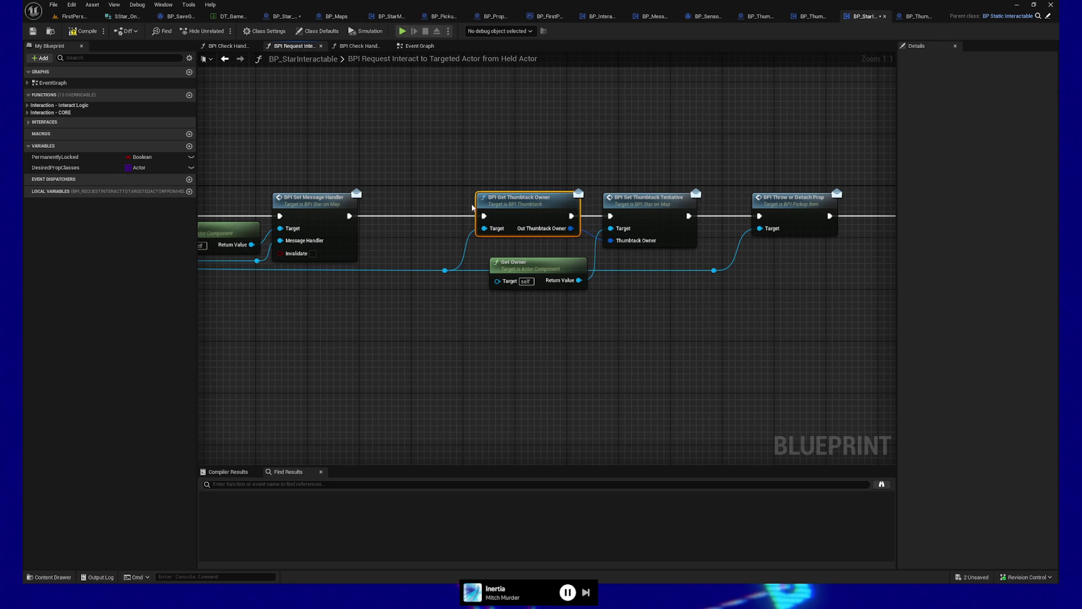
Tidy the interact graph, repositioning Get Owner and the reroute knots on the Held Actor wire
left_click(304, 210, "shift")
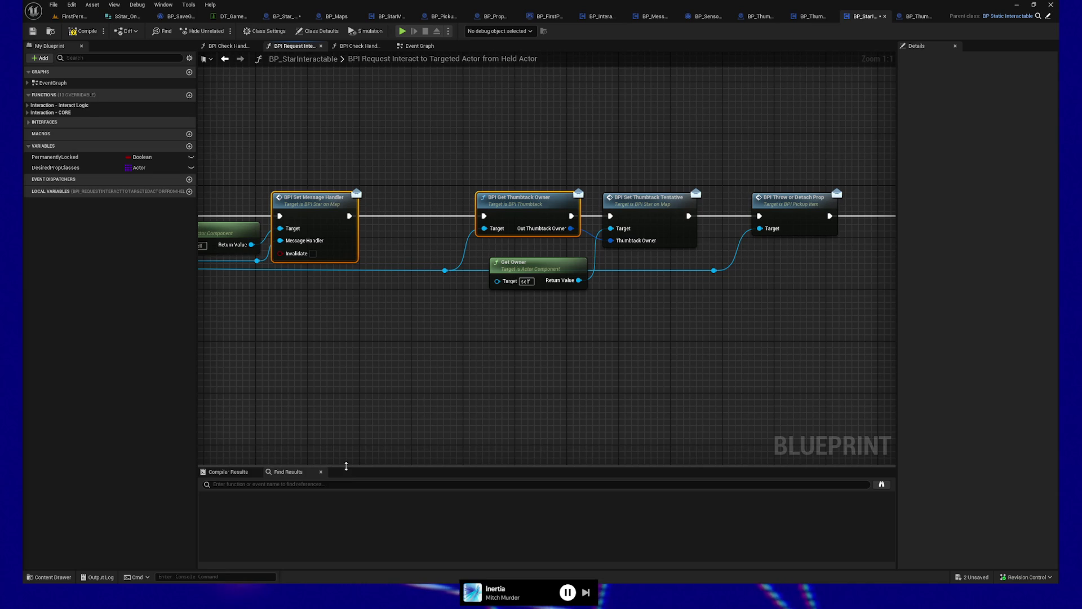
left_click_drag(537, 303, 530, 283)
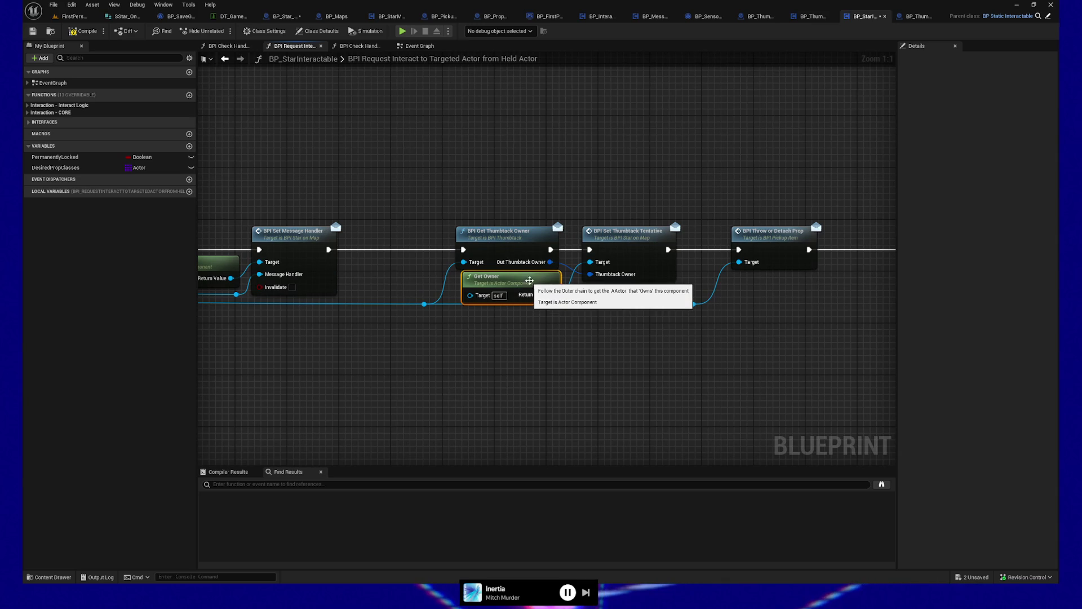
left_click_drag(792, 313, 769, 292)
left_click(499, 291, "ctrl")
mouse_move(303, 435)
left_mouse_down()
mouse_move(548, 357)
mouse_move(328, 364)
mouse_move(555, 311)
left_mouse_up()
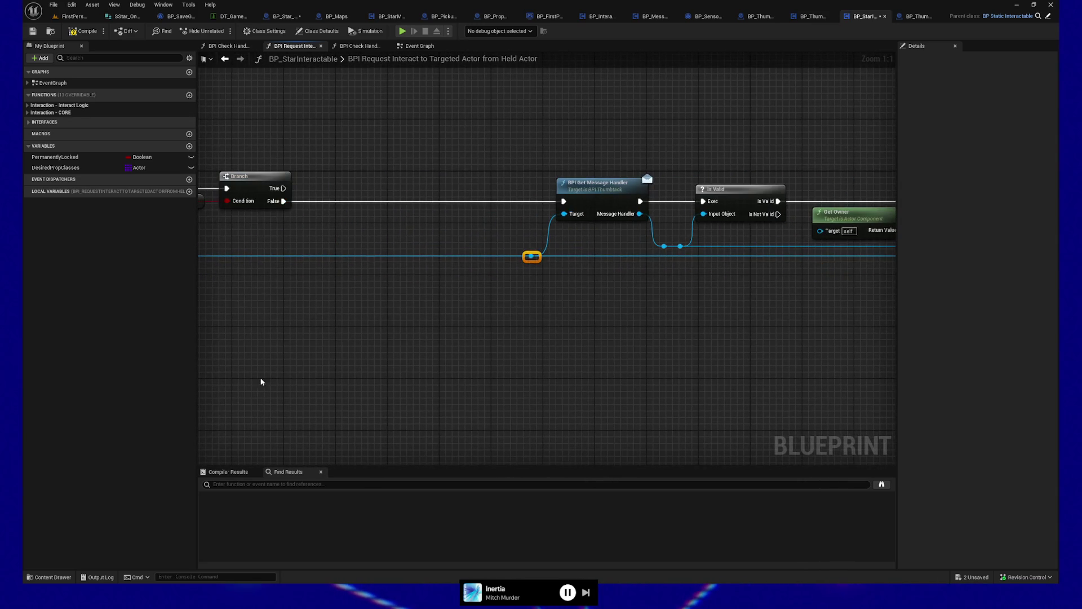
left_click_drag(261, 381, 578, 337)
left_click(488, 251)
left_click_drag(488, 250, 488, 270)
left_click_drag(739, 388, 558, 342)
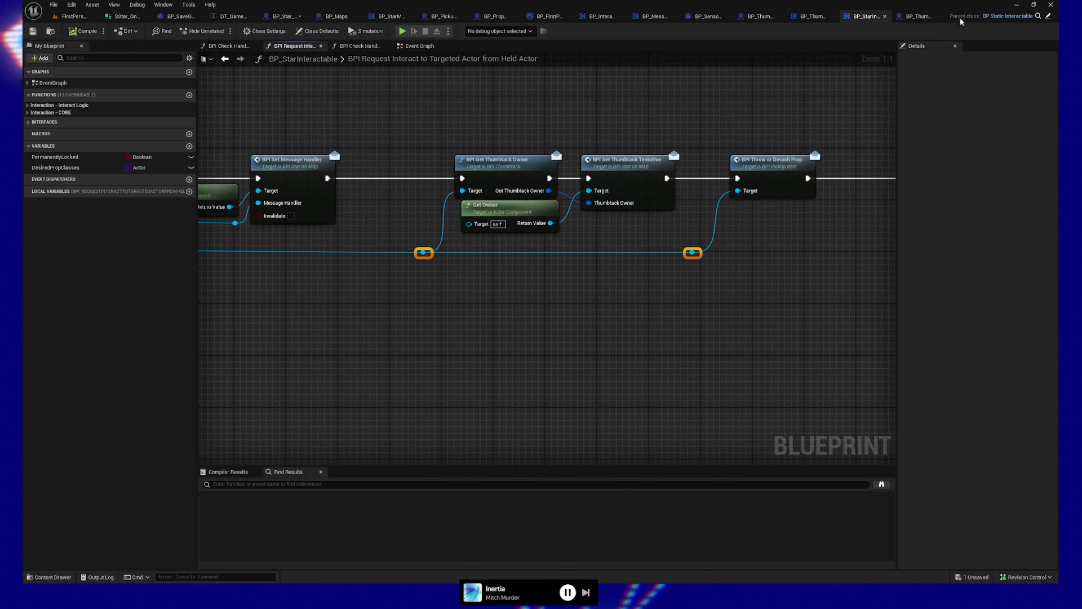
In BP_Star_OnMap's thumbtack placement section, add a StarProperties getter feeding a Set members in SMapStar node
left_click(807, 18)
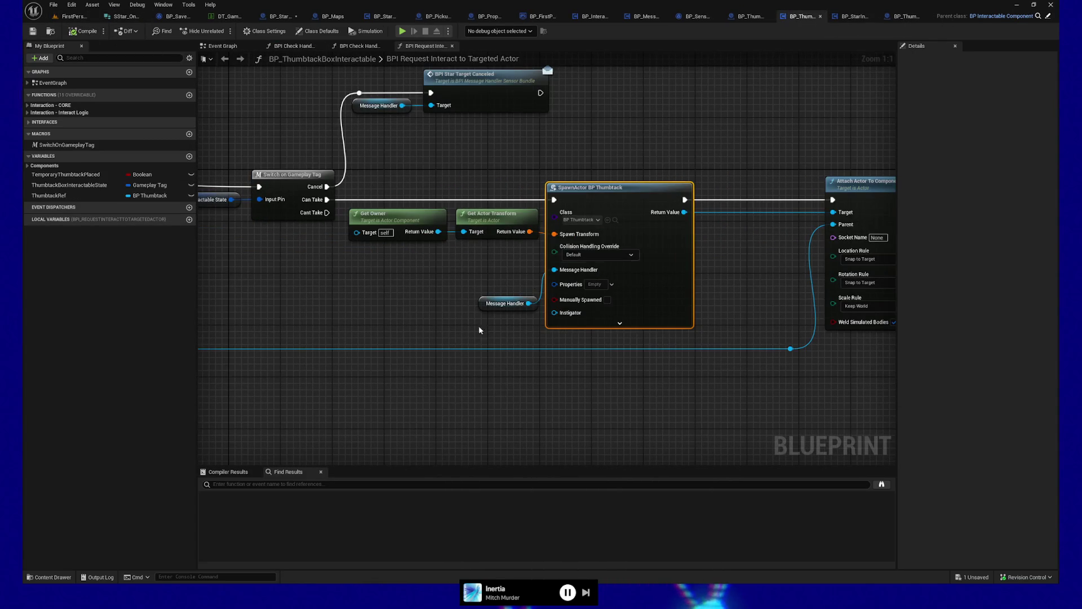
mouse_move(475, 390)
left_mouse_down()
mouse_move(710, 363)
mouse_move(421, 377)
left_mouse_up()
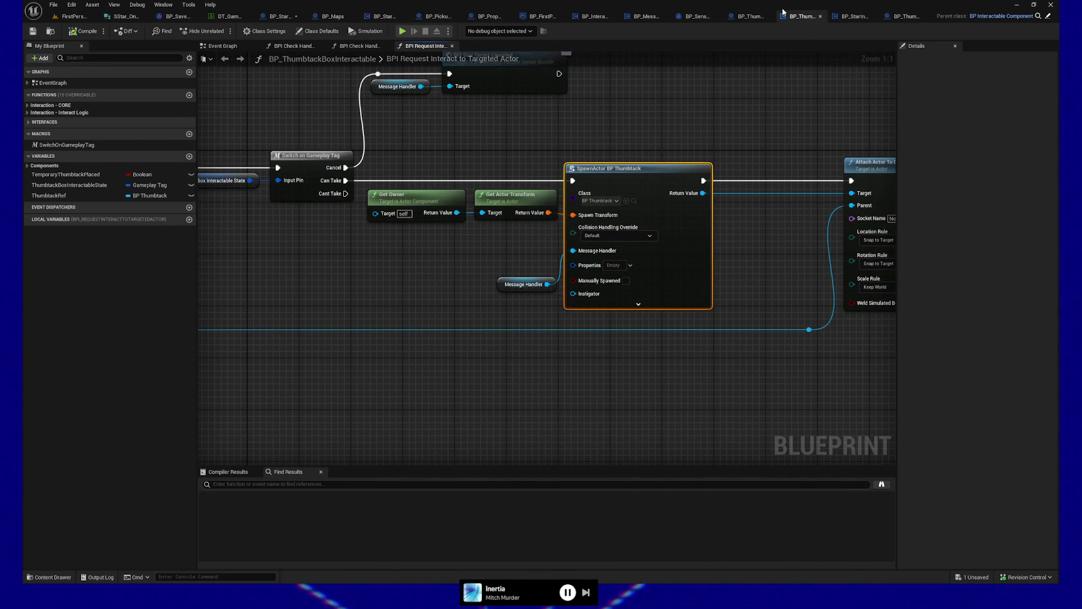
left_click(282, 16)
mouse_move(481, 354)
left_mouse_down()
mouse_move(501, 196)
mouse_move(611, 195)
mouse_move(593, 192)
left_mouse_up()
scroll(591, 197, "up", 3)
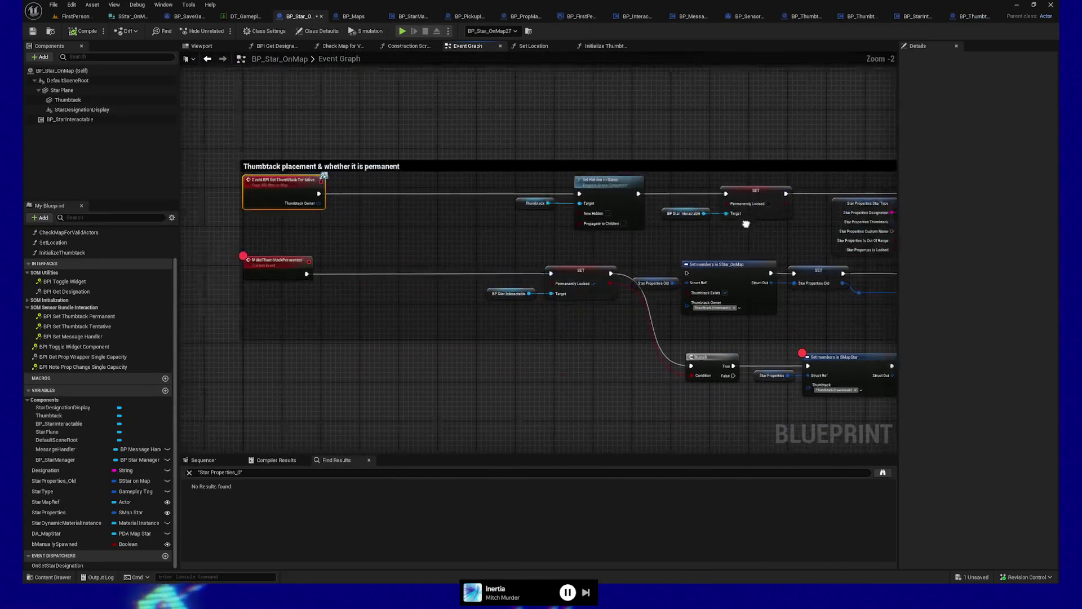
mouse_move(491, 223)
left_mouse_down()
mouse_move(410, 266)
mouse_move(357, 266)
left_mouse_up()
left_click_drag(371, 302, 410, 303)
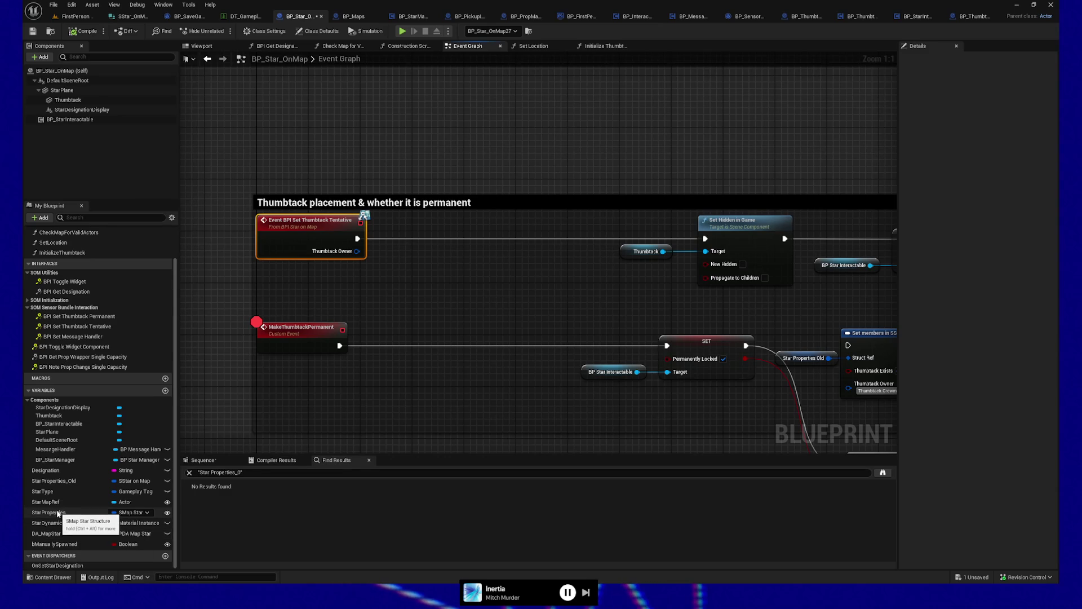
mouse_move(60, 513)
left_mouse_down()
mouse_move(333, 356)
mouse_move(359, 288)
mouse_move(422, 305)
mouse_move(435, 287)
left_mouse_up()
left_click(383, 305)
type("set members")
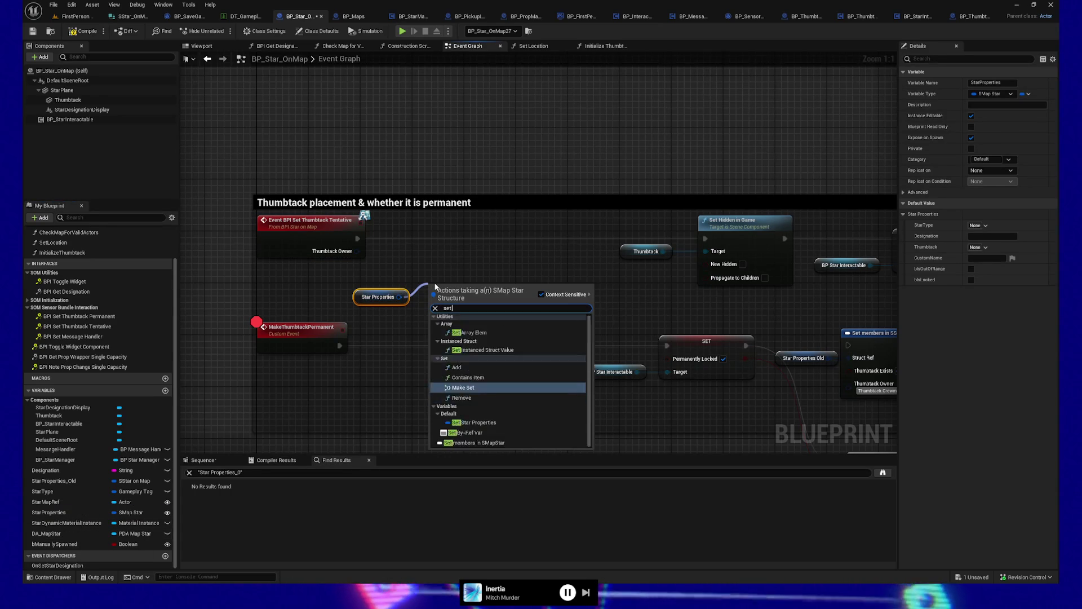
key("Return")
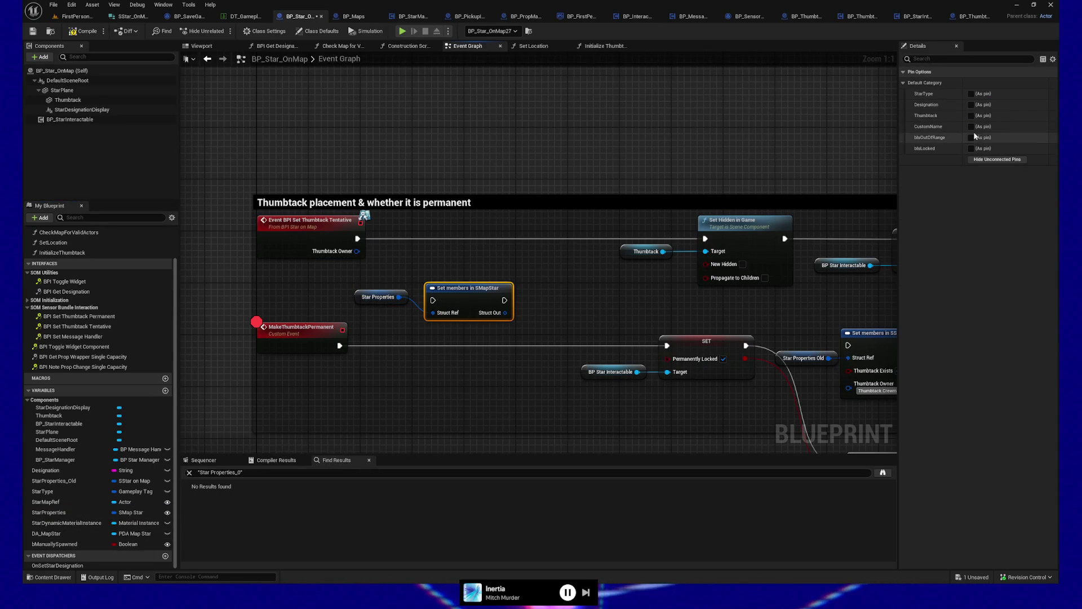
Route Set Thumbtack Tentative through Set members into Set Hidden in Game, wire Thumbtack Owner into Thumbtack, compile, save
left_click(970, 116)
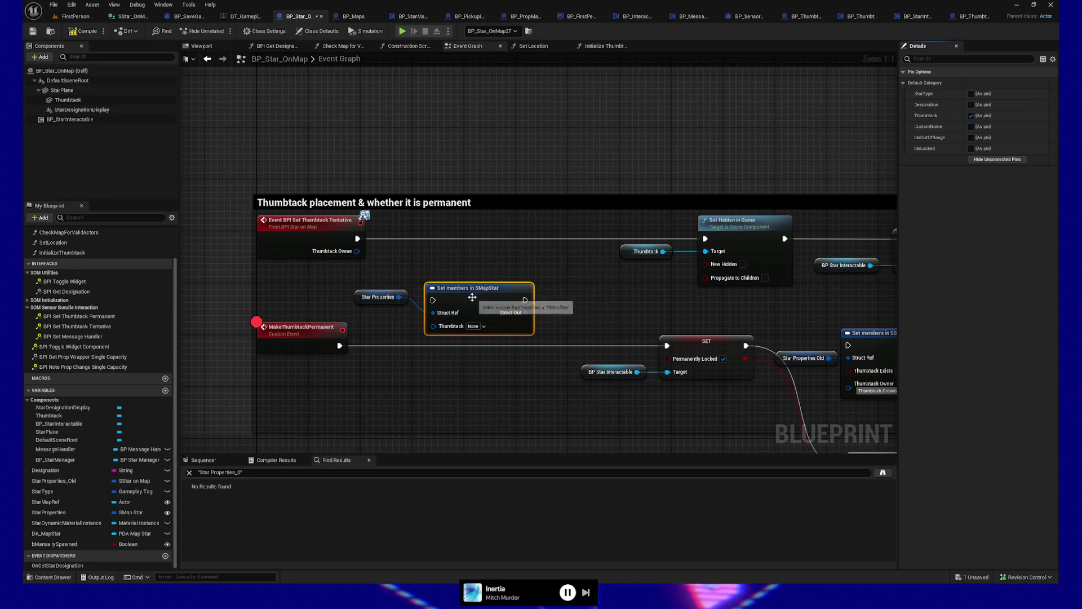
left_click_drag(479, 301, 466, 235)
left_click_drag(357, 238, 420, 235)
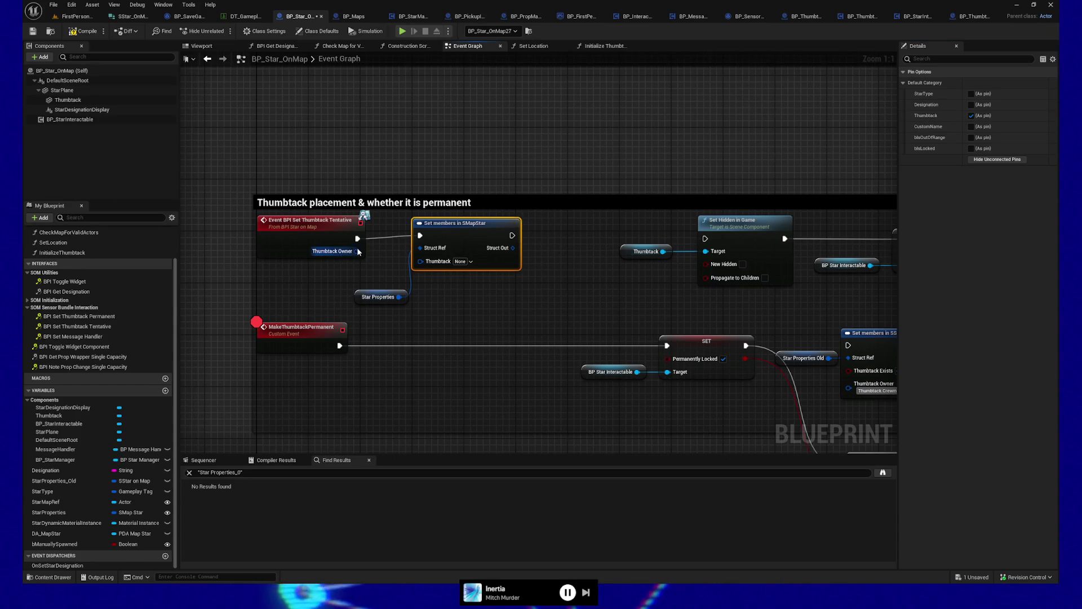
left_click_drag(356, 251, 382, 254)
left_click(409, 219)
left_click(468, 226)
left_click(310, 220, "ctrl")
left_click_drag(505, 241, 705, 239)
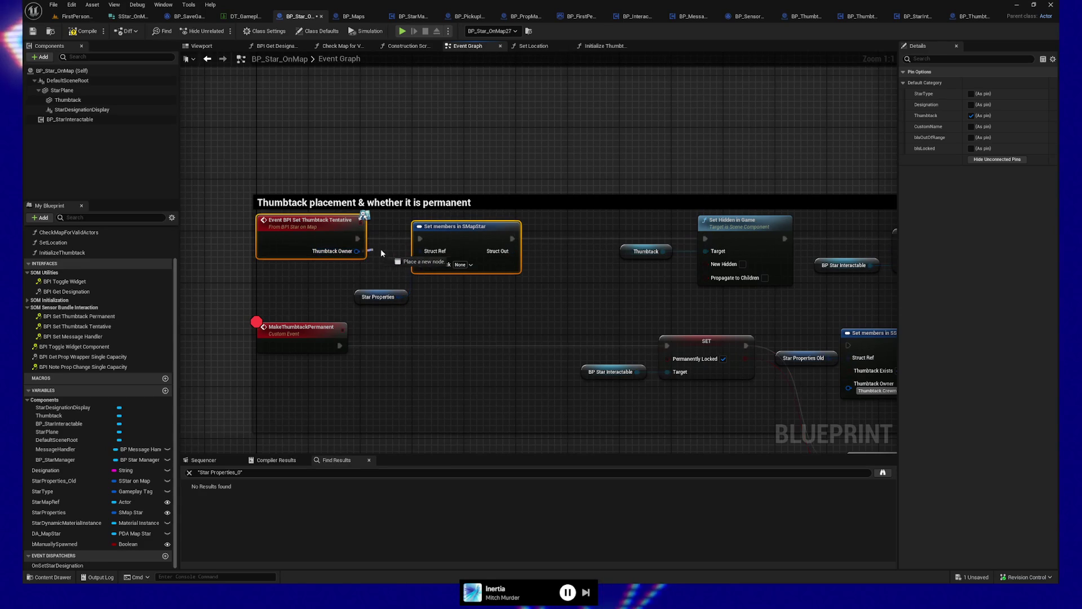
left_click_drag(357, 251, 422, 270)
left_click(306, 235)
left_click(83, 35)
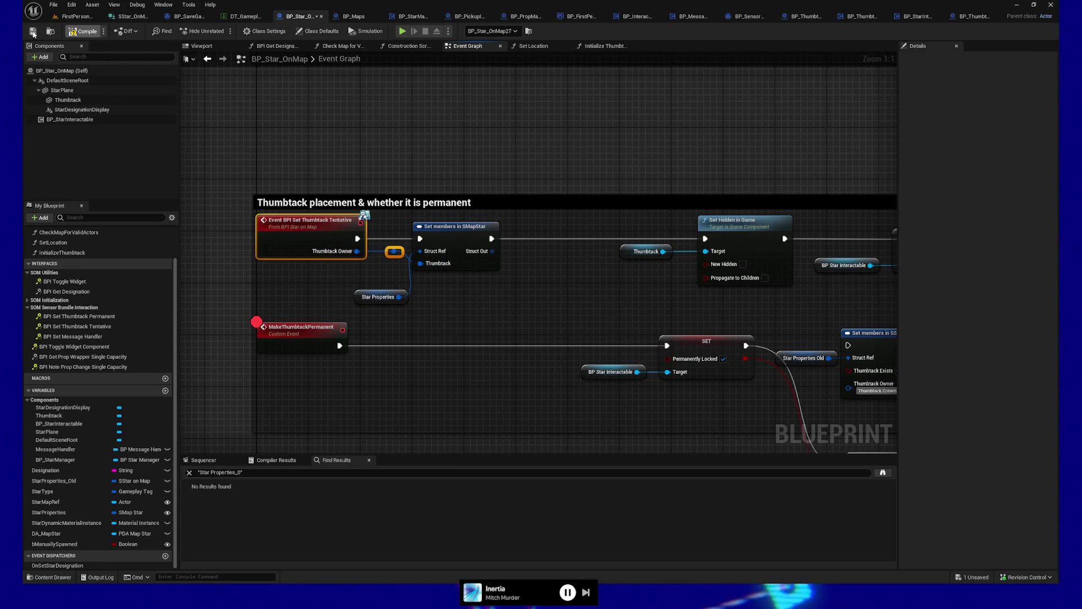
left_click(35, 32)
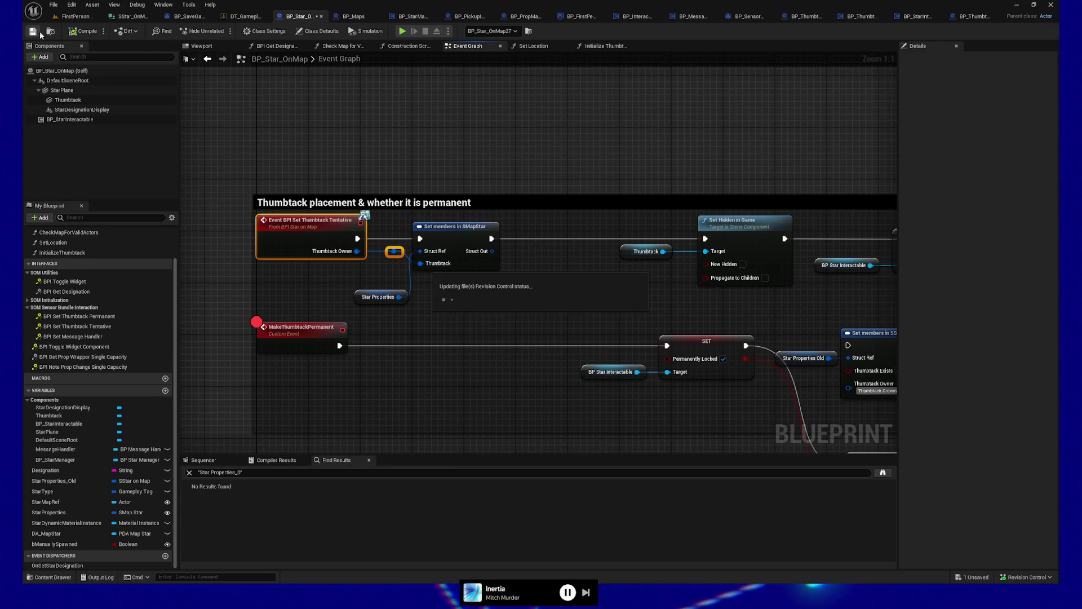
Playtest the level: use the S-03 pneumatic station and pin the red thumbtack onto a star
left_click(402, 31)
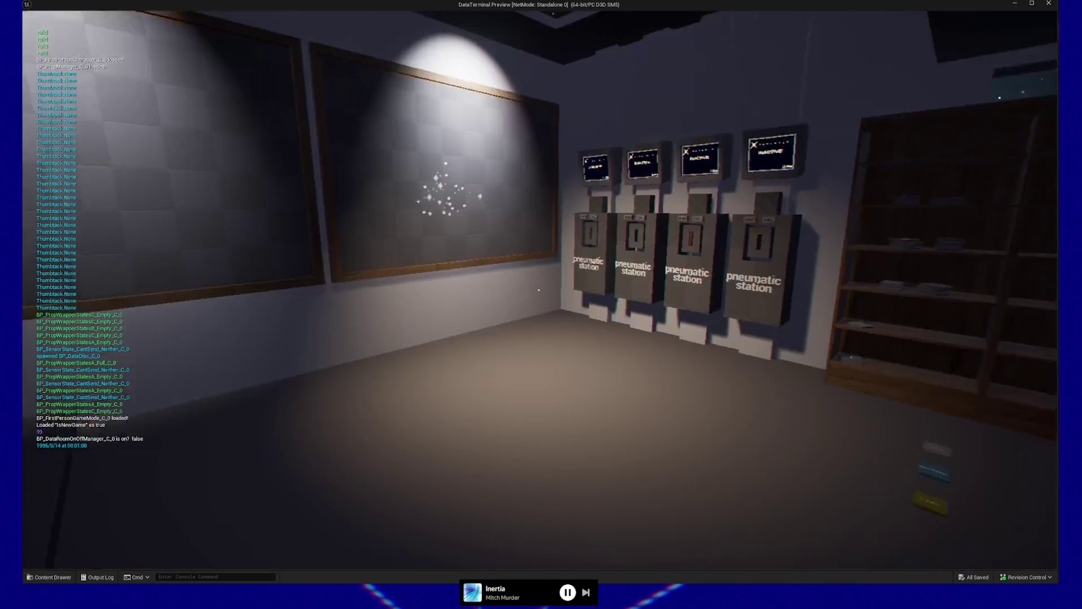
key("w")
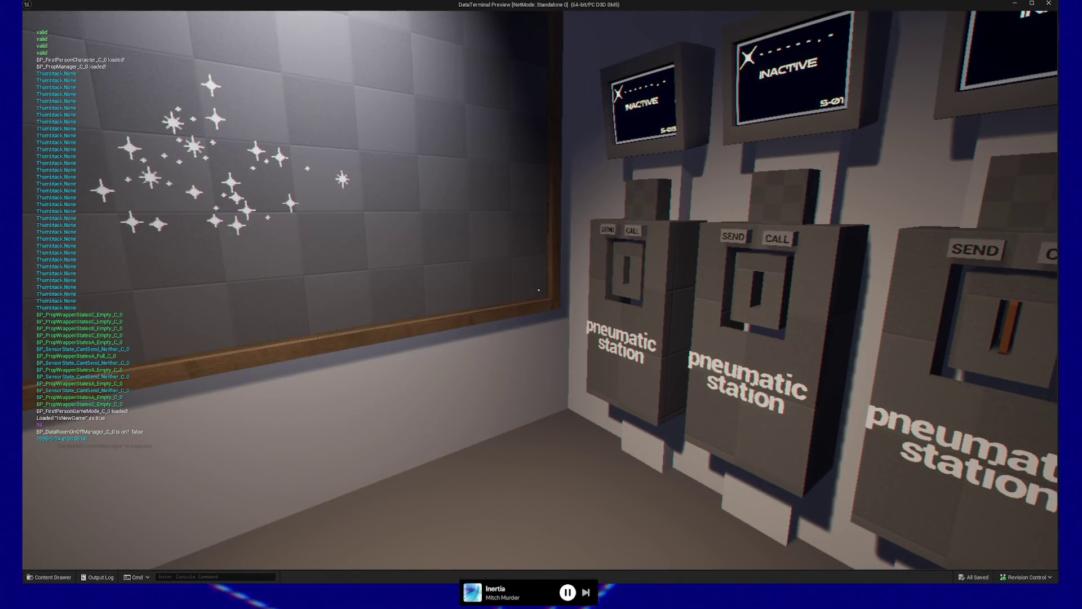
key("w")
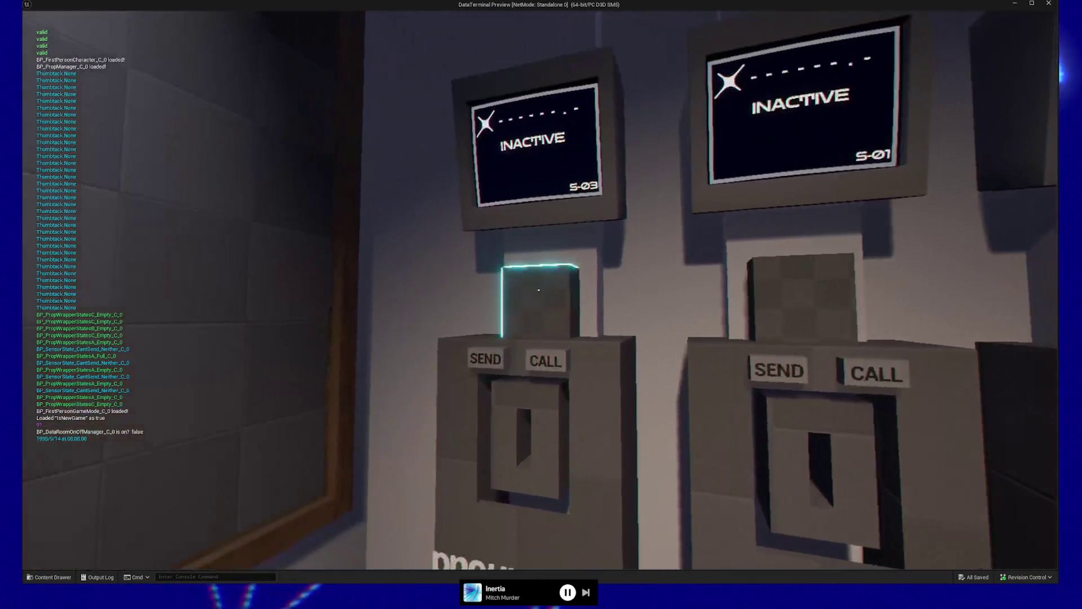
left_click(539, 290)
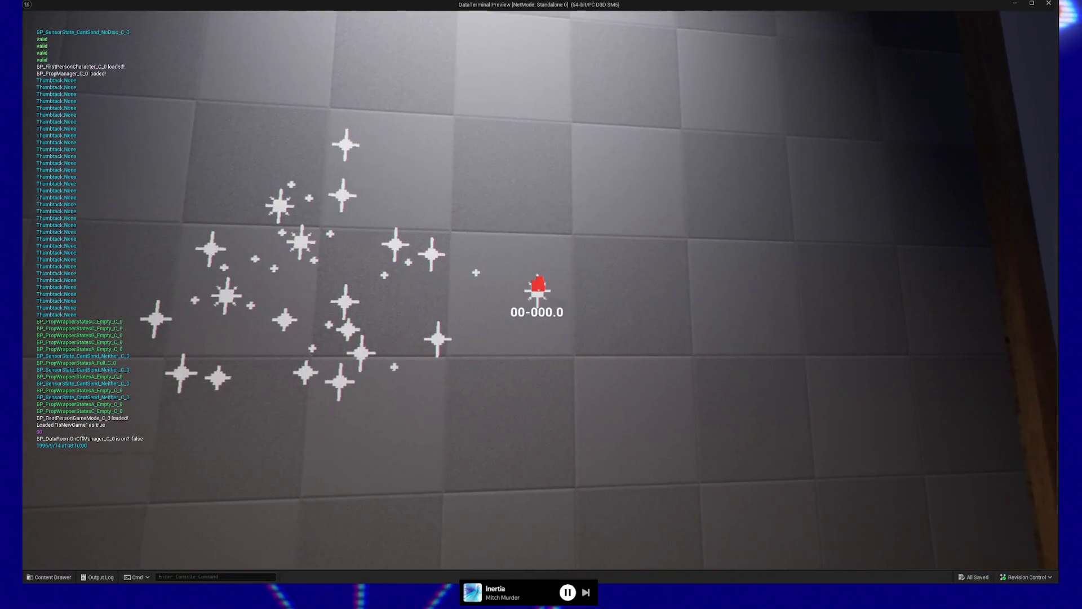
mouse_move(539, 290)
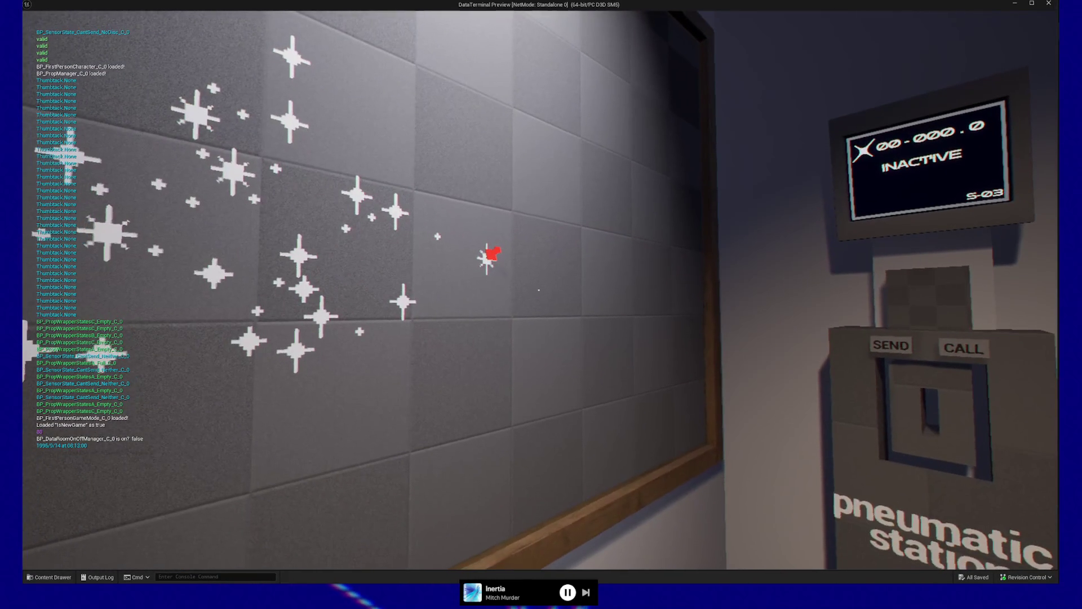
key("w")
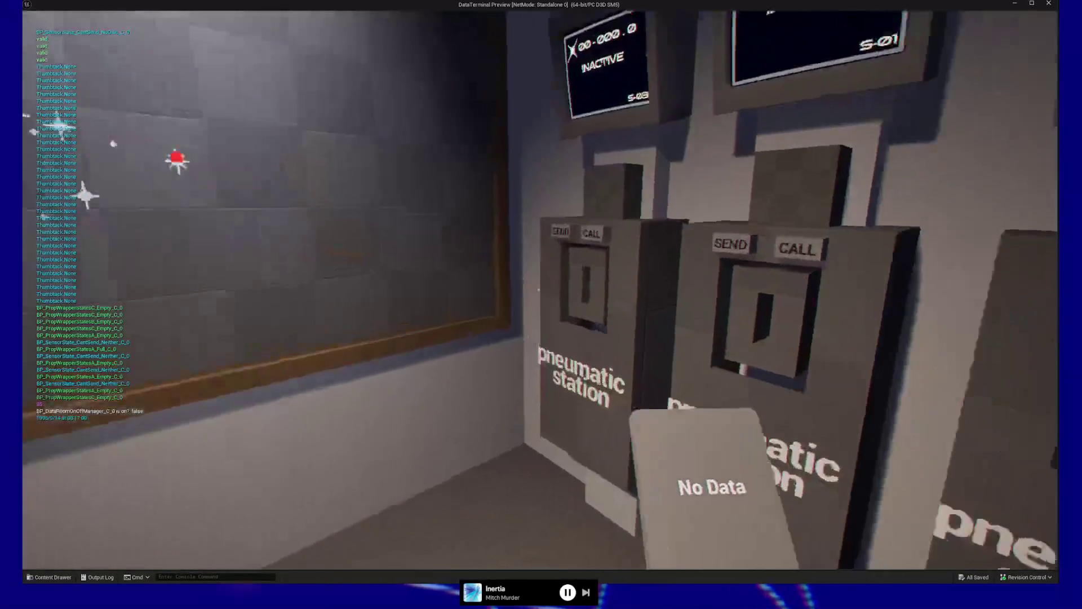
key("s")
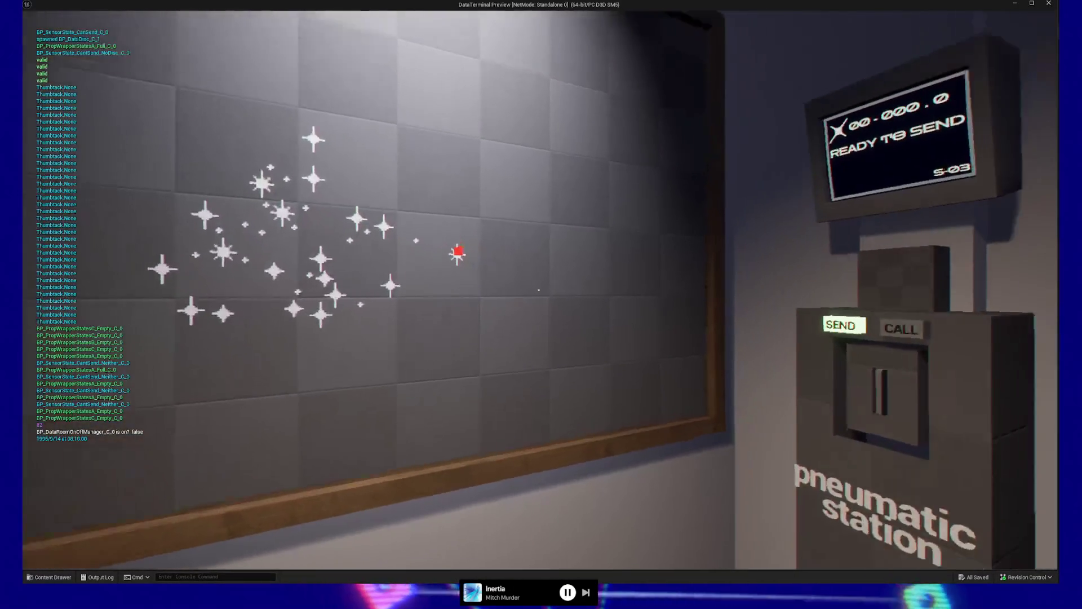
key("w")
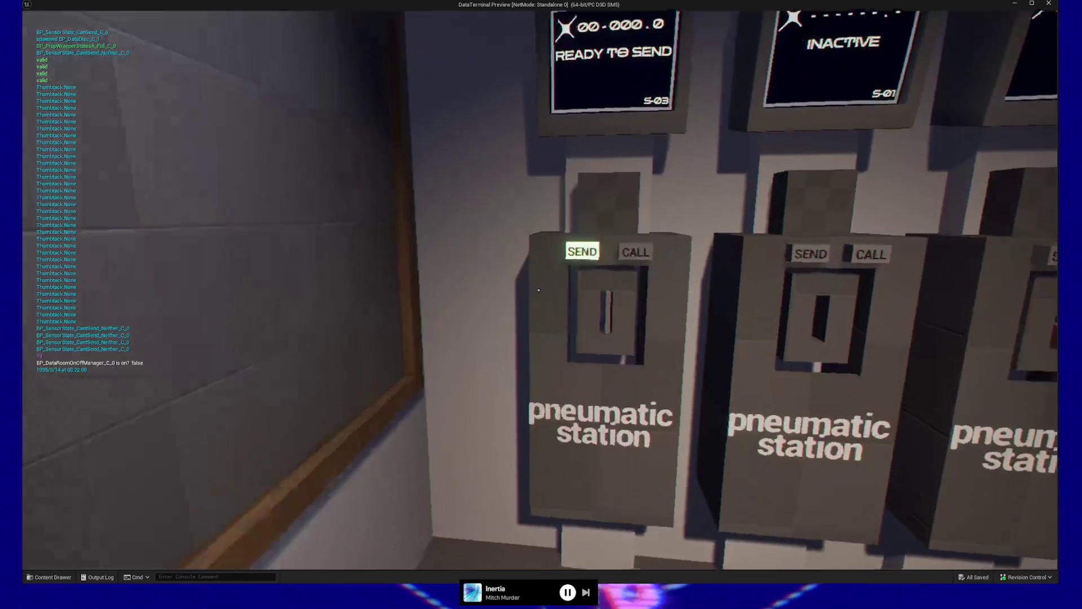
left_click(539, 289)
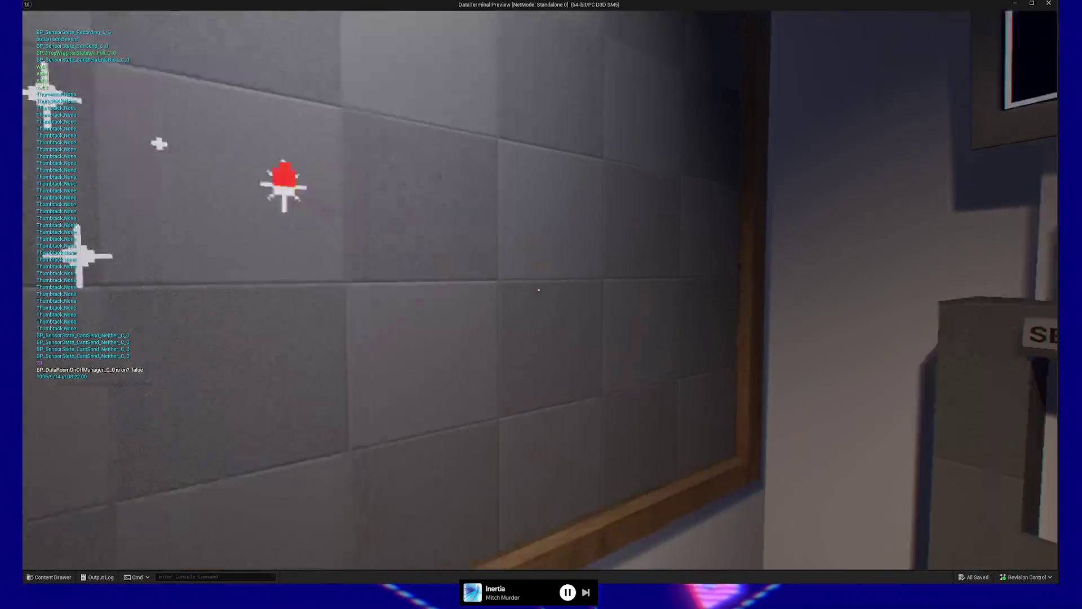
From the pause menu, save the game, load it back, and quit to the editor
key("Escape")
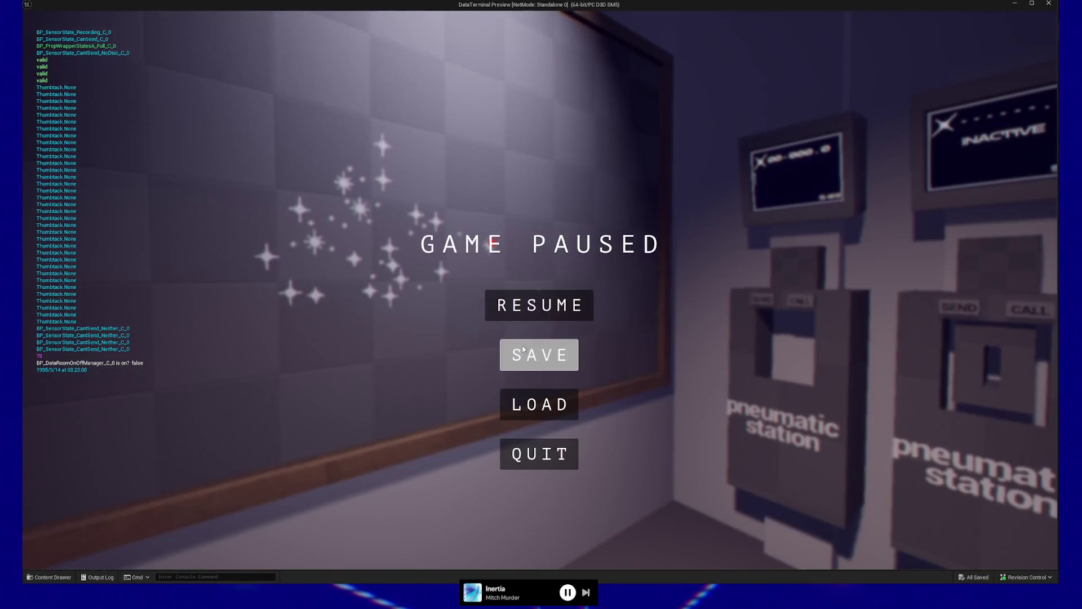
left_click(538, 356)
left_click(541, 398)
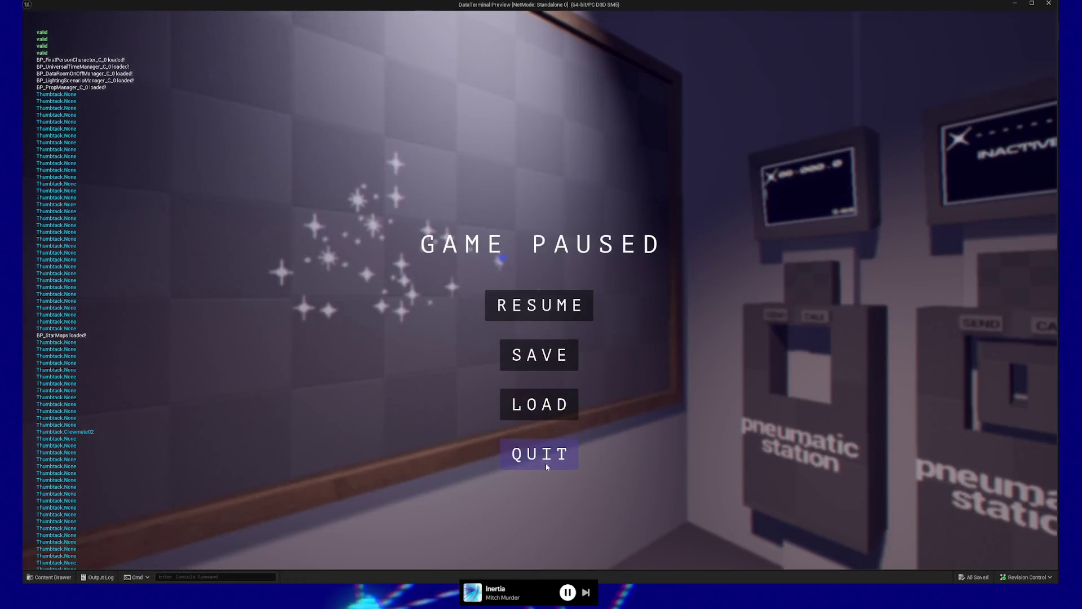
left_click(546, 466)
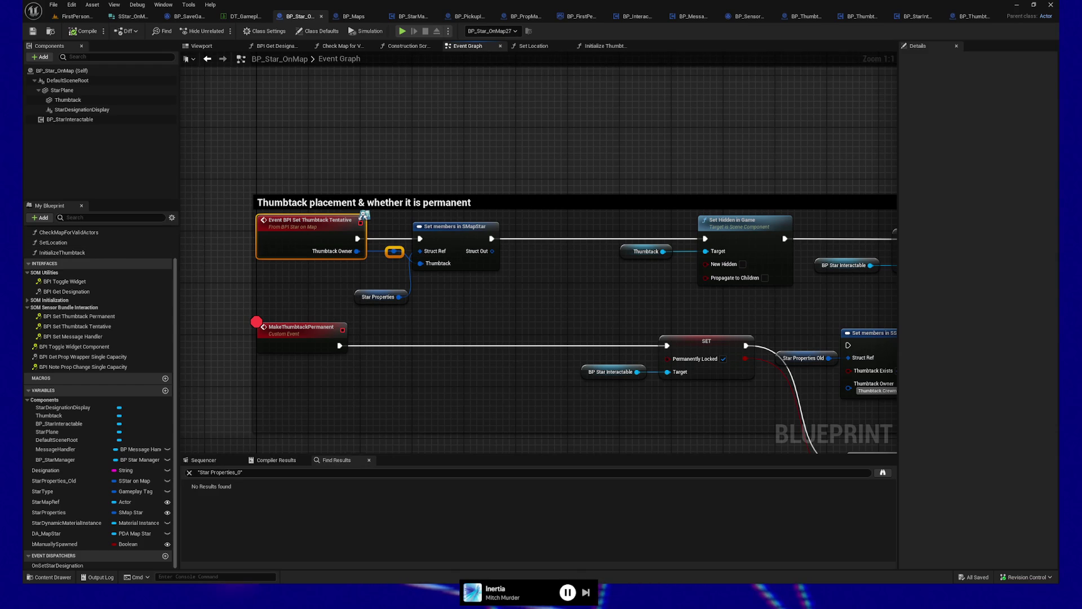
scroll(493, 335, "down", 1)
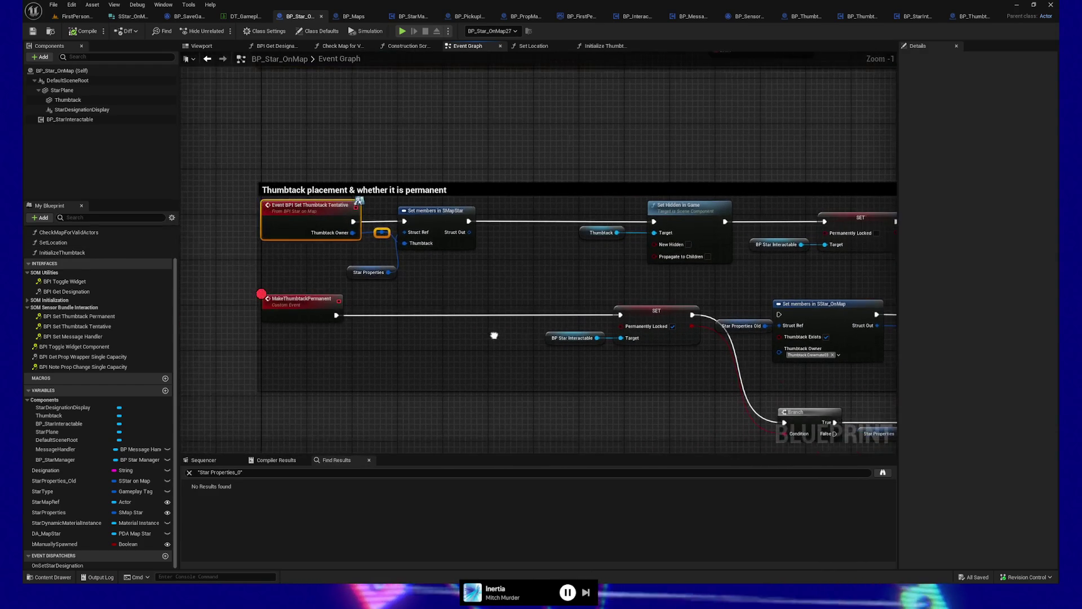
mouse_move(495, 333)
left_mouse_down()
mouse_move(477, 327)
mouse_move(411, 209)
mouse_move(442, 377)
left_mouse_up()
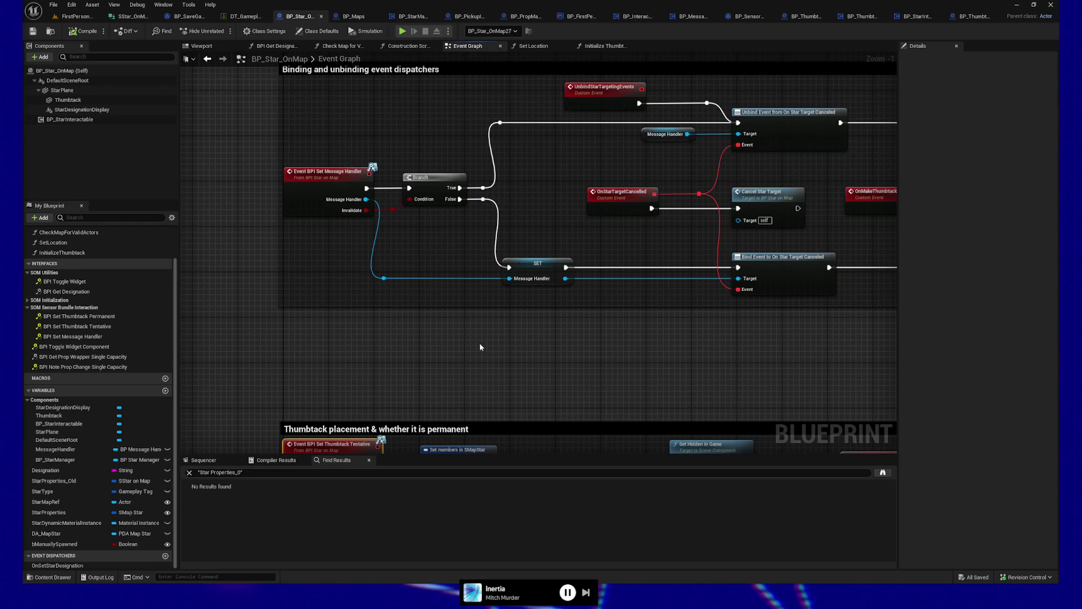
scroll(478, 354, "up", 1)
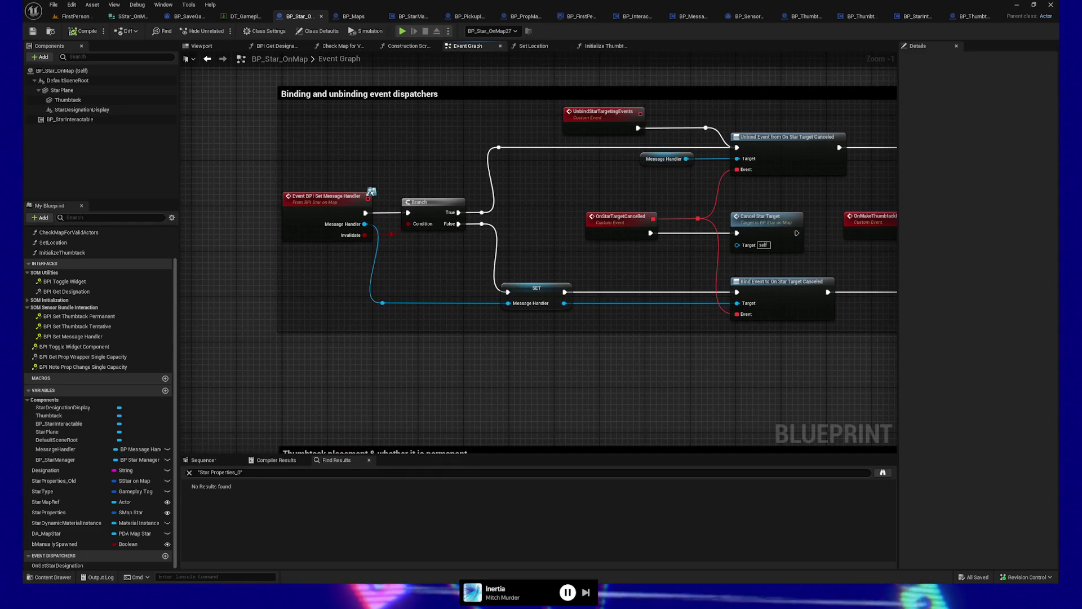